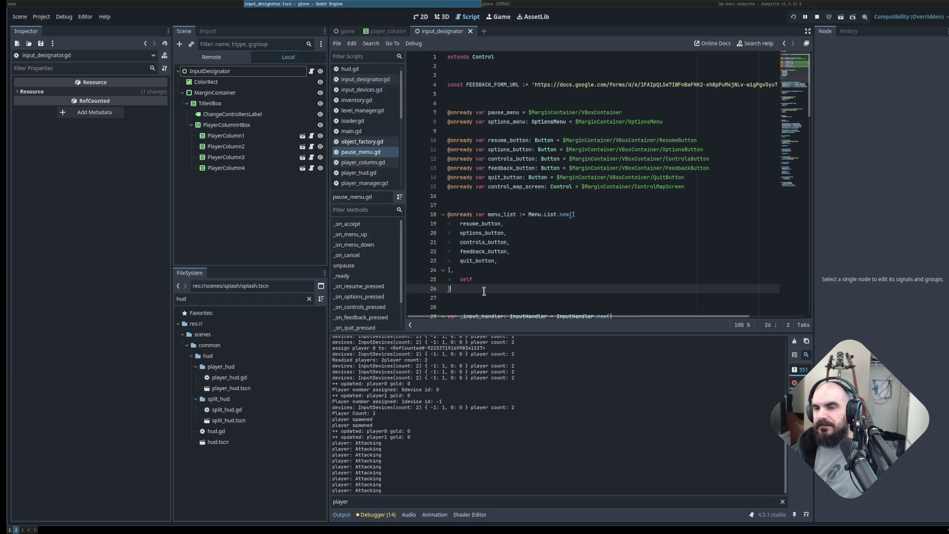
Place the caret on lines 28, 17 and 21, then switch to input_designator.gd in Neovim.
{"action": "left_click_drag", "start_coordinate": [487, 303], "coordinate": [483, 309]}
{"action": "scroll", "coordinate": [483, 310], "scroll_direction": "down", "scroll_amount": 1}
{"action": "left_click", "coordinate": [470, 270]}
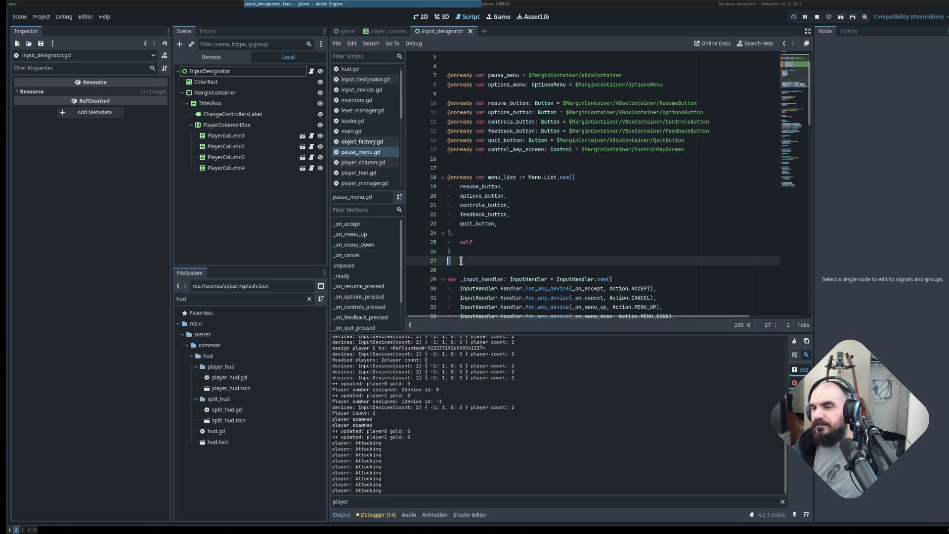
{"action": "left_click", "coordinate": [473, 168]}
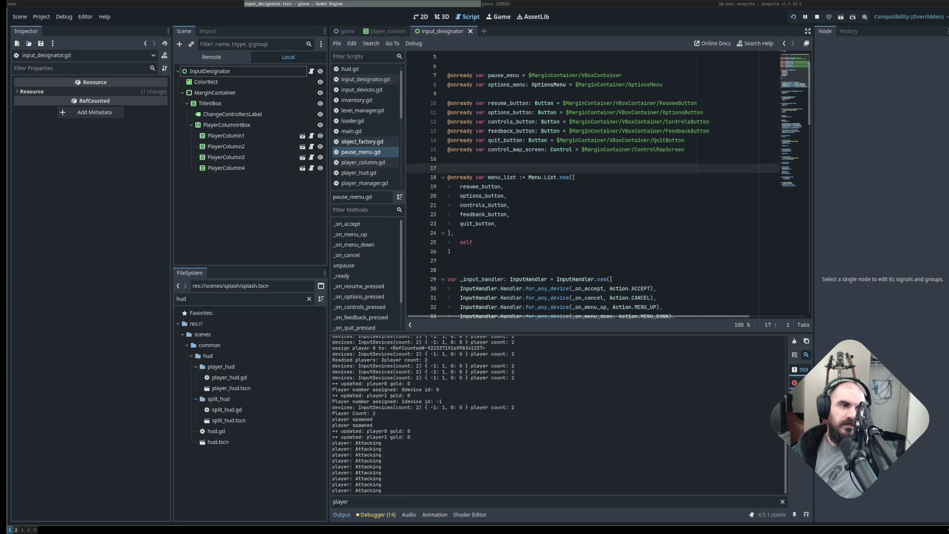
{"action": "left_click", "coordinate": [535, 206]}
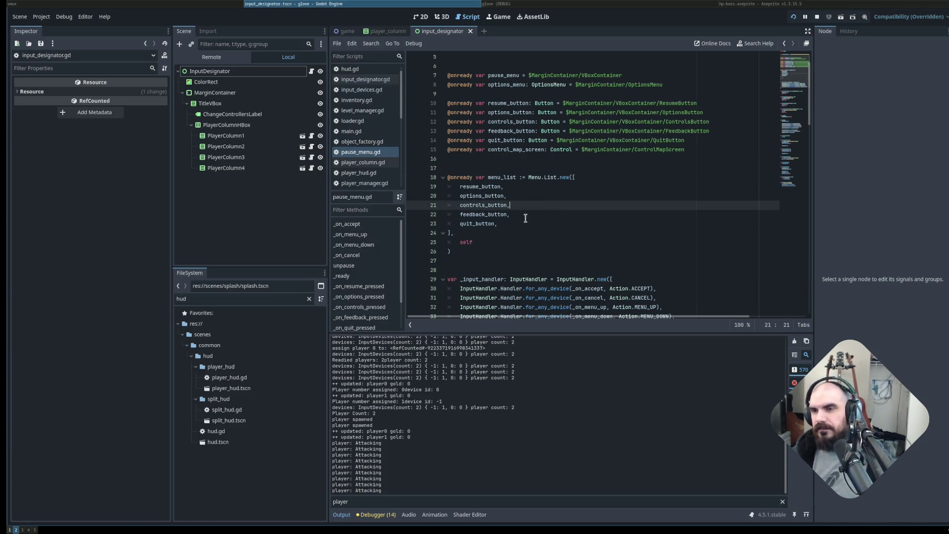
{"action": "key", "text": "super+Left"}
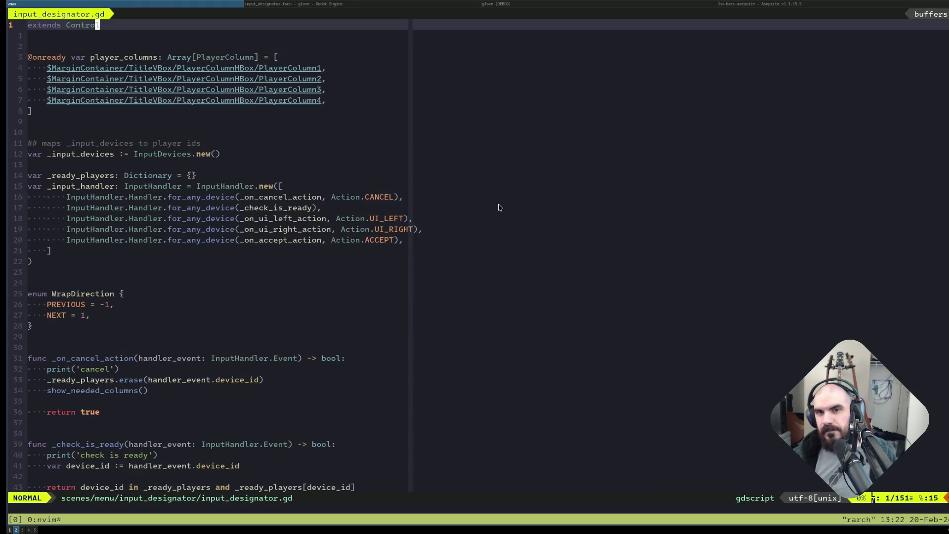
Bring the running glove (DEBUG) game window forward from Neovim.
{"action": "key", "text": "super+Right"}
{"action": "key", "text": "super+Right"}
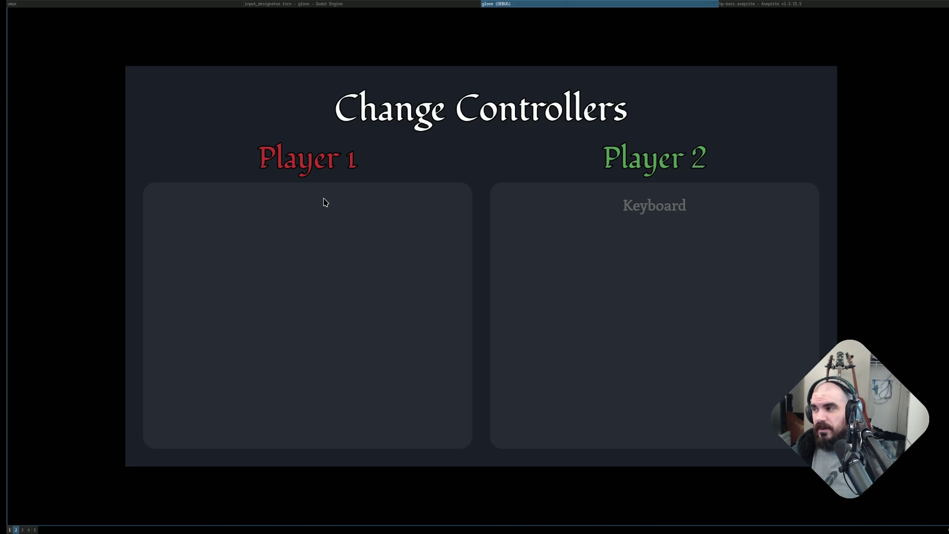
{"action": "key", "text": "super+1"}
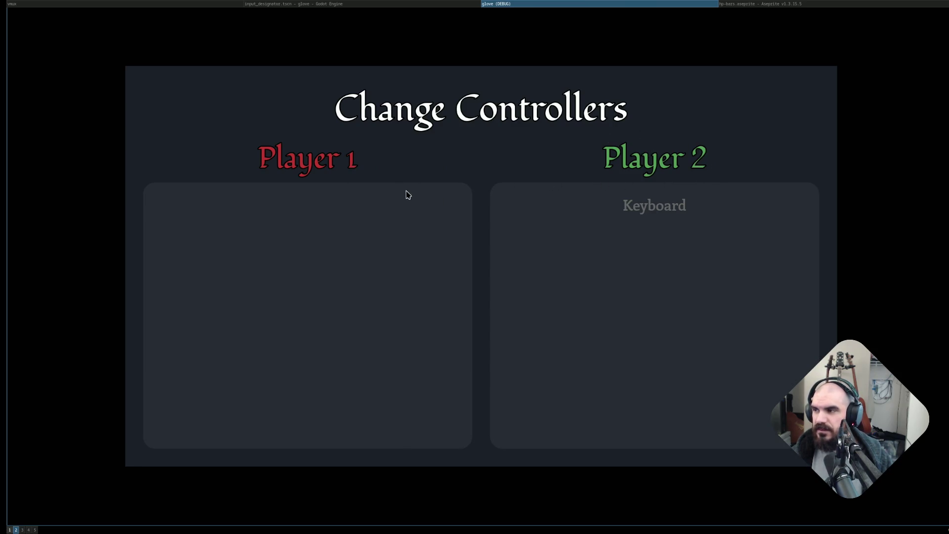
{"action": "key", "text": "super+1"}
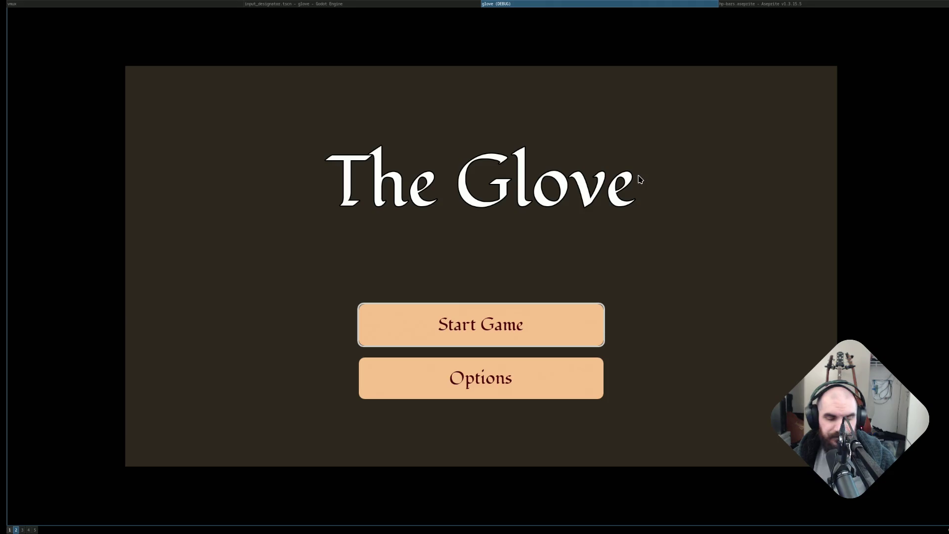
Switch to the Glove Projects kanban board showing the This Week tasks.
{"action": "key", "text": "alt+3"}
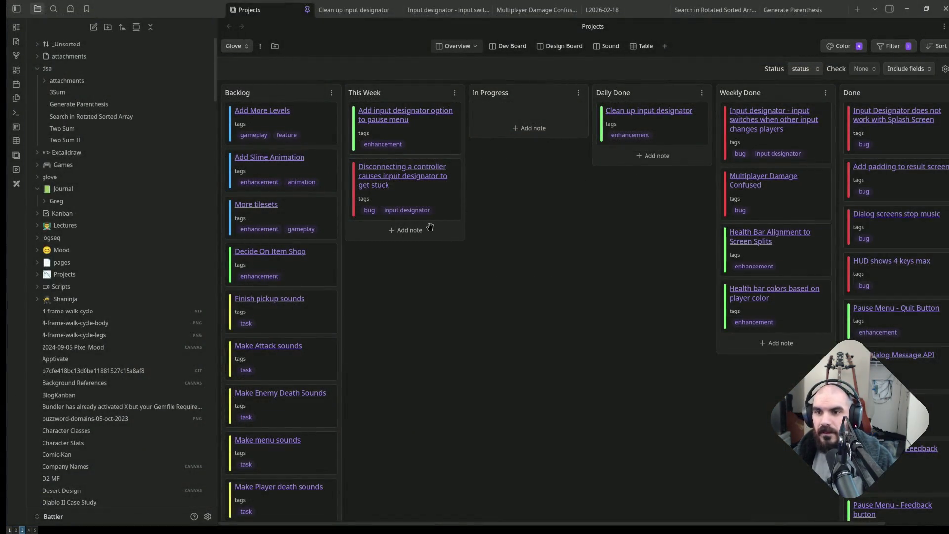
Create a This Week card 'Input designator always returns to main menu' and move it to the top.
{"action": "left_click", "coordinate": [418, 232]}
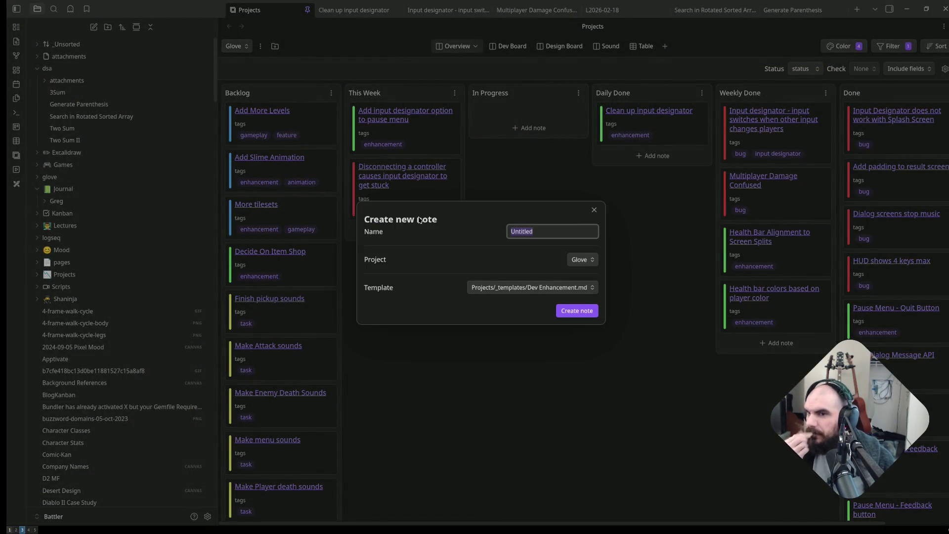
{"action": "type", "text": "Input designator always "}
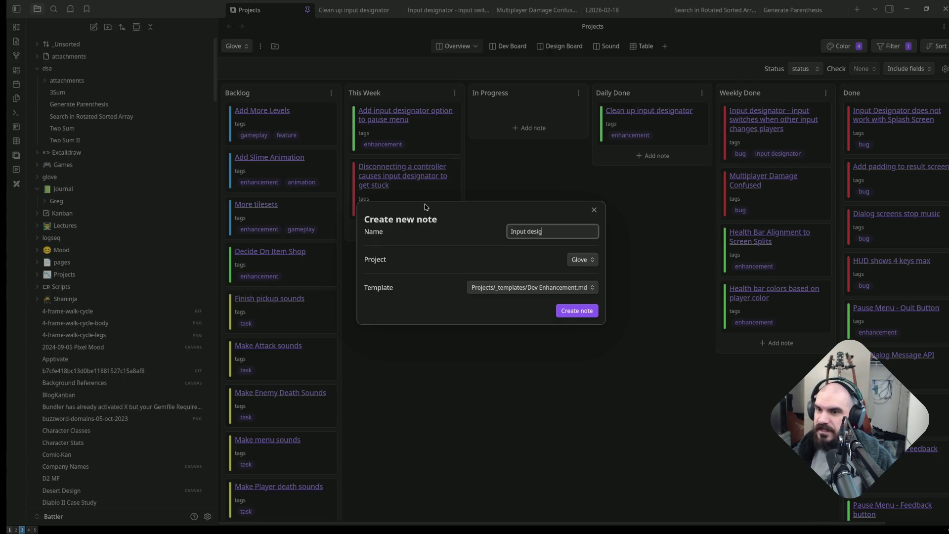
{"action": "type", "text": "returns to main menu"}
{"action": "left_click", "coordinate": [576, 311]}
{"action": "mouse_move", "coordinate": [416, 248]}
{"action": "left_mouse_down"}
{"action": "mouse_move", "coordinate": [417, 124]}
{"action": "mouse_move", "coordinate": [429, 131]}
{"action": "left_mouse_up"}
Tag the new card 'bug' instead of 'enhancement' and save it.
{"action": "left_click", "coordinate": [420, 120]}
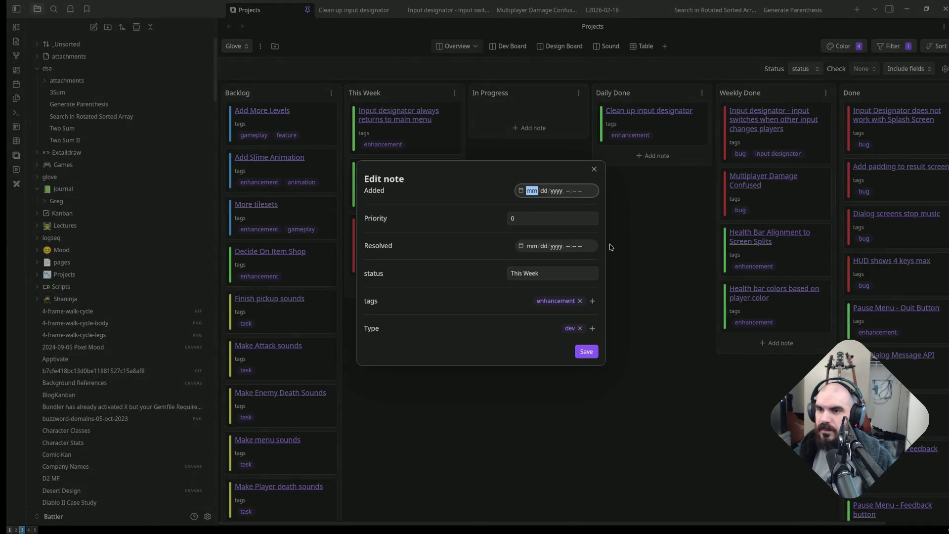
{"action": "left_click", "coordinate": [645, 270]}
{"action": "left_click", "coordinate": [404, 121]}
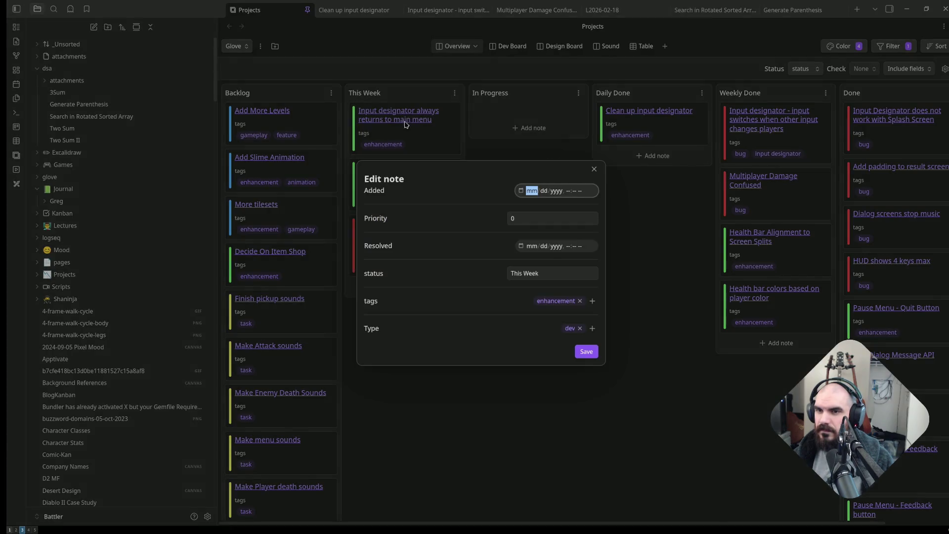
{"action": "left_click", "coordinate": [592, 301]}
{"action": "type", "text": "bug"}
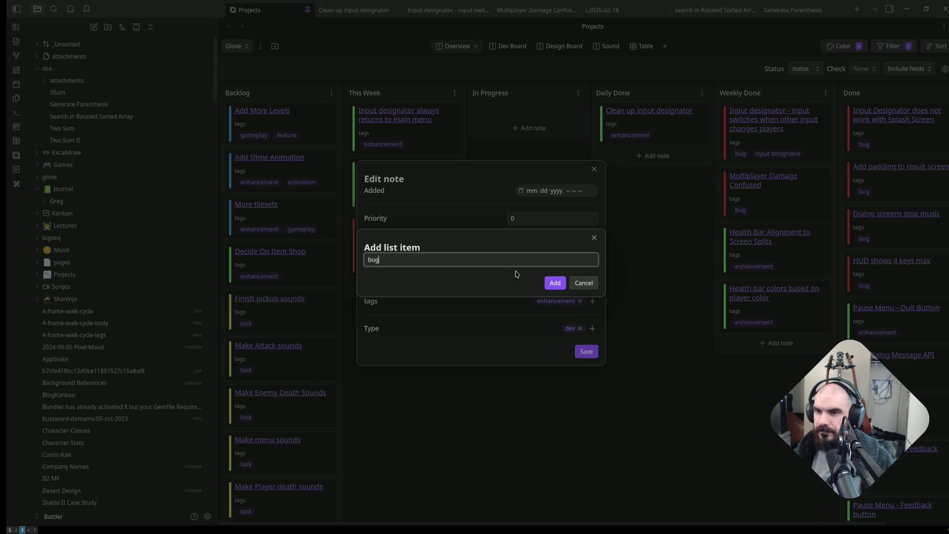
{"action": "left_click", "coordinate": [555, 282]}
{"action": "left_click", "coordinate": [557, 301]}
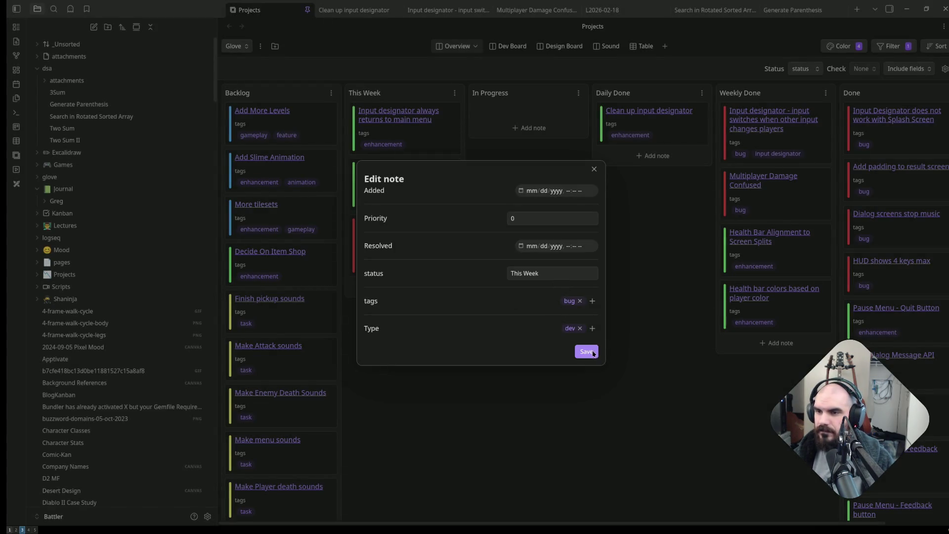
{"action": "left_click", "coordinate": [586, 351]}
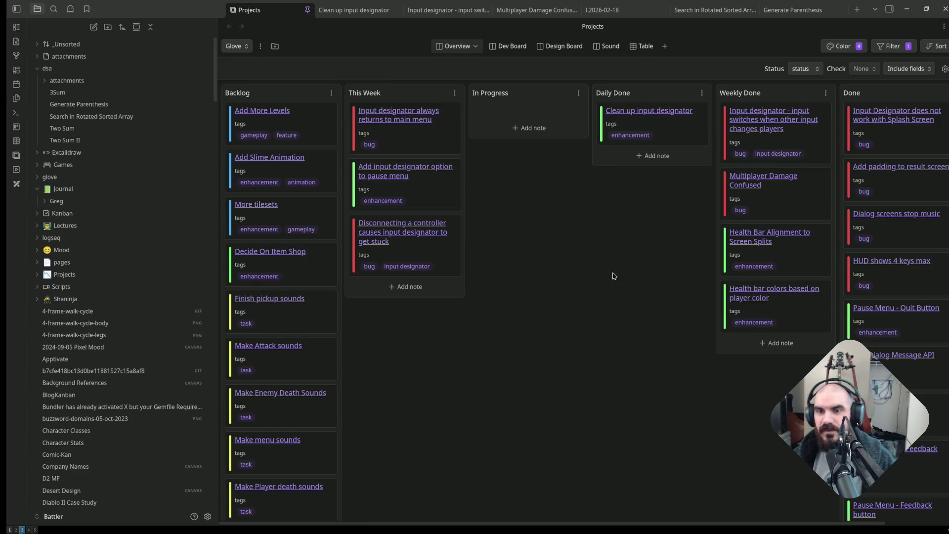
Read the Brave 'enums in godot' results, then return to the Godot game workspace.
{"action": "key", "text": "super+4"}
{"action": "key", "text": "super+5"}
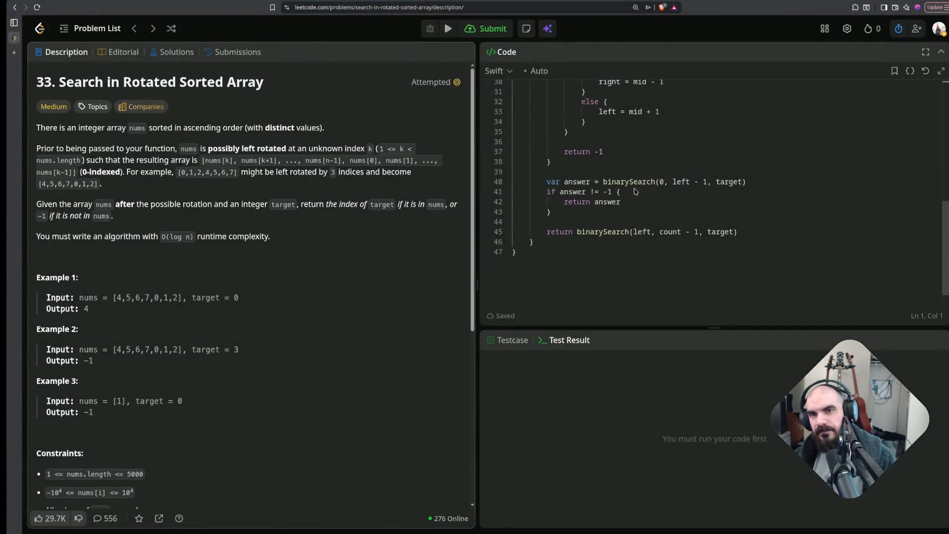
{"action": "key", "text": "super+3"}
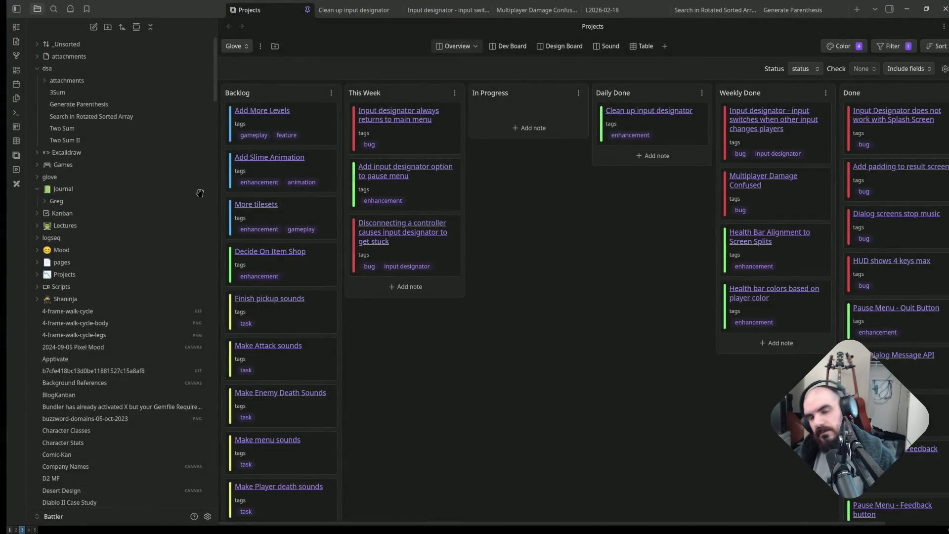
{"action": "key", "text": "super+4"}
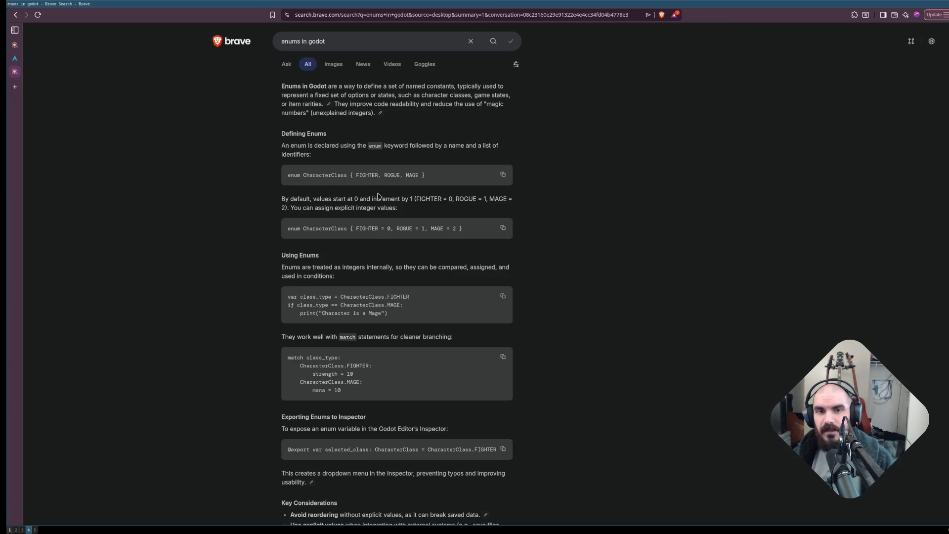
{"action": "key", "text": "super+2"}
{"action": "key", "text": "alt+Tab"}
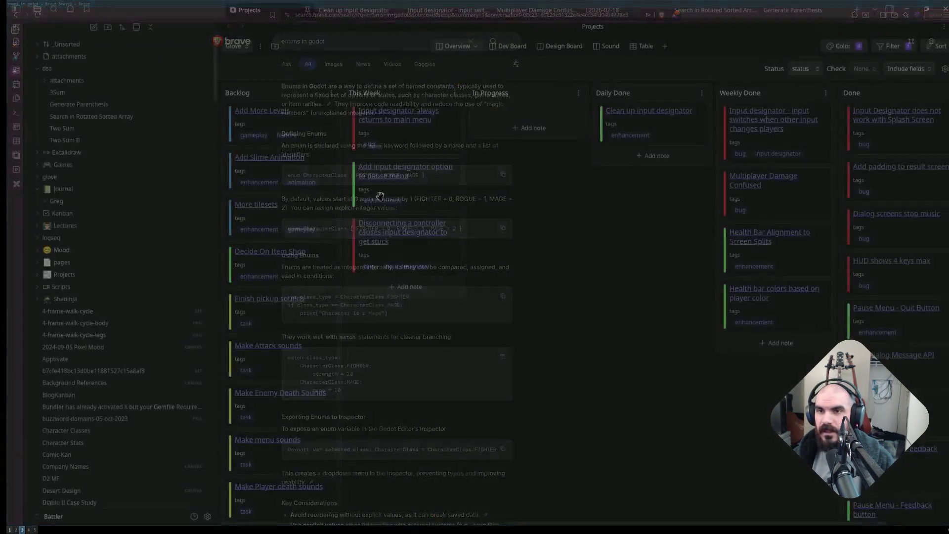
{"action": "key", "text": "alt+Tab"}
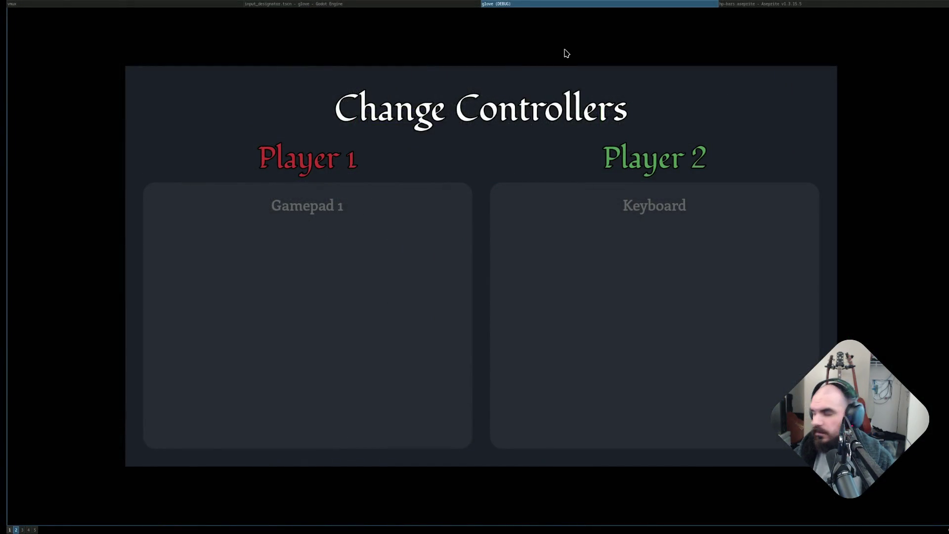
Relaunch the game, keep Keyboard under Player 1 with Gamepad 1, and back out to the menu.
{"action": "key", "text": "super+shift+q"}
{"action": "key", "text": "F6"}
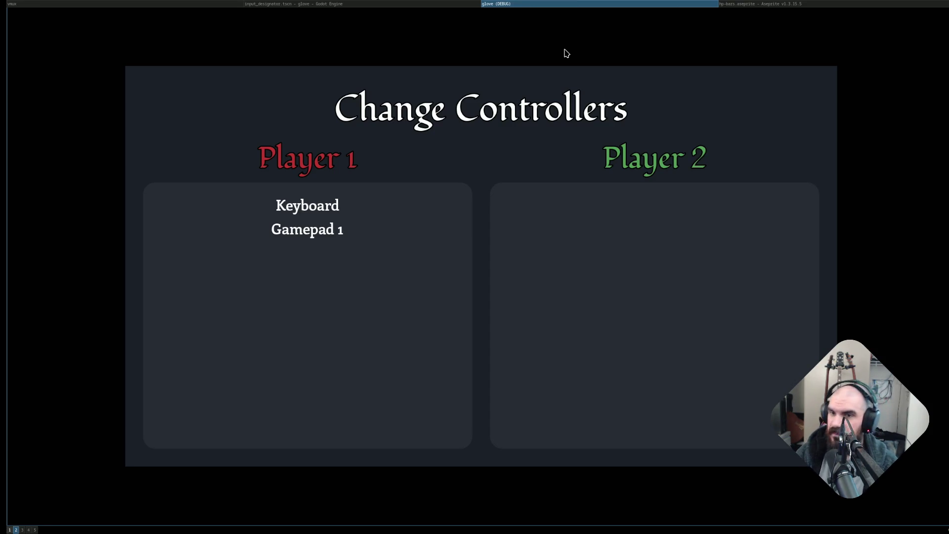
{"action": "key", "text": "Right"}
{"action": "key", "text": "Left"}
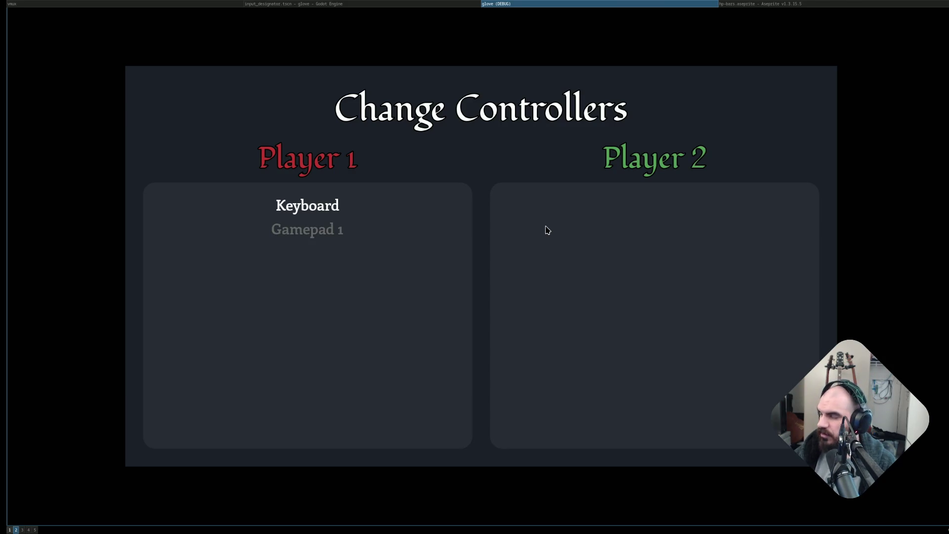
{"action": "key", "text": "Escape"}
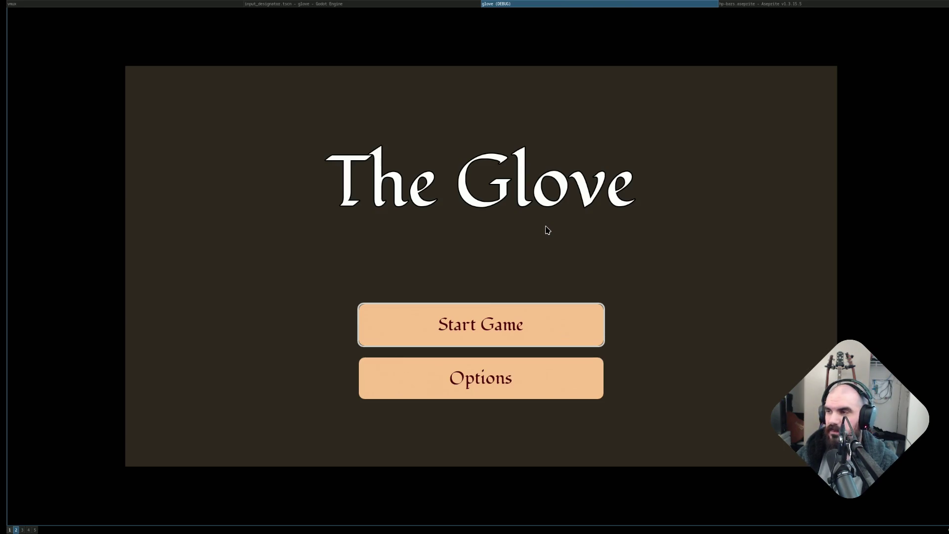
Open Options, step through the Master, Music and SFX rows, then leave the Options screen.
{"action": "key", "text": "Down"}
{"action": "key", "text": "Up"}
{"action": "key", "text": "Down"}
{"action": "key", "text": "Return"}
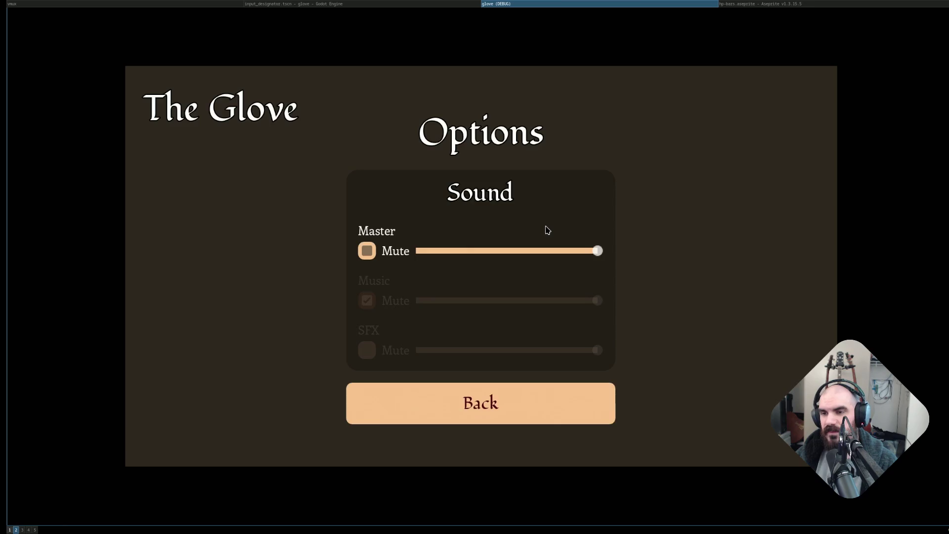
{"action": "key", "text": "Down"}
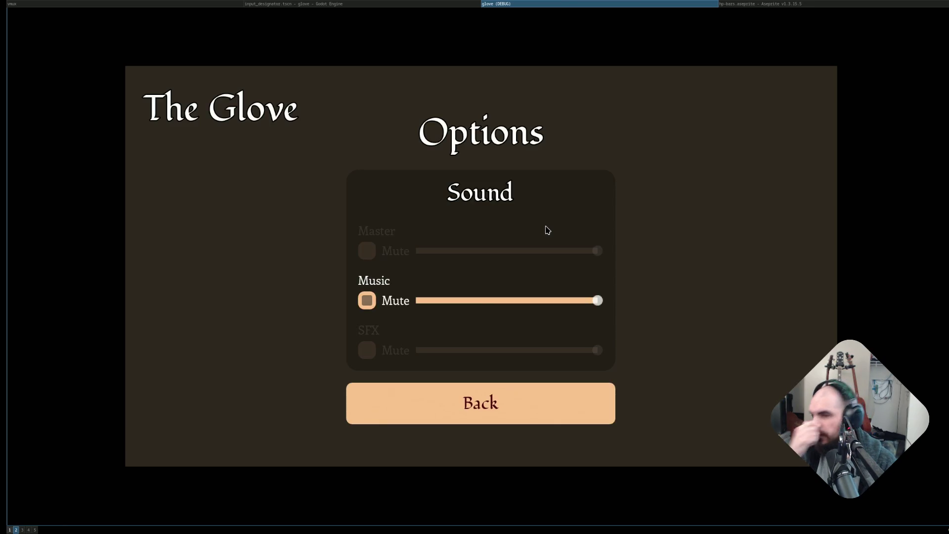
{"action": "key", "text": "Down"}
{"action": "key", "text": "Down"}
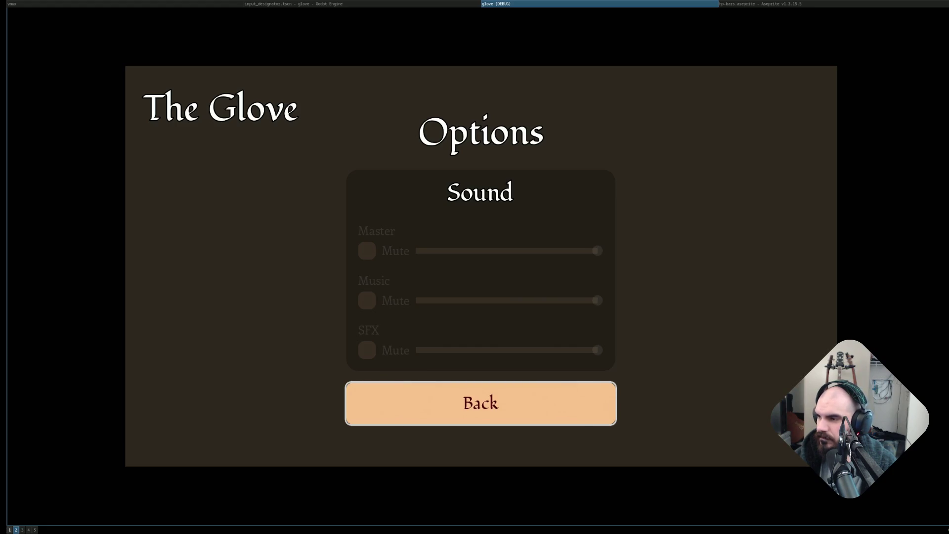
{"action": "key", "text": "super+1"}
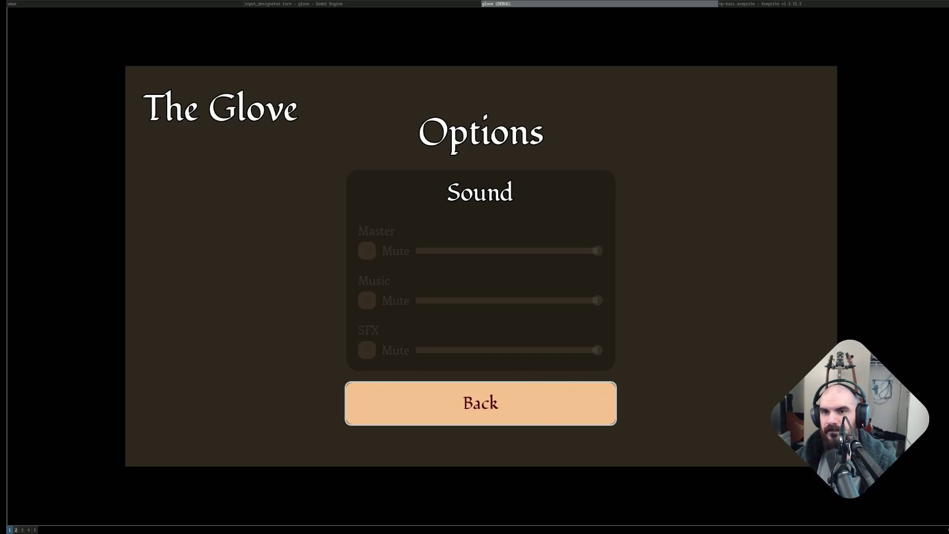
{"action": "key", "text": "Tab"}
{"action": "key", "text": "Tab"}
{"action": "key", "text": "Tab"}
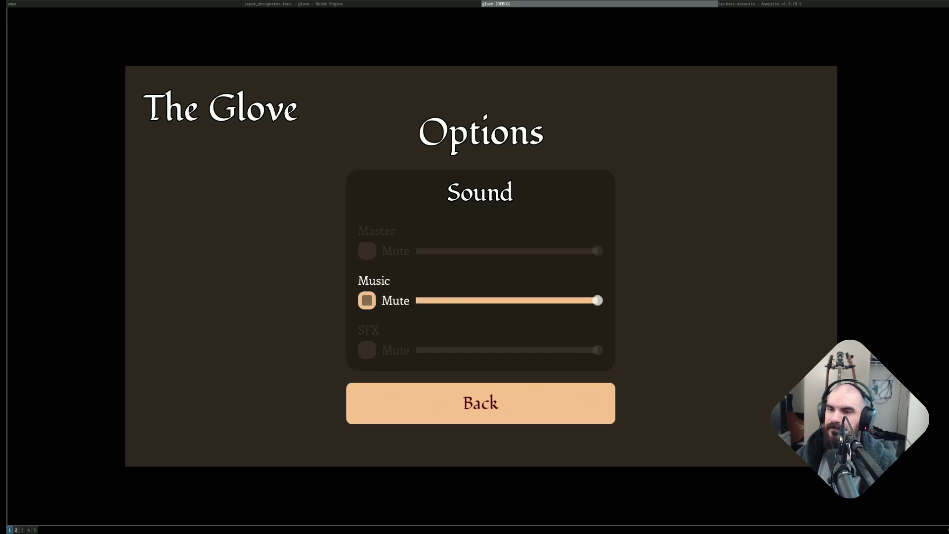
{"action": "key", "text": "Return"}
{"action": "key", "text": "Return"}
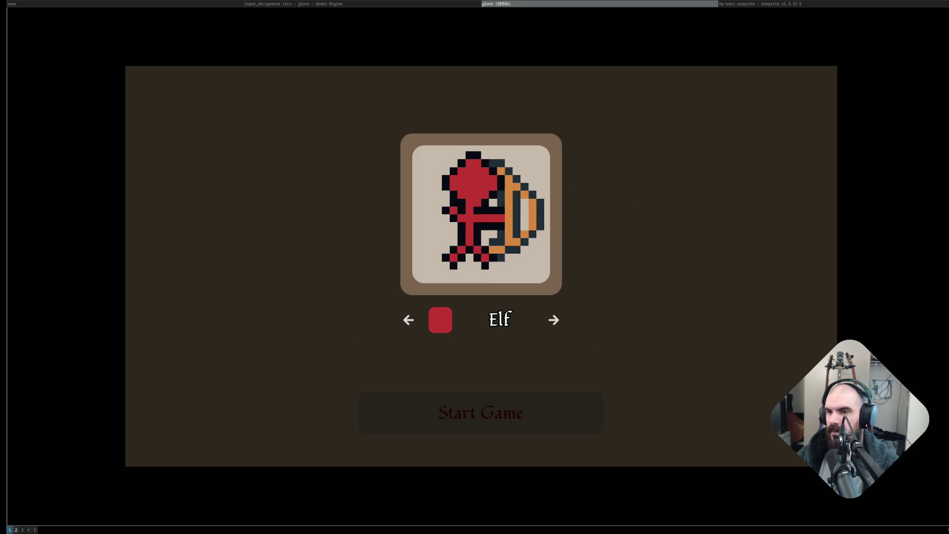
Browse the Elf, Huntress, Reap and Wiz characters and their colour options.
{"action": "key", "text": "Right"}
{"action": "key", "text": "Right"}
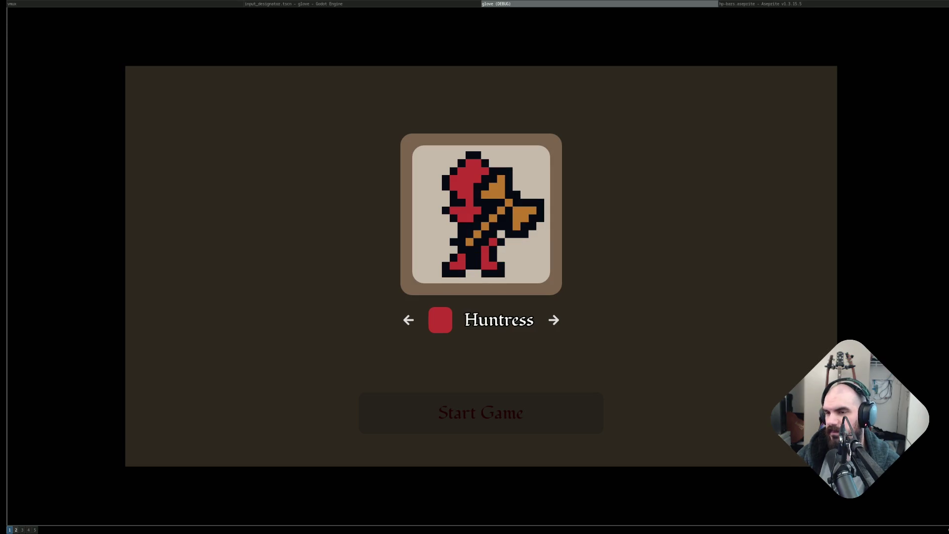
{"action": "key", "text": "Right"}
{"action": "key", "text": "Right"}
{"action": "key", "text": "Right"}
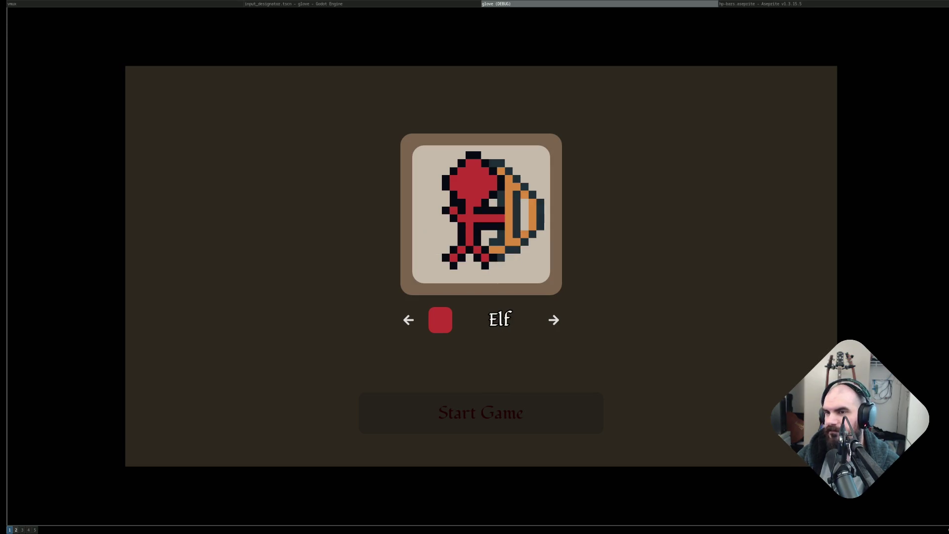
{"action": "key", "text": "Right"}
{"action": "key", "text": "Right"}
{"action": "key", "text": "Down"}
{"action": "key", "text": "Left"}
{"action": "key", "text": "Up"}
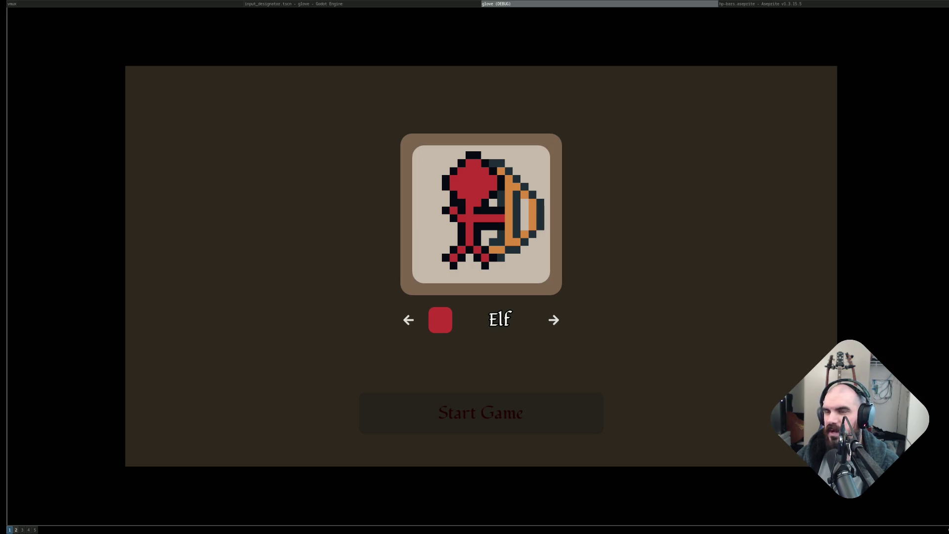
{"action": "key", "text": "Right"}
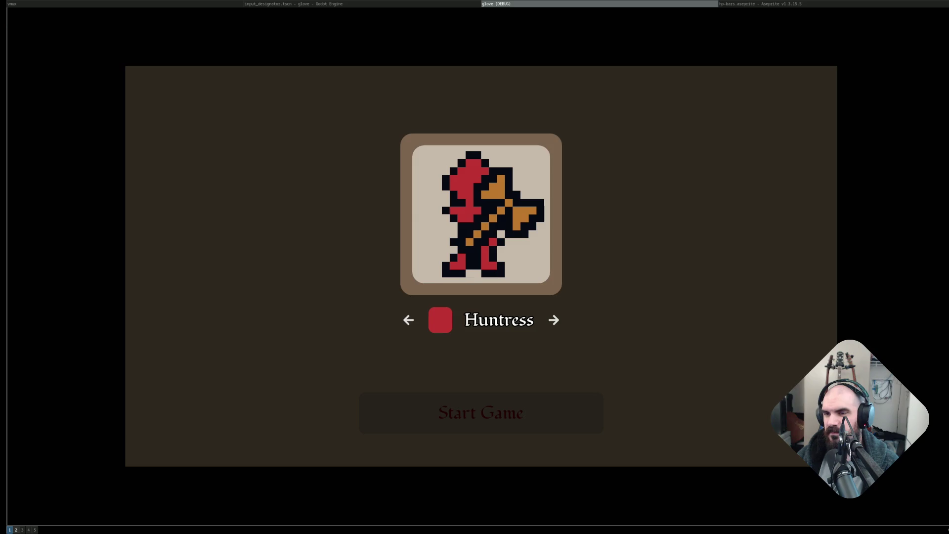
{"action": "key", "text": "Left"}
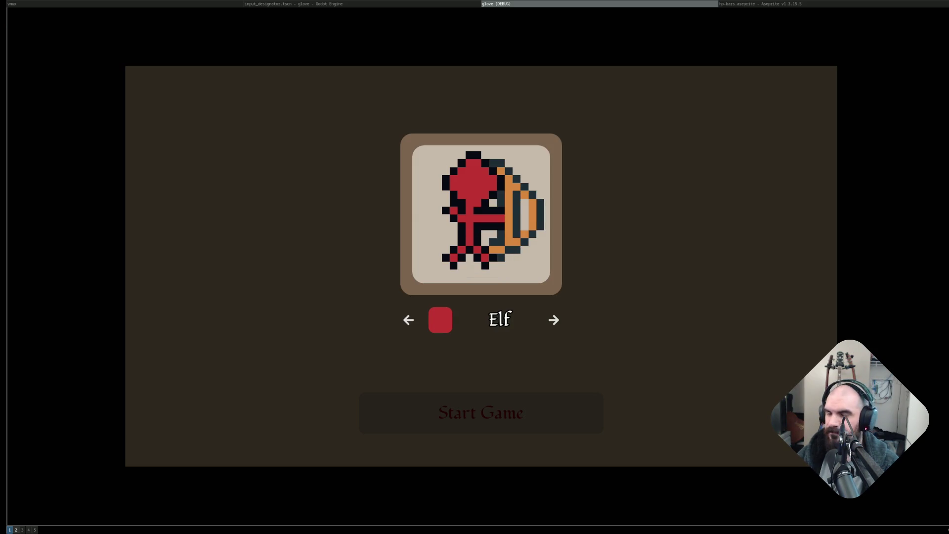
{"action": "key", "text": "Right"}
{"action": "key", "text": "Right"}
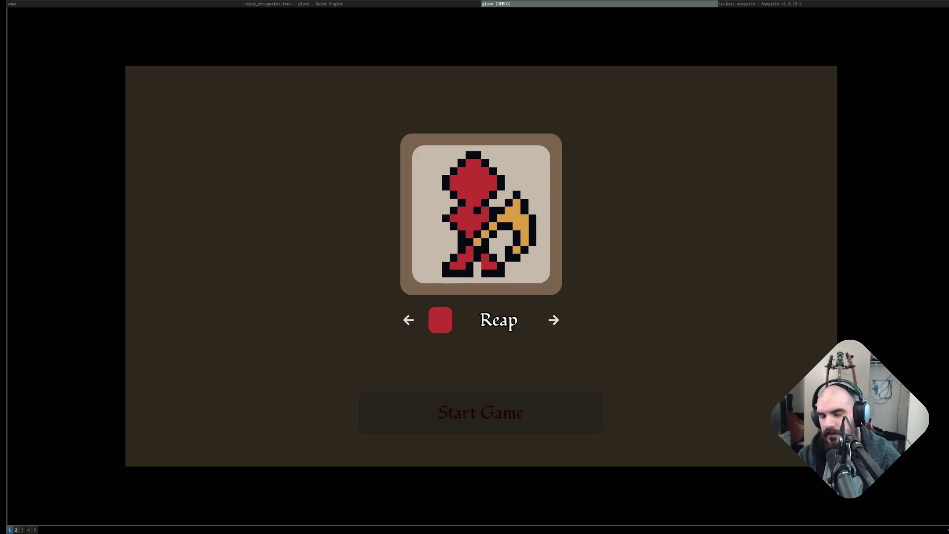
{"action": "key", "text": "Right"}
{"action": "key", "text": "Right"}
{"action": "key", "text": "Right"}
{"action": "key", "text": "Right"}
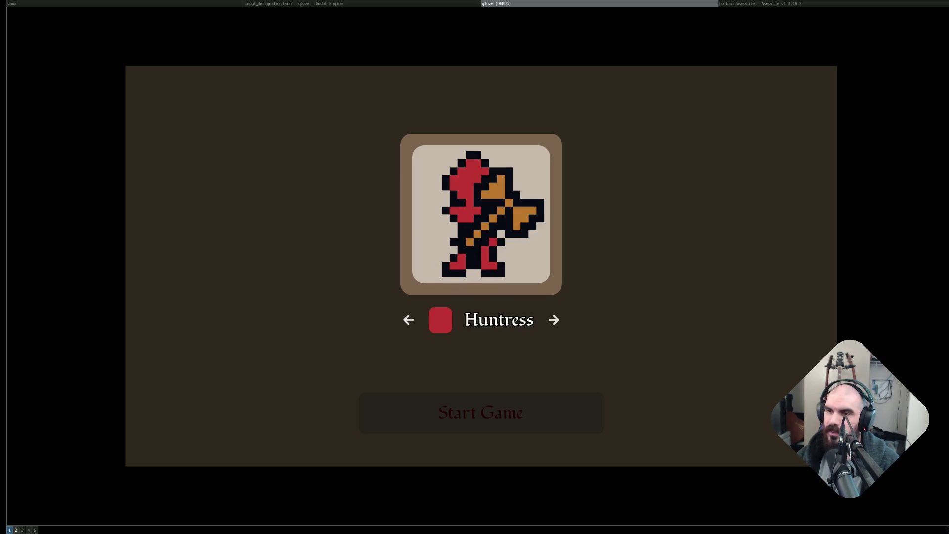
{"action": "key", "text": "Left"}
{"action": "key", "text": "Left"}
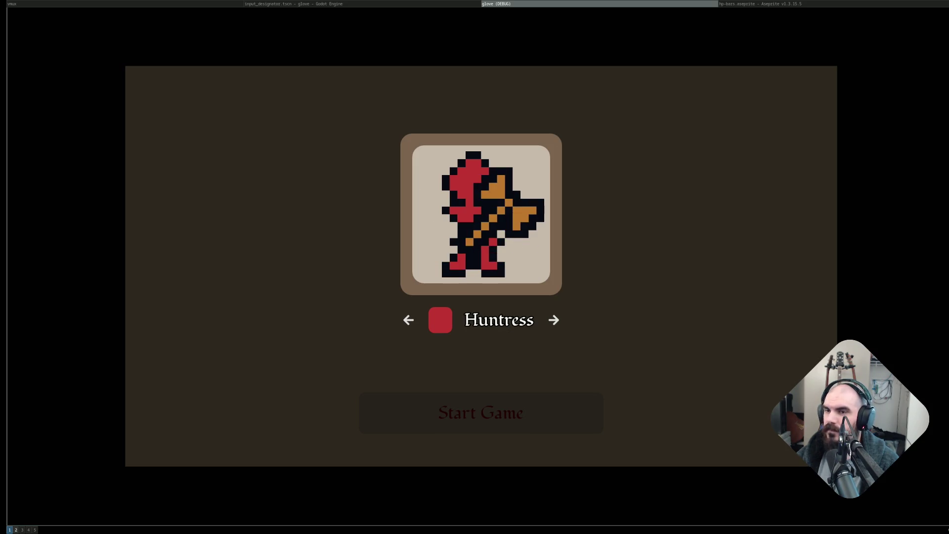
{"action": "key", "text": "Right"}
{"action": "key", "text": "Right"}
{"action": "key", "text": "Right"}
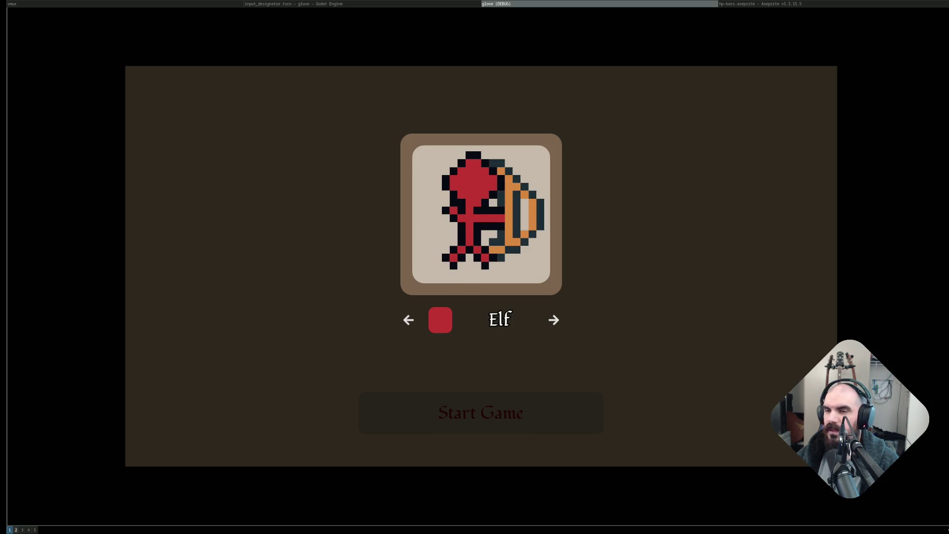
Pick Reap, set its colour to blue, confirm it and start the game.
{"action": "key", "text": "Up"}
{"action": "key", "text": "Up"}
{"action": "key", "text": "Down"}
{"action": "key", "text": "Right"}
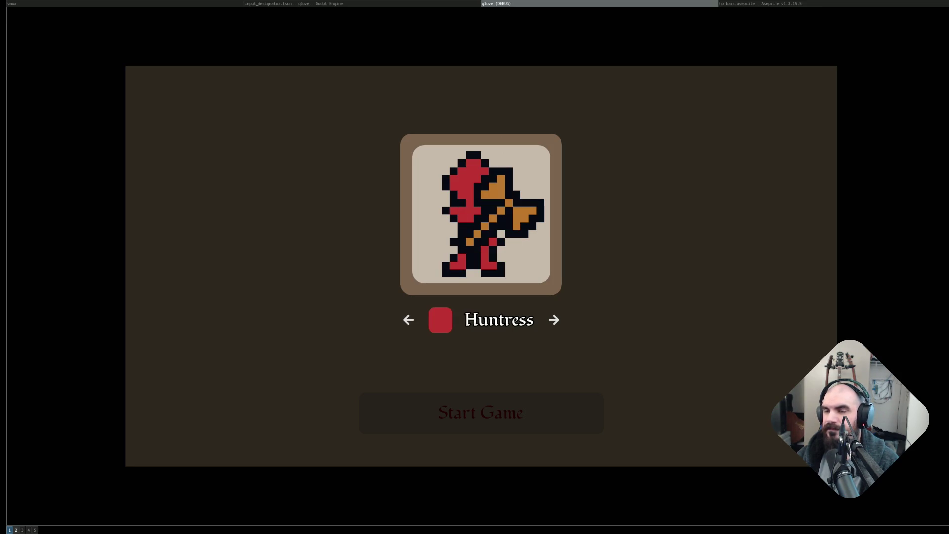
{"action": "key", "text": "Right"}
{"action": "key", "text": "Down"}
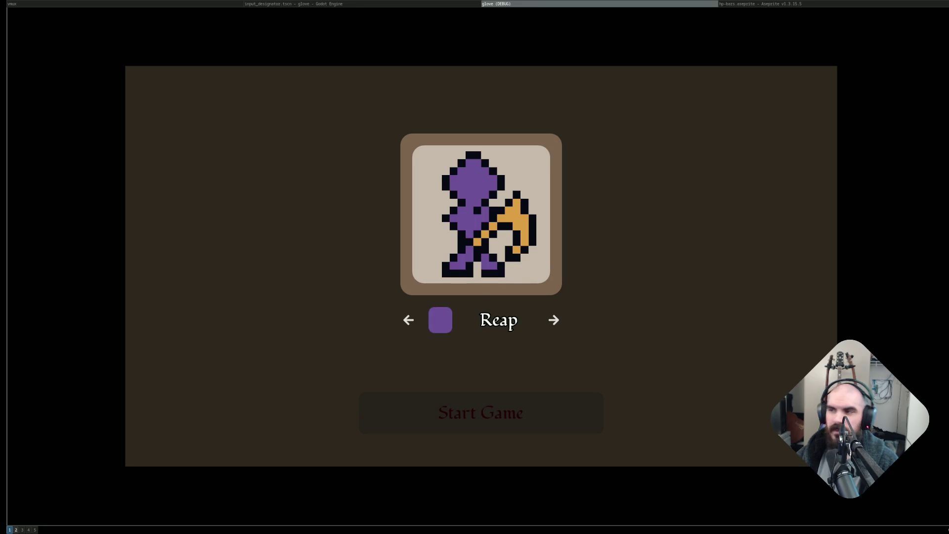
{"action": "key", "text": "Down"}
{"action": "key", "text": "Right"}
{"action": "key", "text": "Left"}
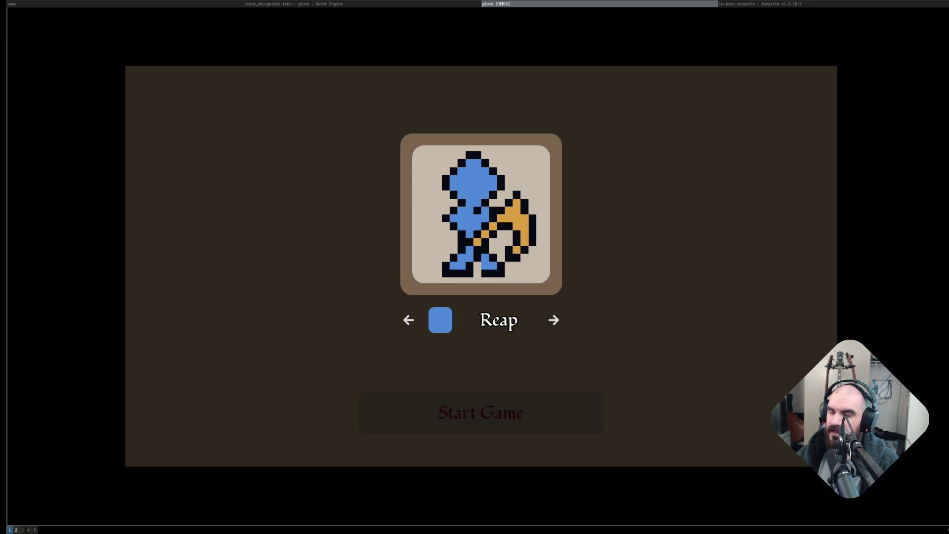
{"action": "key", "text": "Return"}
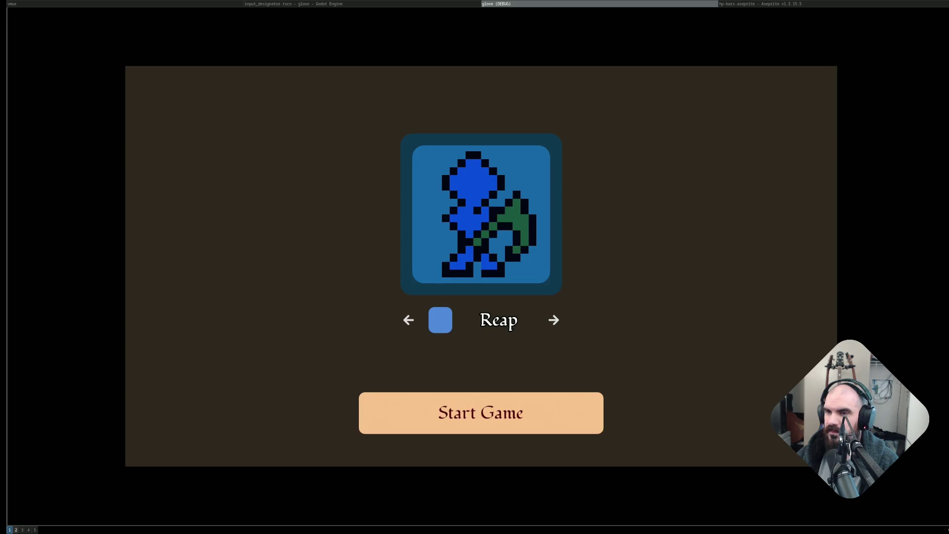
{"action": "key", "text": "Return"}
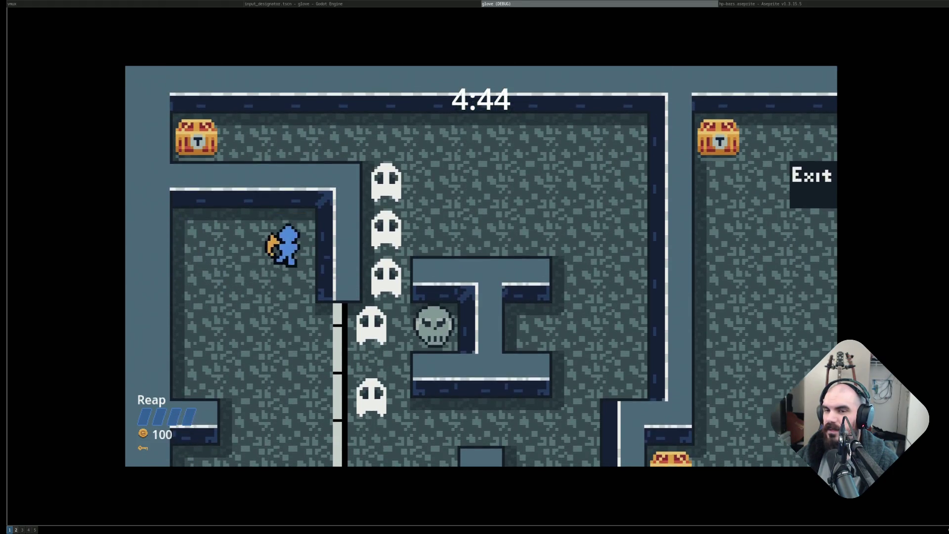
Throw a scythe and walk Reap through the maze onto the Exit.
{"action": "key", "text": "a"}
{"action": "key", "text": "w"}
{"action": "key", "text": "space"}
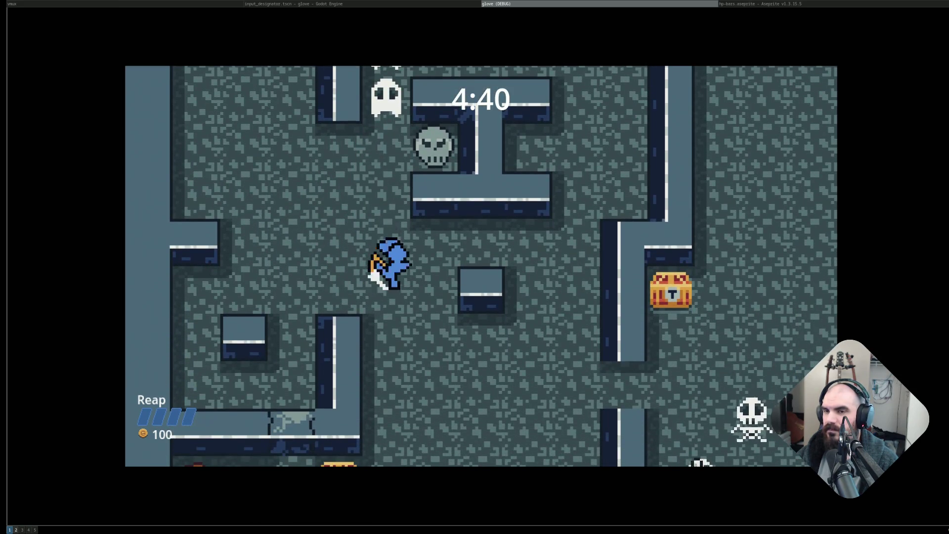
{"action": "key", "text": "w"}
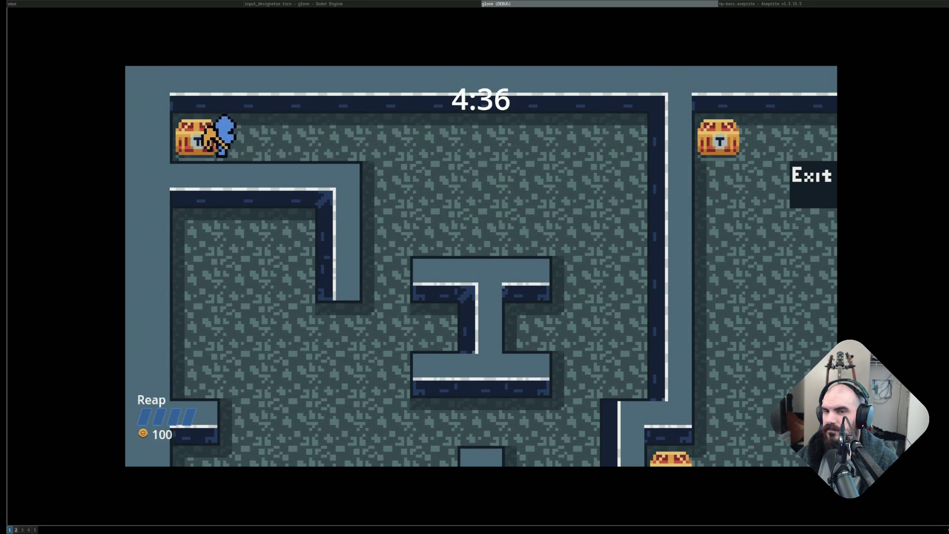
{"action": "key", "text": "s"}
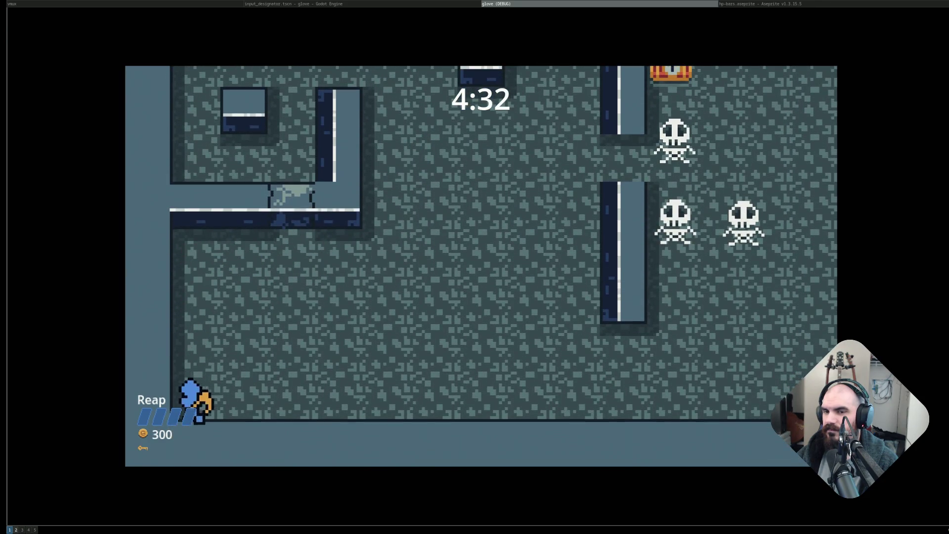
{"action": "key", "text": "d"}
{"action": "key", "text": "w"}
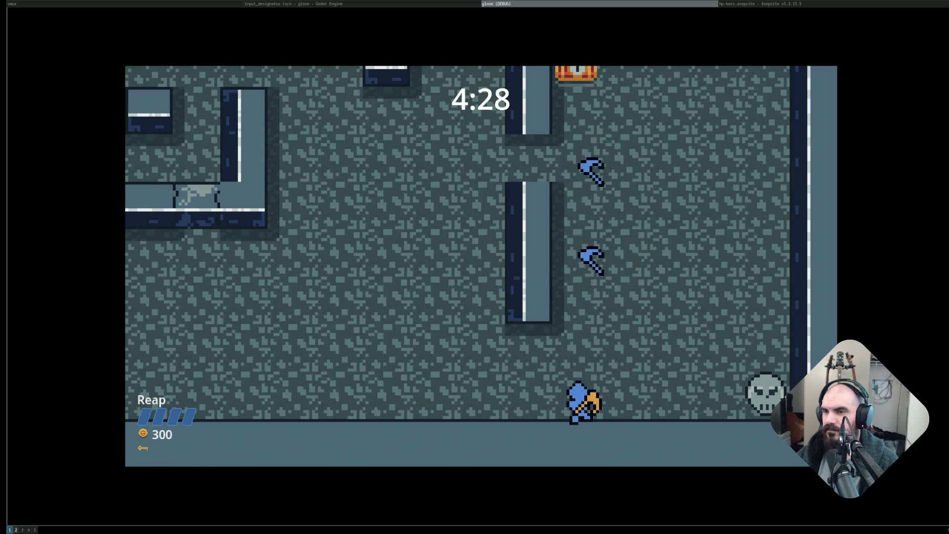
{"action": "key", "text": "w"}
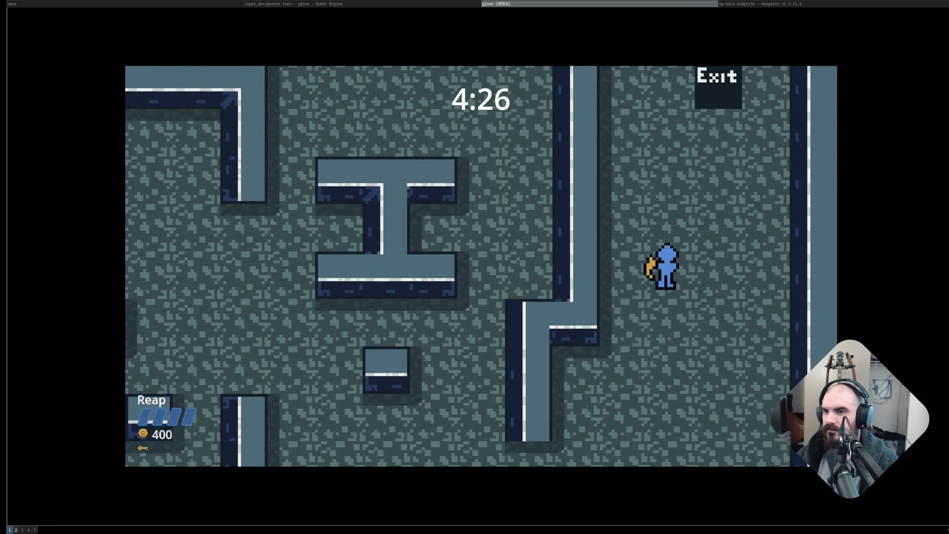
{"action": "key", "text": "d"}
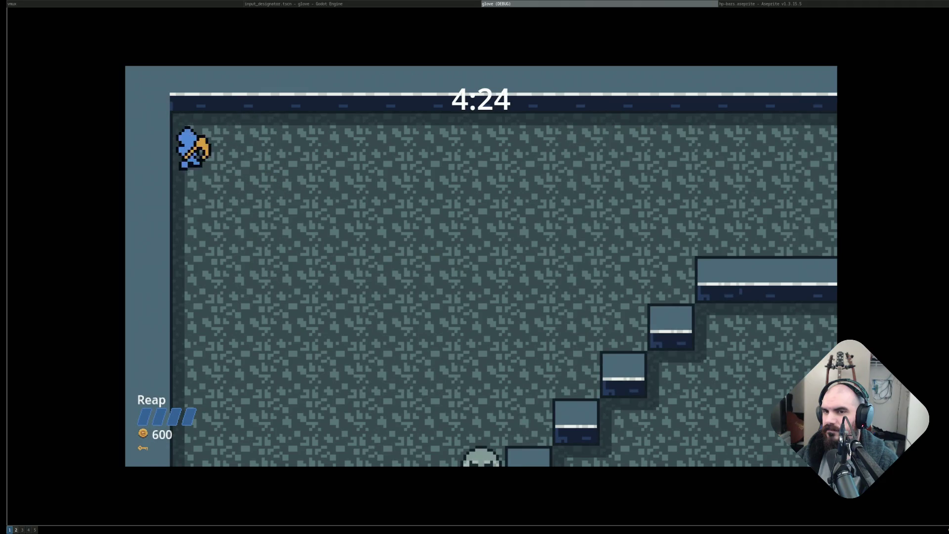
Loot the chest in the stair area and attack the skeletons to the north-east.
{"action": "key", "text": "w"}
{"action": "key", "text": "d"}
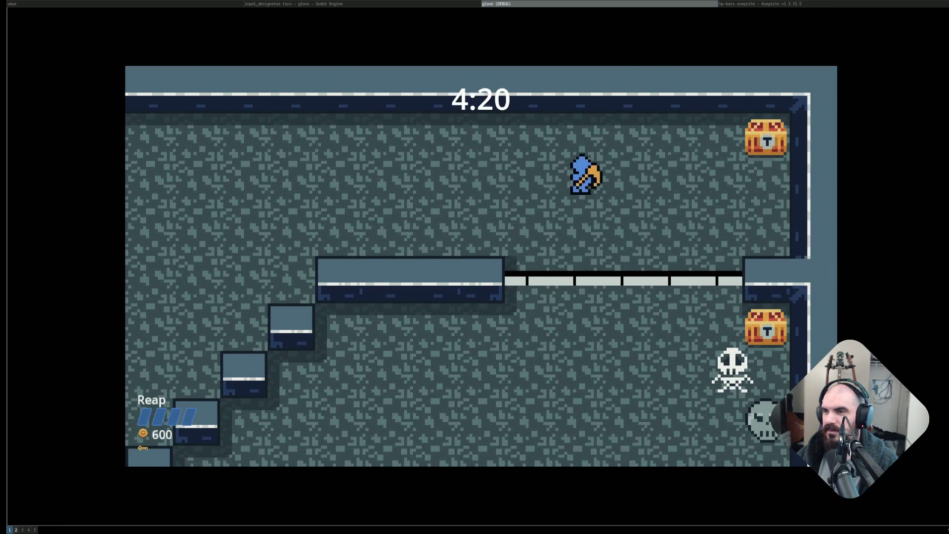
{"action": "key", "text": "a"}
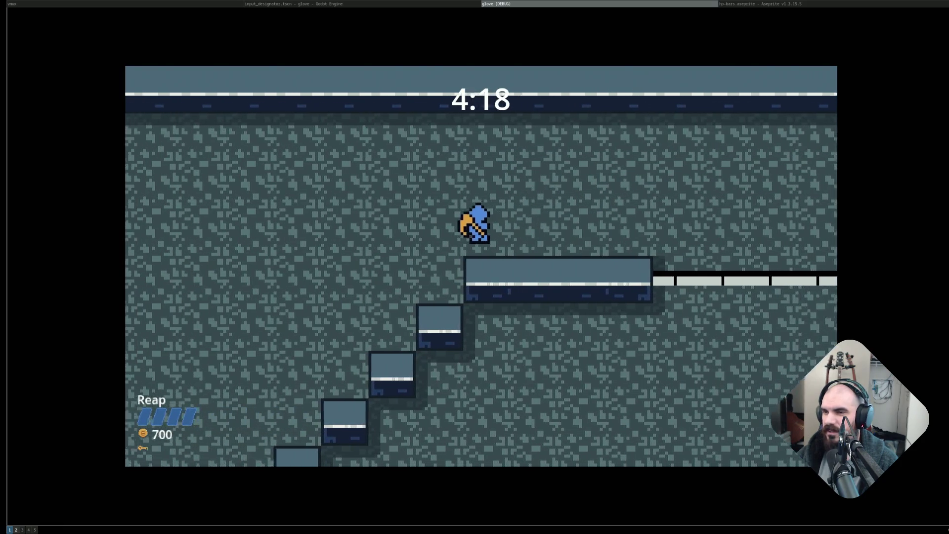
{"action": "key", "text": "s"}
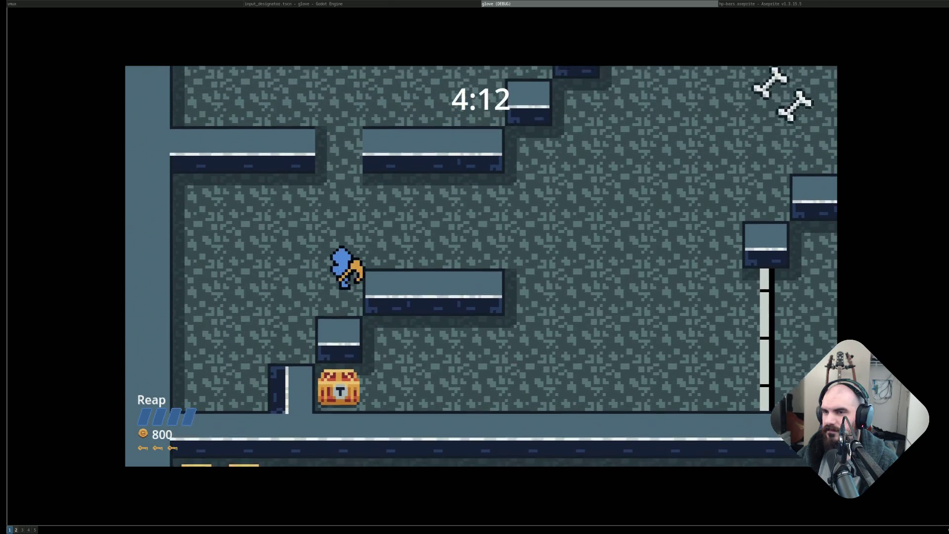
{"action": "key", "text": "s"}
{"action": "key", "text": "a"}
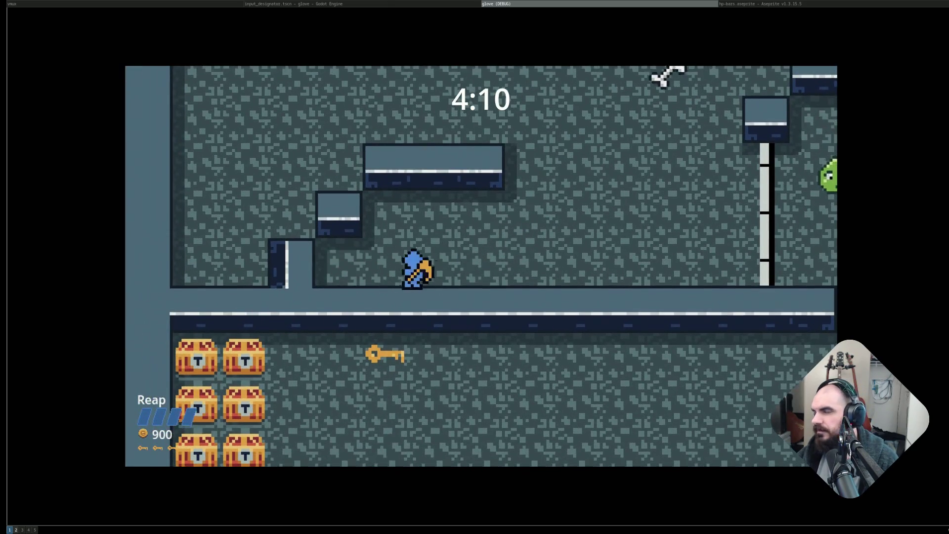
{"action": "key", "text": "d"}
{"action": "key", "text": "w"}
{"action": "key", "text": "d"}
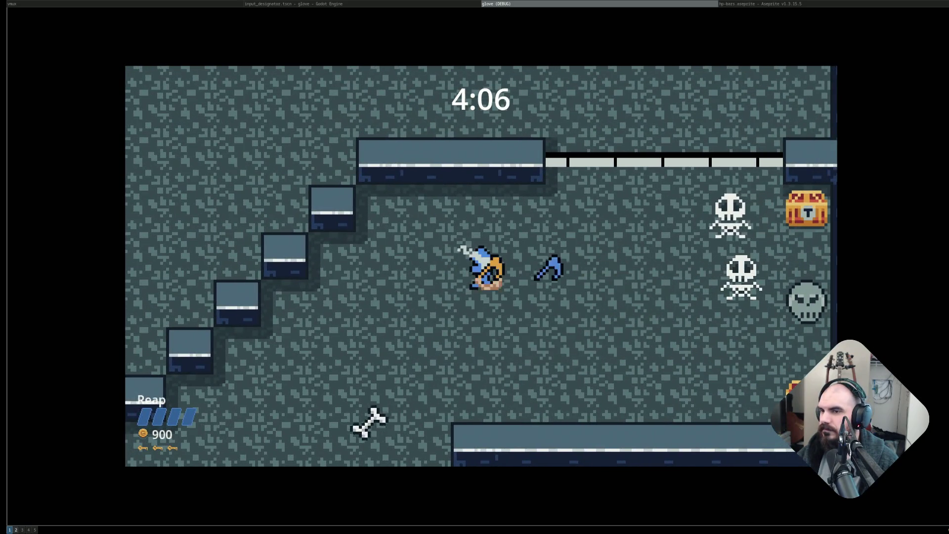
Strike the skeleton, loot its chest, unlock the gate and grab the key beyond it.
{"action": "key", "text": "d"}
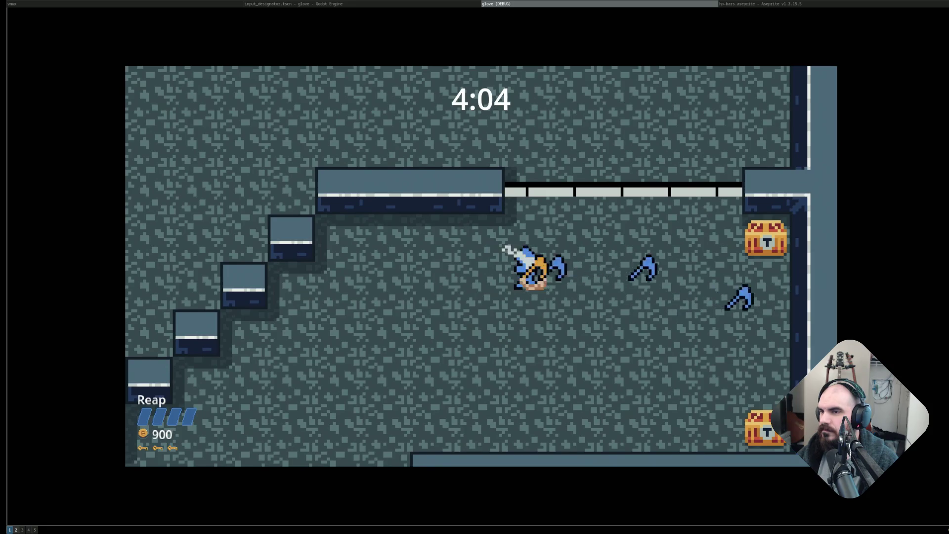
{"action": "key", "text": "d"}
{"action": "key", "text": "s"}
{"action": "key", "text": "a"}
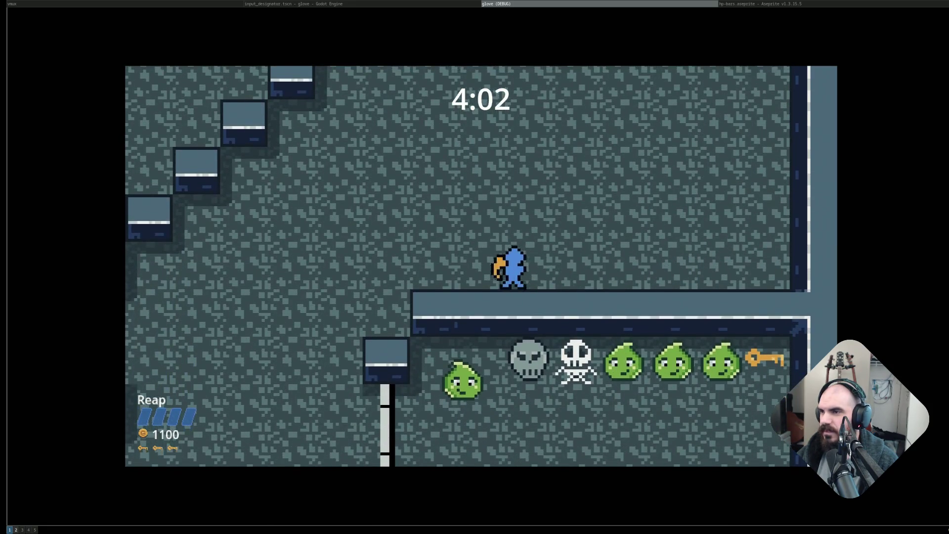
{"action": "key", "text": "a"}
{"action": "key", "text": "s"}
{"action": "key", "text": "d"}
{"action": "key", "text": "w"}
{"action": "key", "text": "d"}
{"action": "key", "text": "w"}
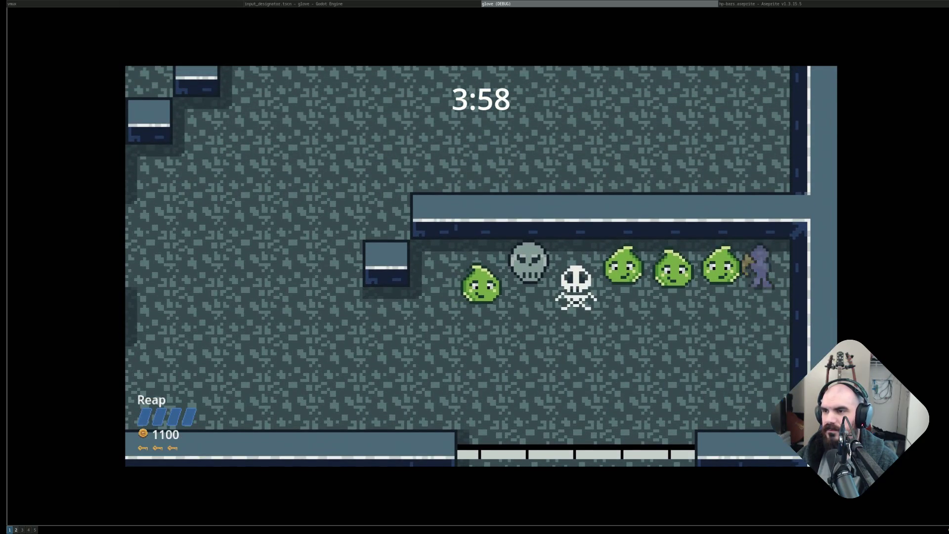
Clear the slimes with a Reap charge, then take the key and loot the row of chests.
{"action": "key", "text": "s"}
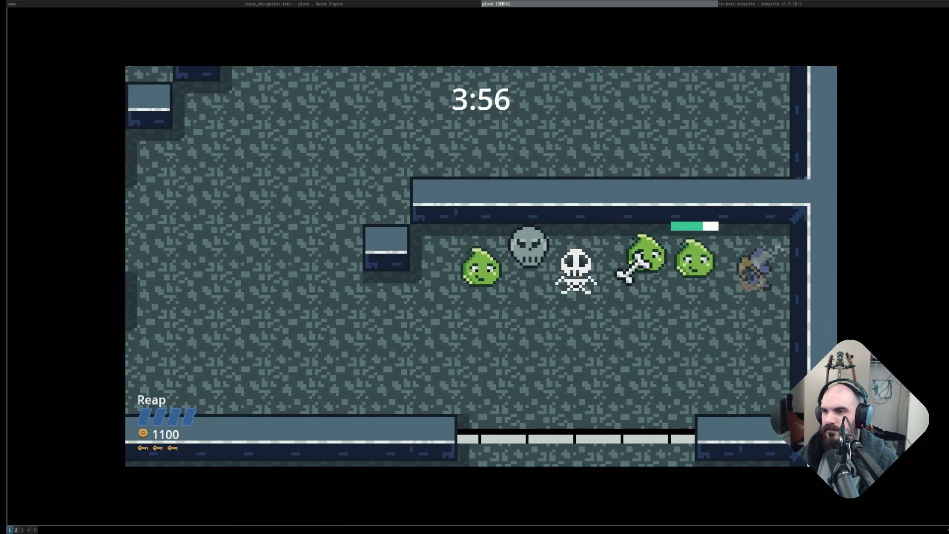
{"action": "key", "text": "w"}
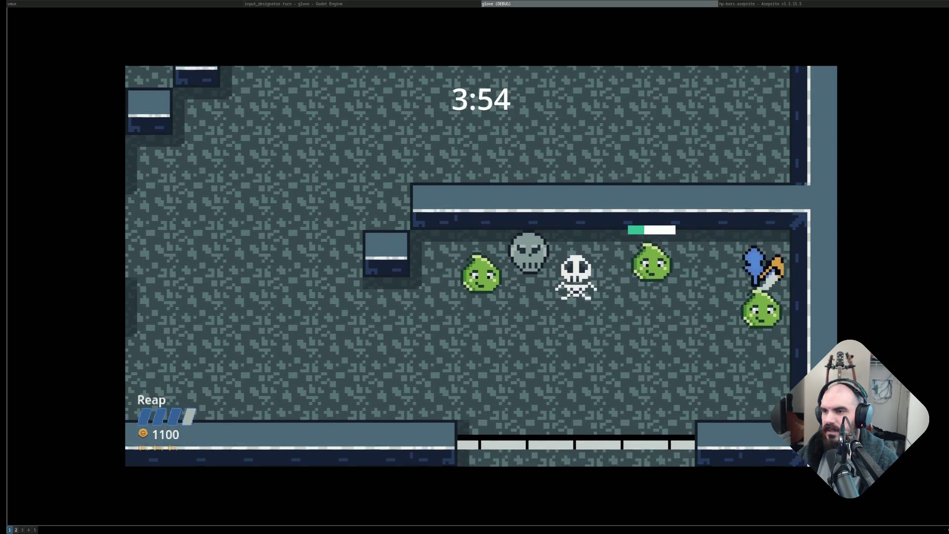
{"action": "key", "text": "s"}
{"action": "key", "text": "w"}
{"action": "key", "text": "a"}
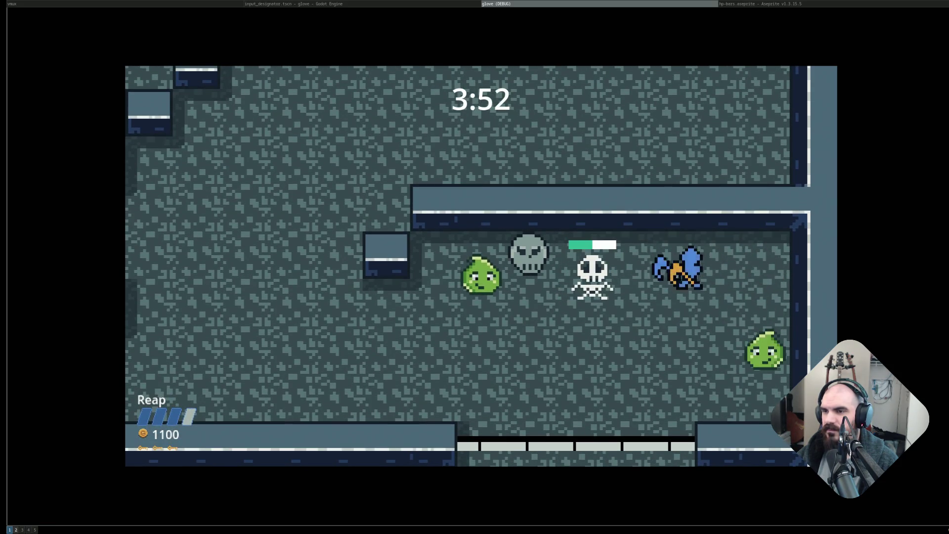
{"action": "key", "text": "s"}
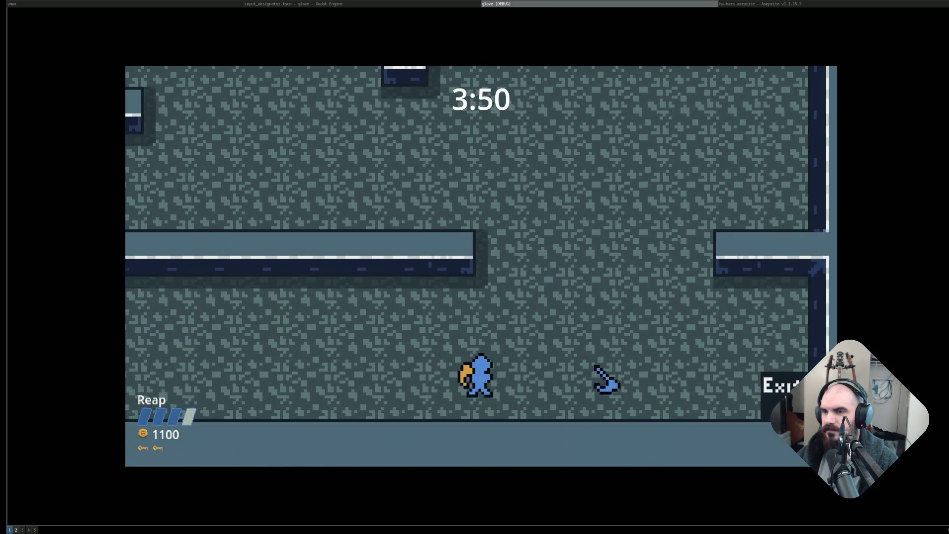
{"action": "key", "text": "a"}
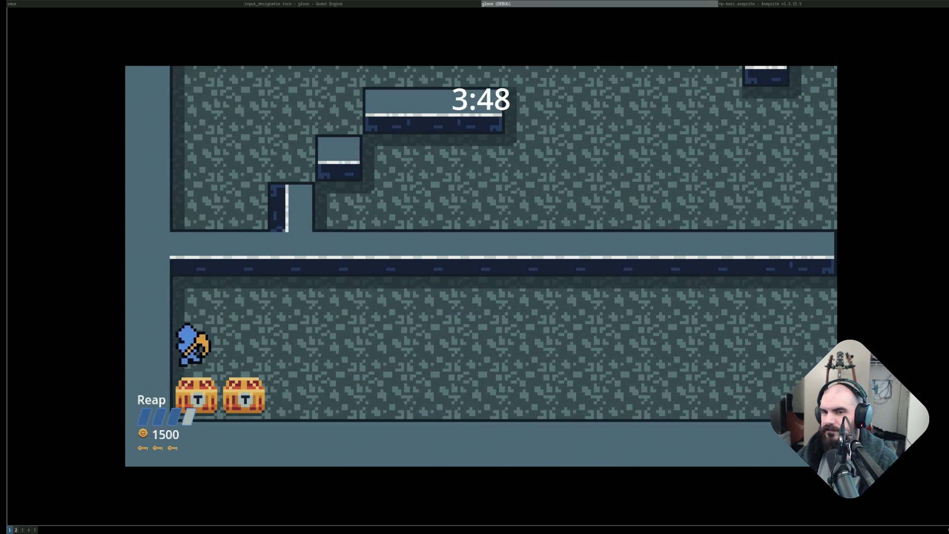
{"action": "key", "text": "s"}
{"action": "key", "text": "d"}
{"action": "key", "text": "w"}
{"action": "key", "text": "d"}
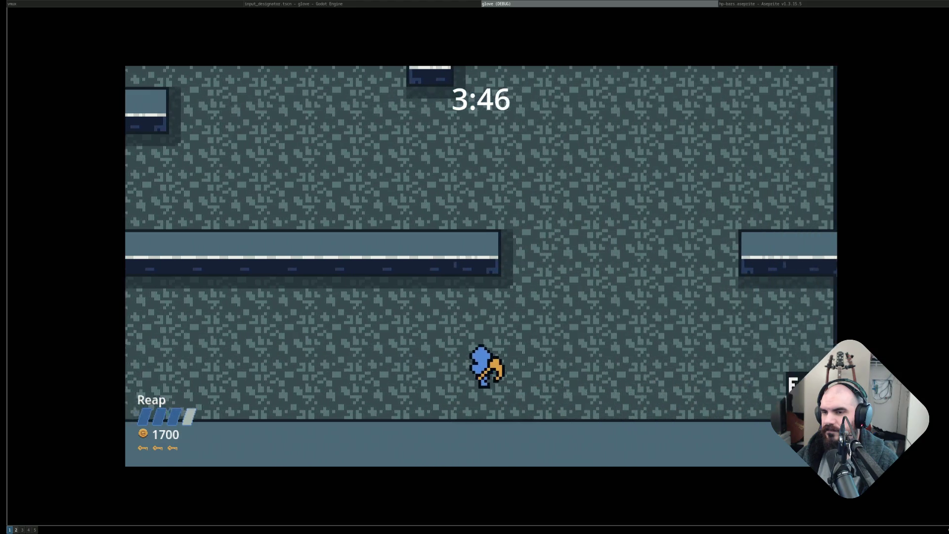
Open two more chests and fight the enemies in the Exit room while heading up-left.
{"action": "key", "text": "d"}
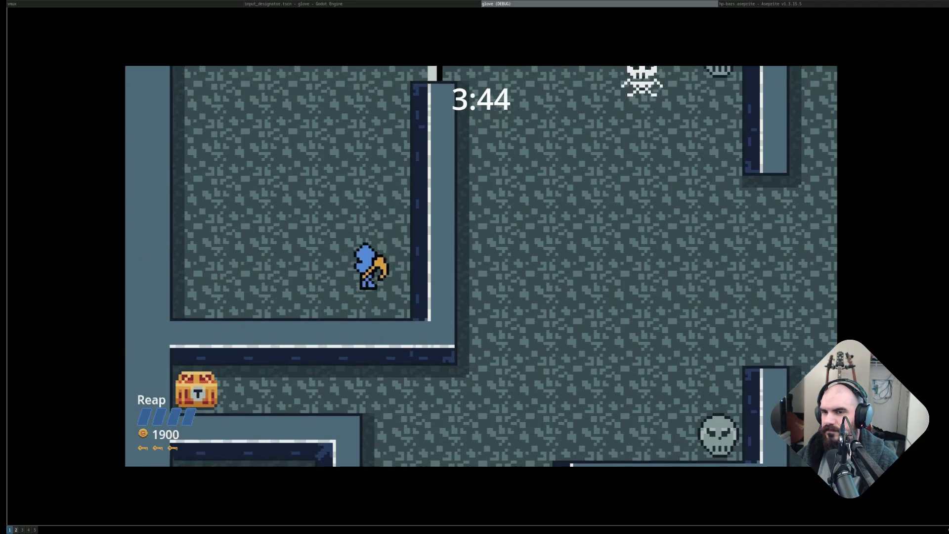
{"action": "key", "text": "w"}
{"action": "key", "text": "a"}
{"action": "key", "text": "d"}
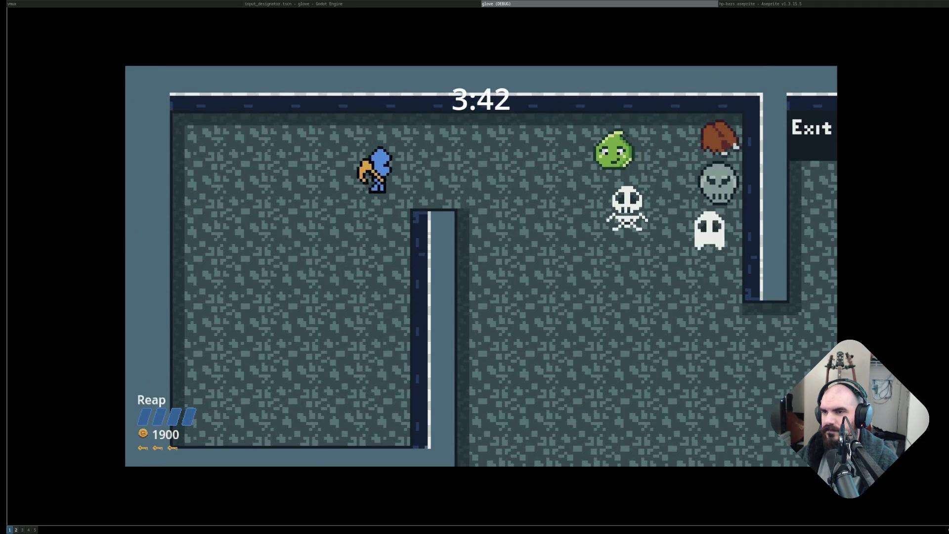
{"action": "key", "text": "w"}
{"action": "key", "text": "a"}
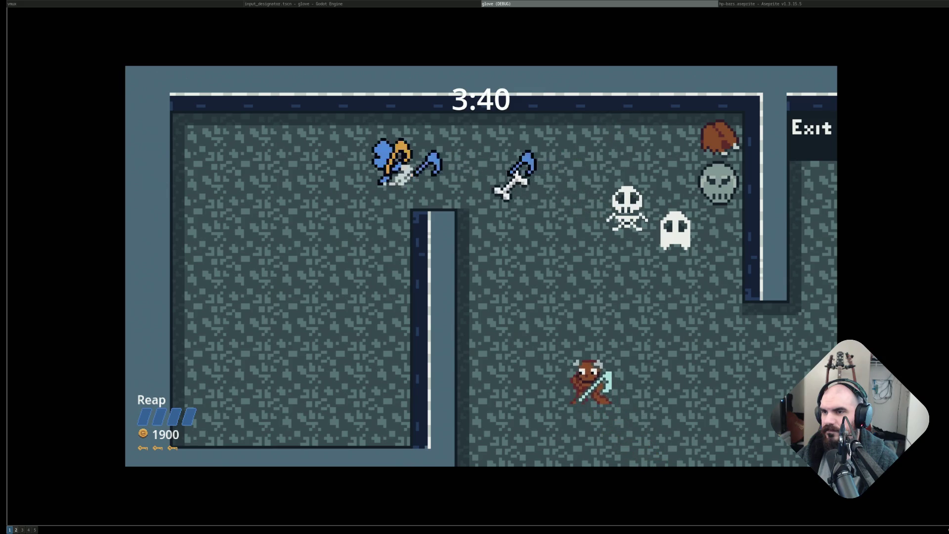
{"action": "key", "text": "w"}
{"action": "key", "text": "a"}
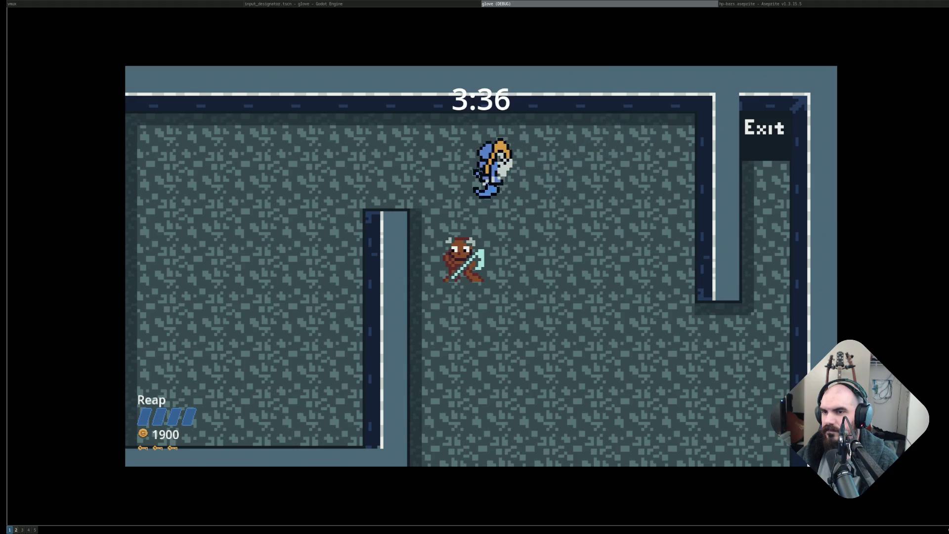
{"action": "key", "text": "w"}
{"action": "key", "text": "a"}
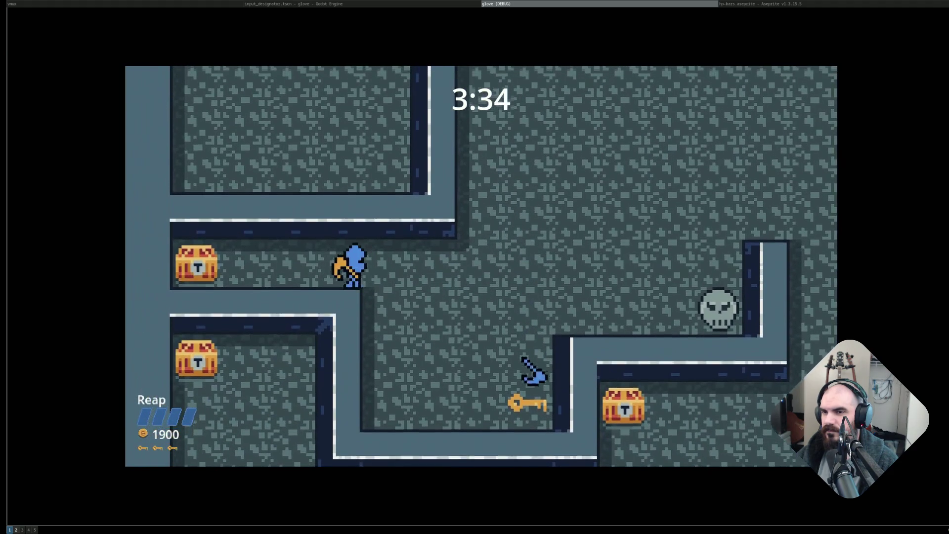
{"action": "key", "text": "a"}
Open the chests across the maze and bottom corridor, then head up toward the Exit.
{"action": "key", "text": "d"}
{"action": "key", "text": "s"}
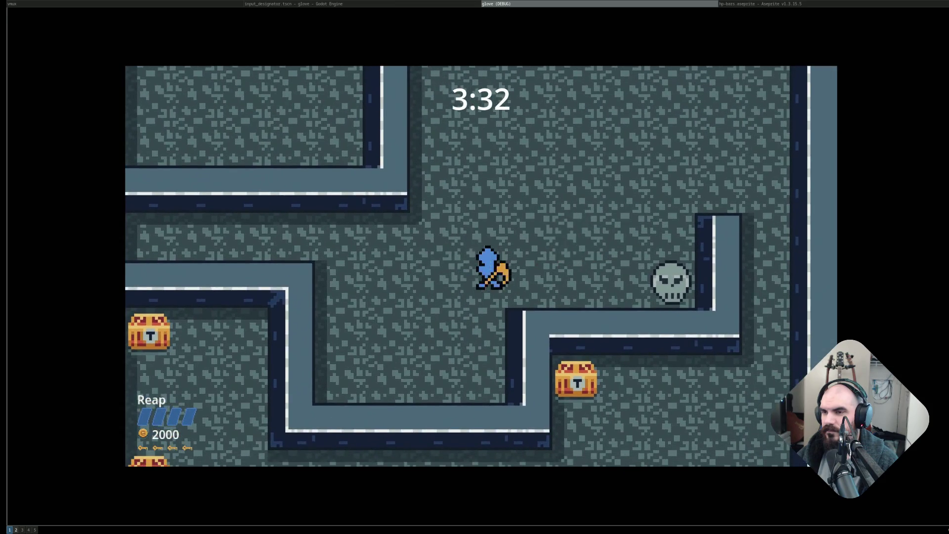
{"action": "key", "text": "d"}
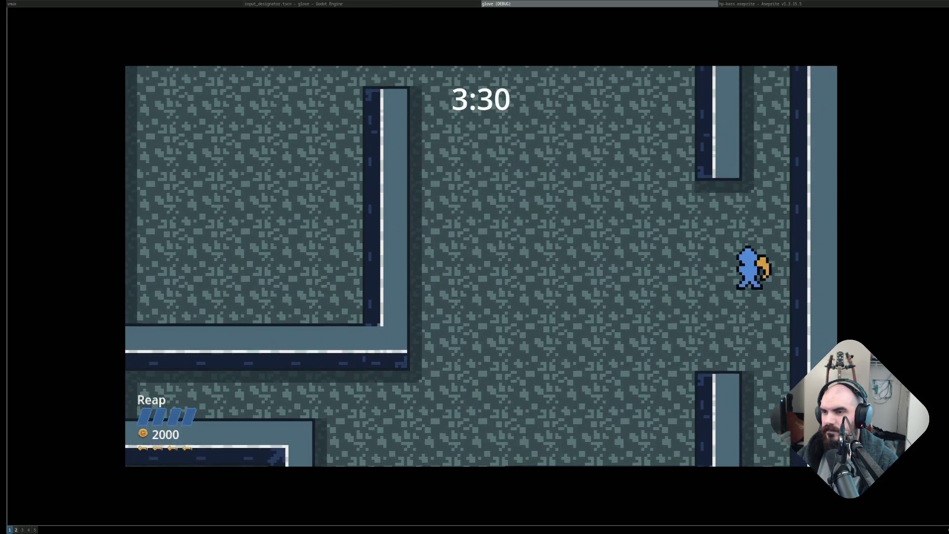
{"action": "key", "text": "s"}
{"action": "key", "text": "a"}
{"action": "key", "text": "s"}
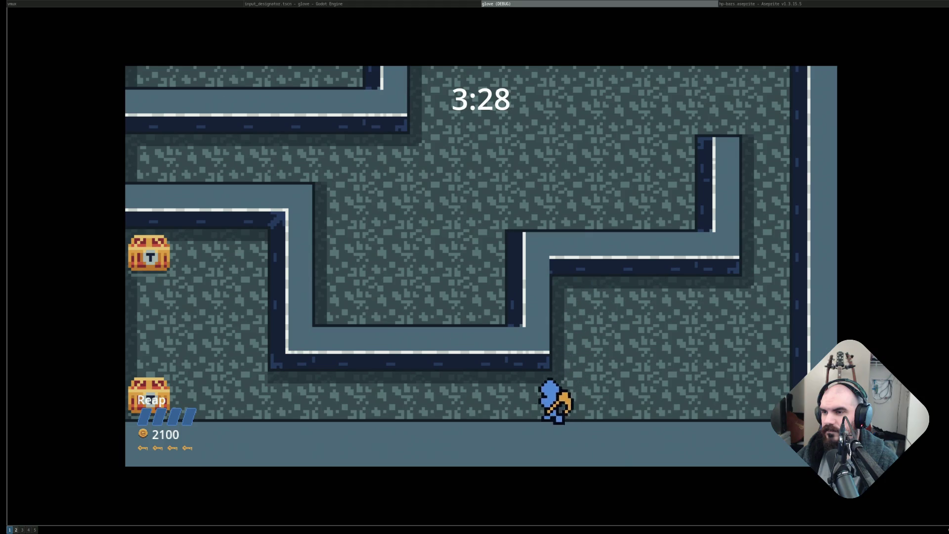
{"action": "key", "text": "a"}
{"action": "key", "text": "w"}
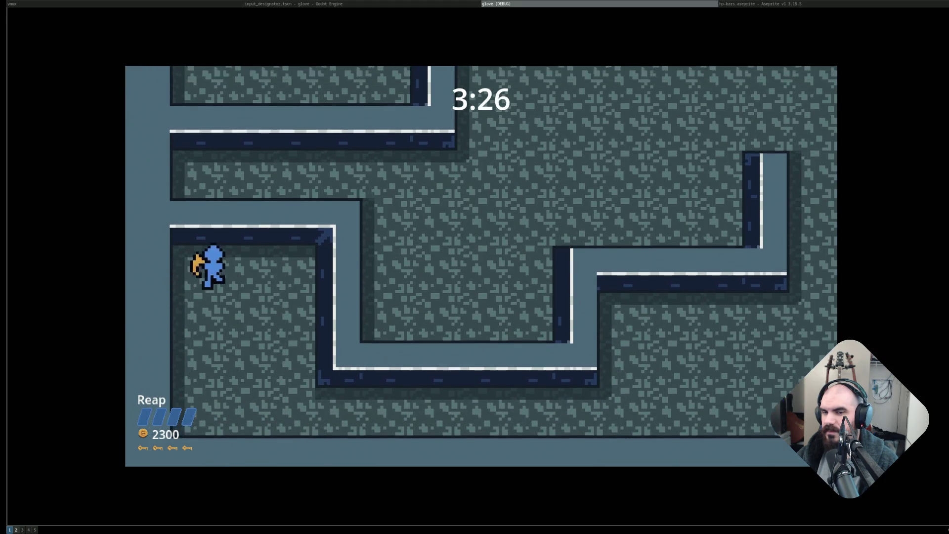
{"action": "key", "text": "s"}
{"action": "key", "text": "d"}
{"action": "key", "text": "d"}
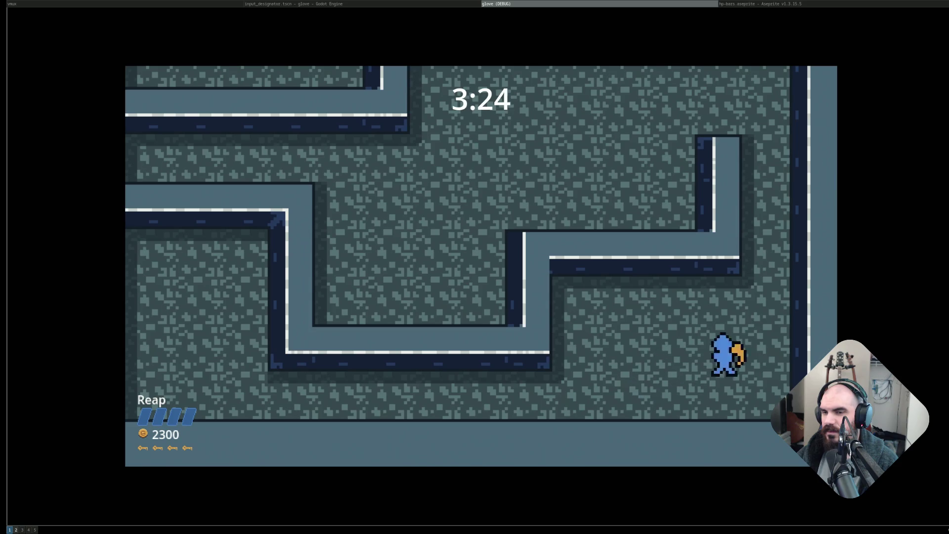
{"action": "key", "text": "w"}
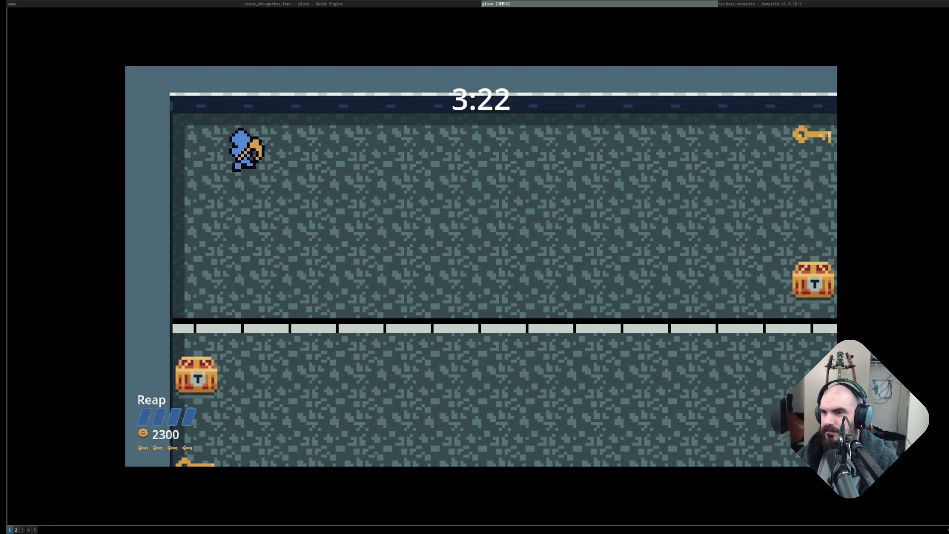
Pick up the key, loot the right room's chests and walk to the Exit.
{"action": "key", "text": "d"}
{"action": "key", "text": "w"}
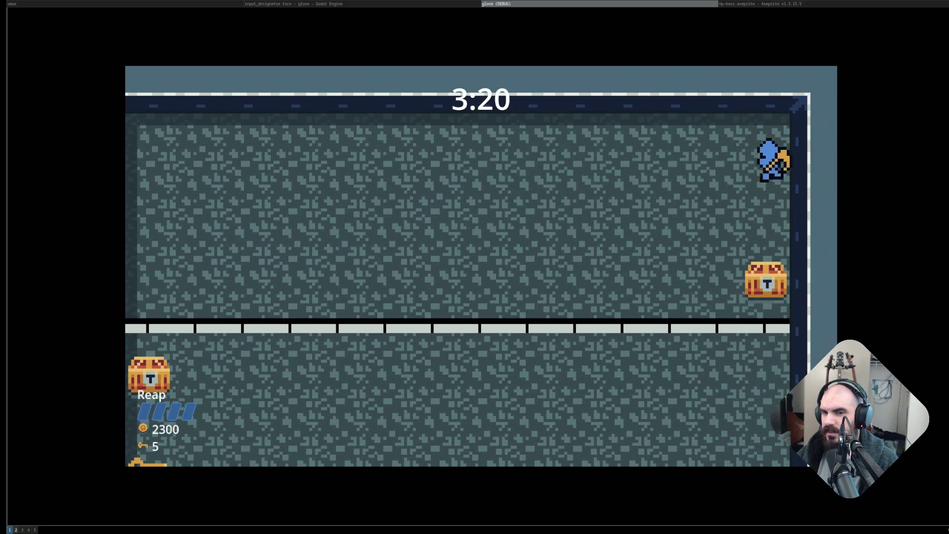
{"action": "key", "text": "s"}
{"action": "key", "text": "a"}
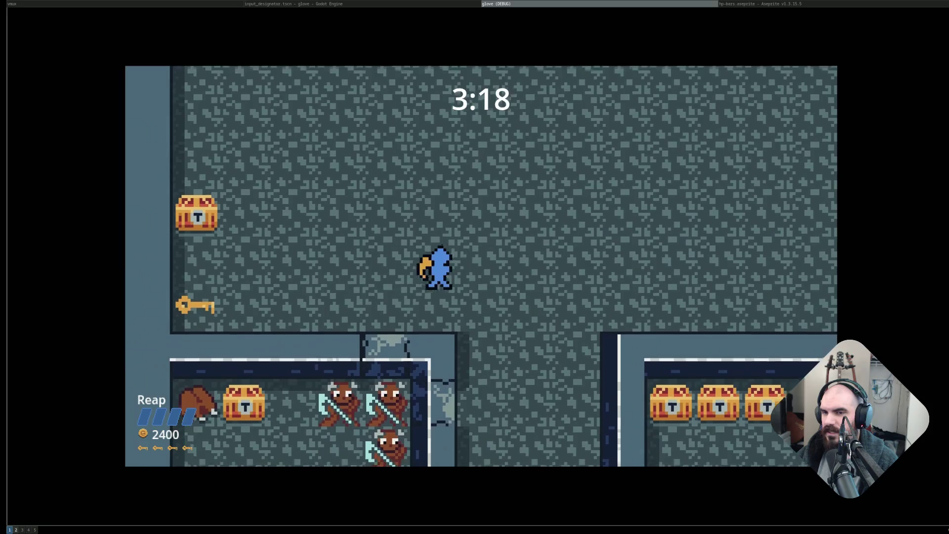
{"action": "key", "text": "a"}
{"action": "key", "text": "w"}
{"action": "key", "text": "d"}
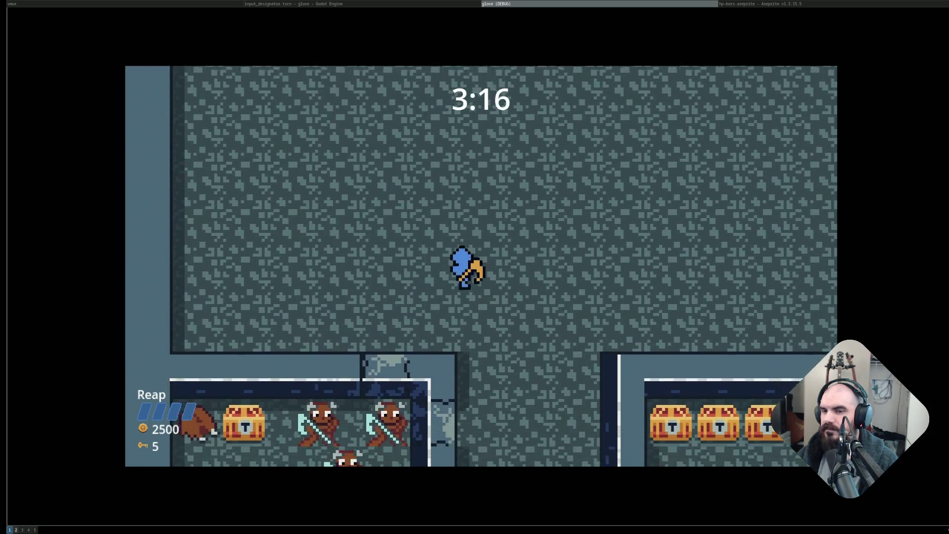
{"action": "key", "text": "s"}
{"action": "key", "text": "d"}
{"action": "key", "text": "w"}
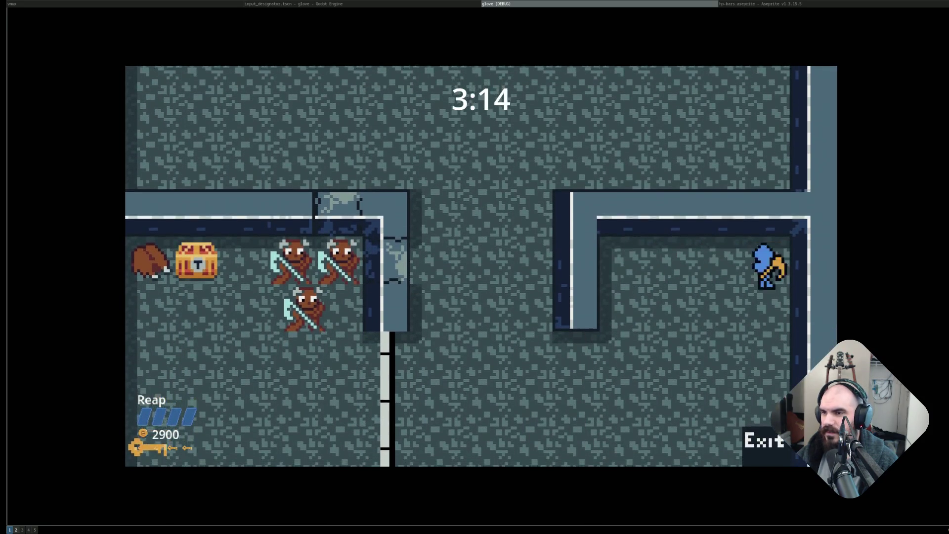
{"action": "key", "text": "s"}
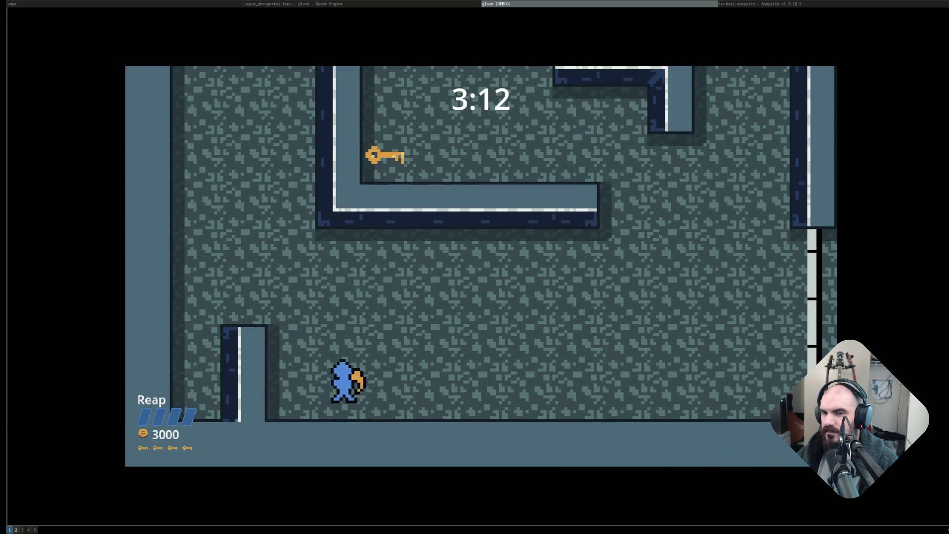
{"action": "key", "text": "a"}
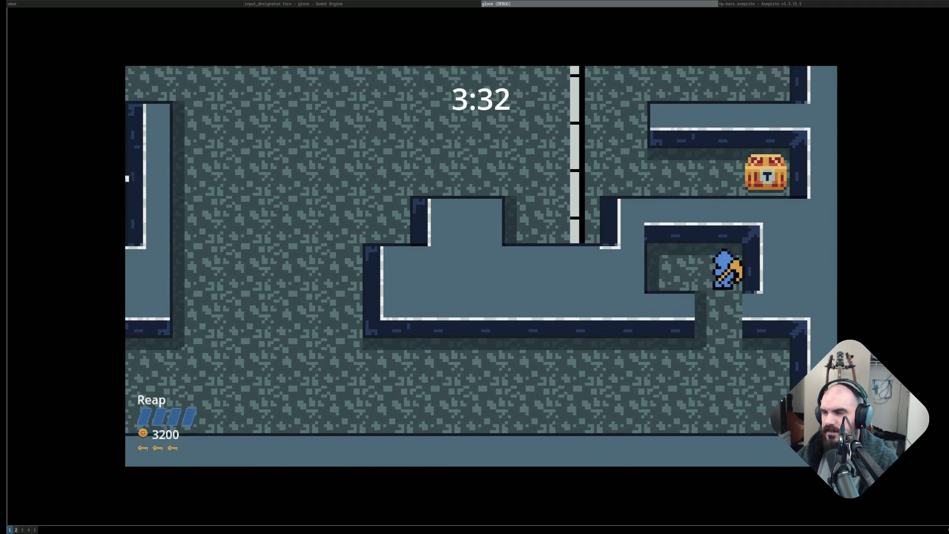
Weave through the maze past the skeletons collecting both chests, then step into the Exit.
{"action": "key", "text": "a"}
{"action": "key", "text": "w"}
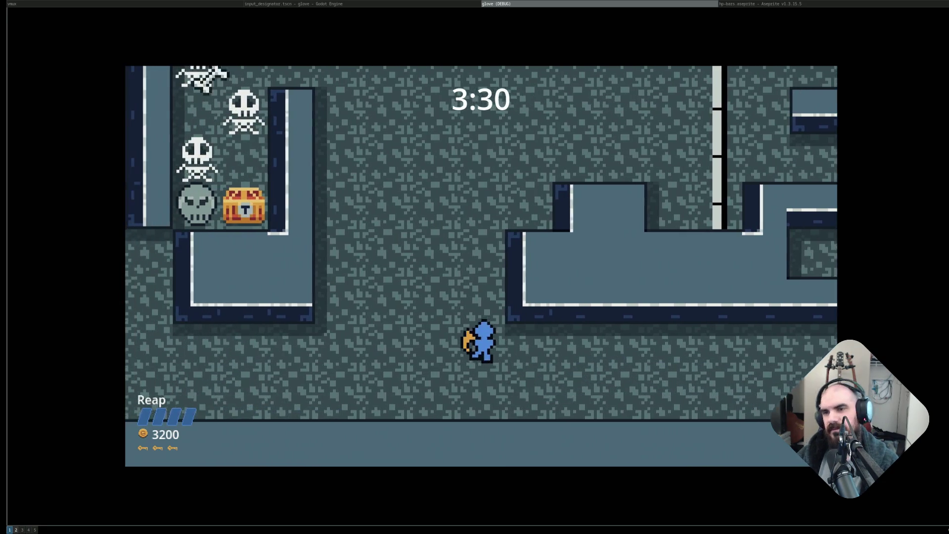
{"action": "key", "text": "w"}
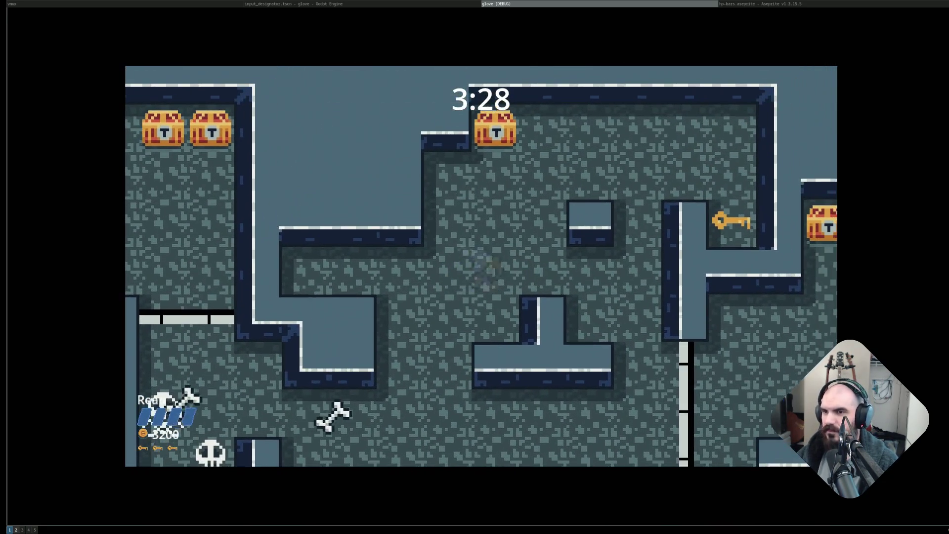
{"action": "key", "text": "d"}
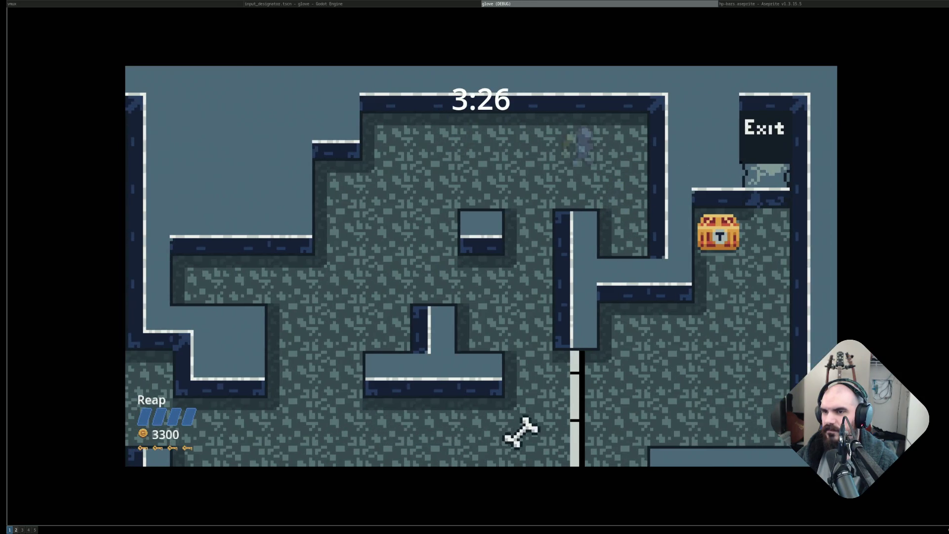
{"action": "key", "text": "s"}
{"action": "key", "text": "d"}
{"action": "key", "text": "w"}
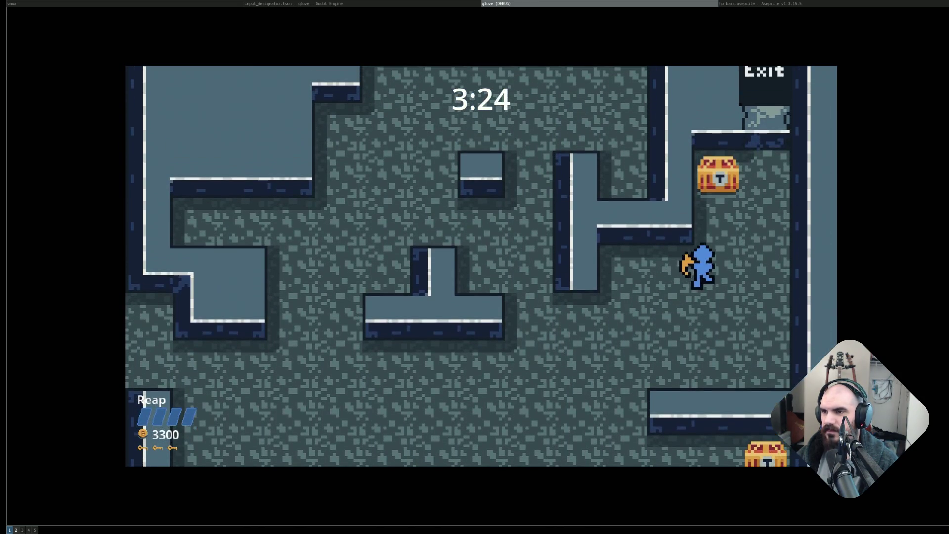
{"action": "key", "text": "w"}
{"action": "key", "text": "s"}
{"action": "key", "text": "a"}
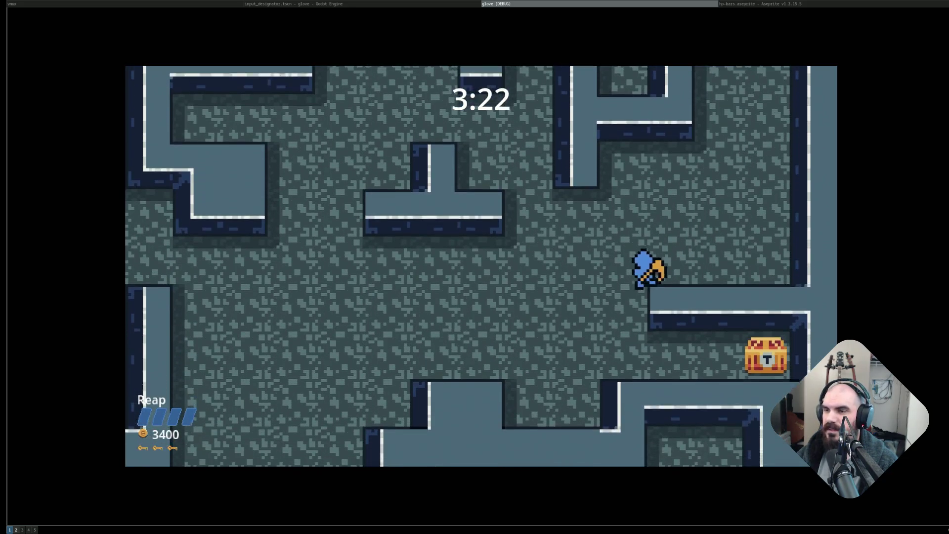
{"action": "key", "text": "d"}
{"action": "key", "text": "w"}
{"action": "key", "text": "a"}
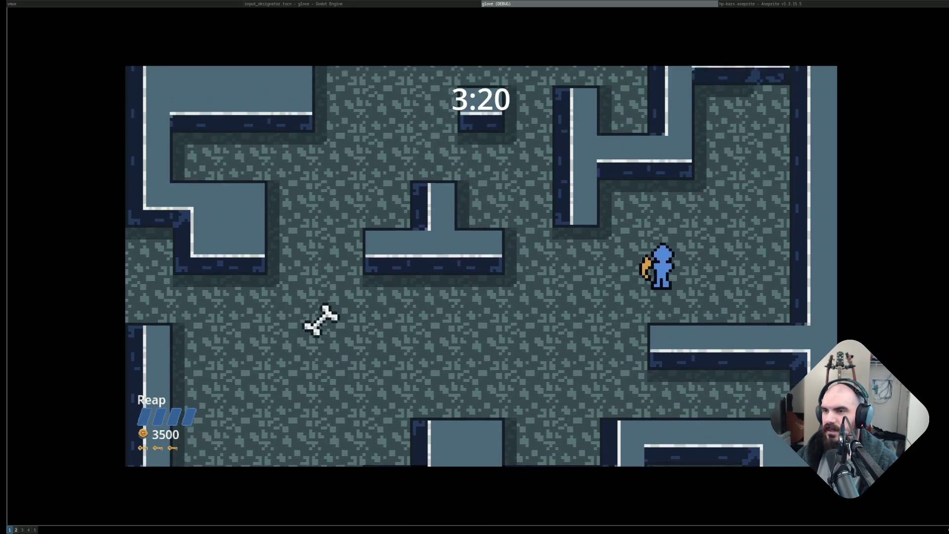
{"action": "key", "text": "w"}
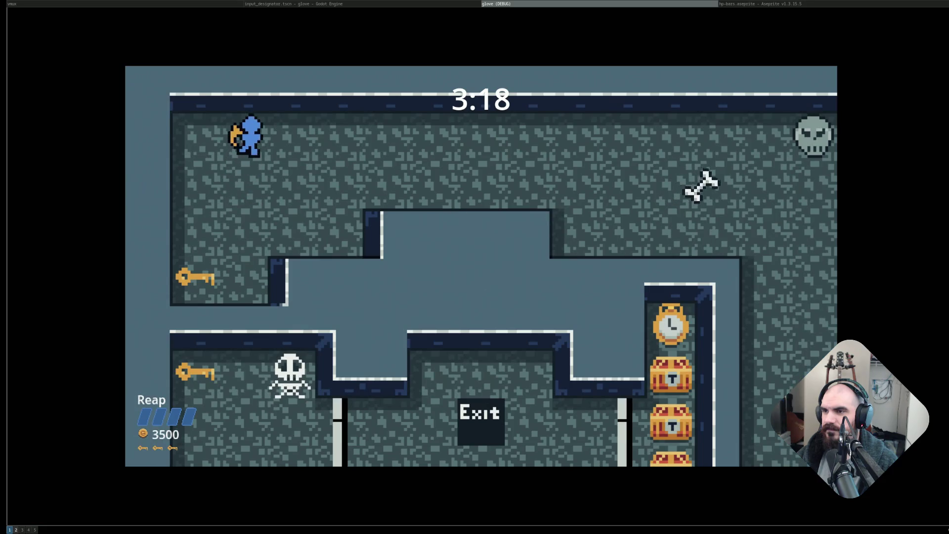
Grab the key and loop the corridors, collecting the row of chests and another key.
{"action": "key", "text": "s"}
{"action": "key", "text": "w"}
{"action": "key", "text": "d"}
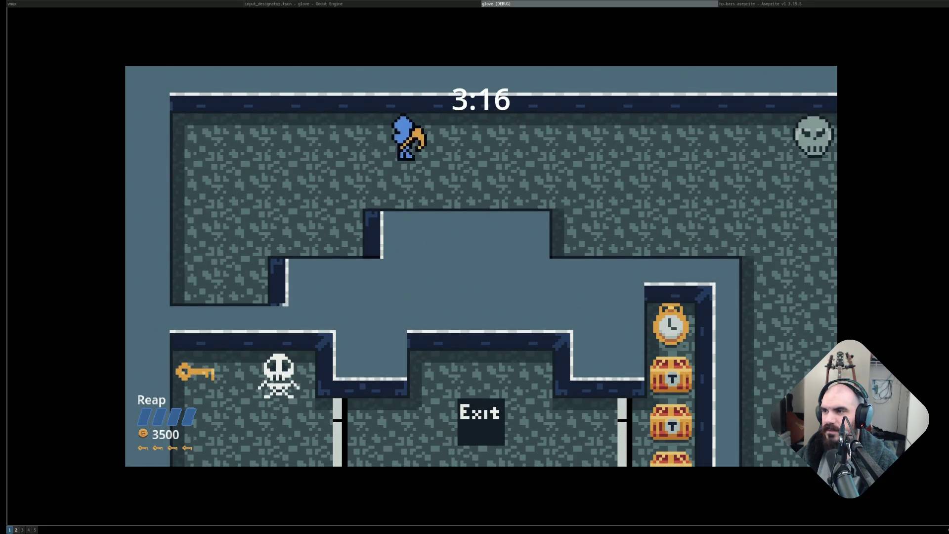
{"action": "key", "text": "d"}
{"action": "key", "text": "s"}
{"action": "key", "text": "a"}
{"action": "key", "text": "s"}
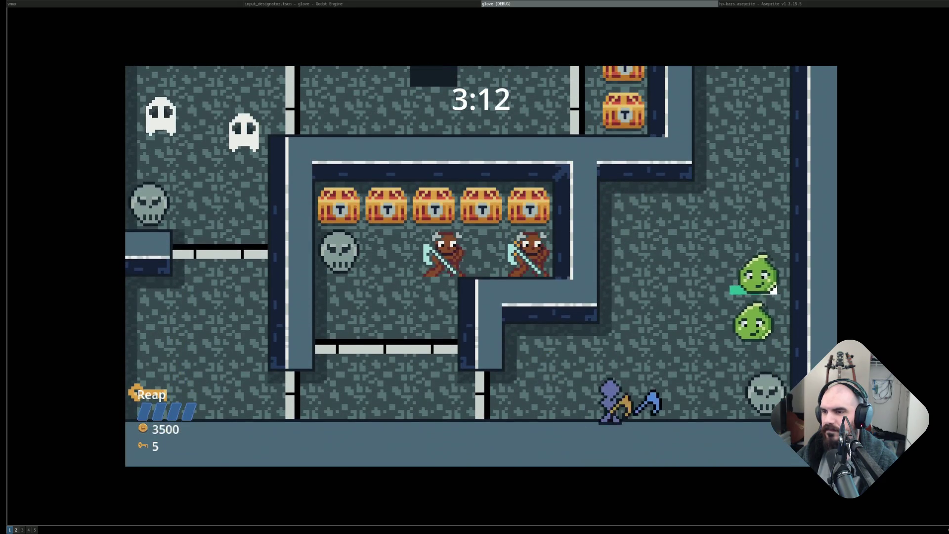
{"action": "key", "text": "a"}
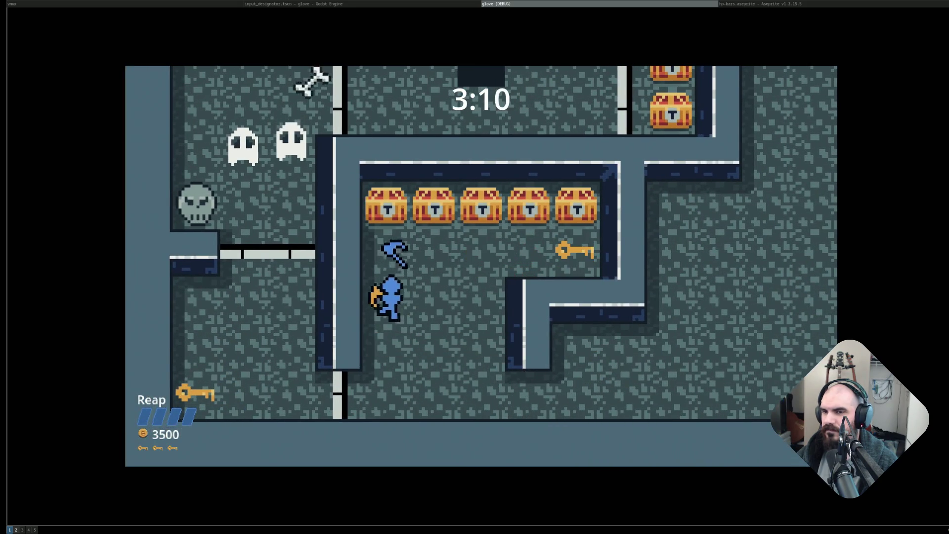
{"action": "key", "text": "w"}
{"action": "key", "text": "d"}
{"action": "key", "text": "s"}
{"action": "key", "text": "a"}
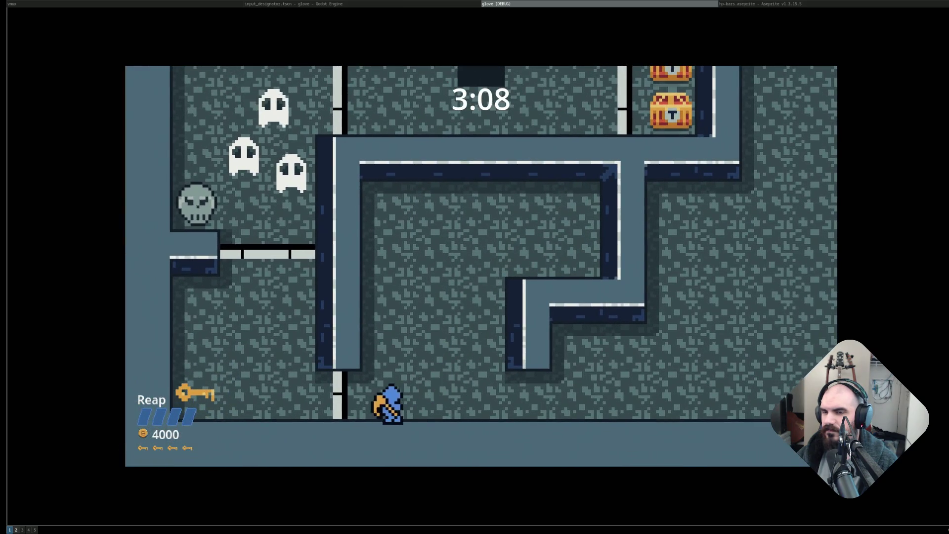
Open the door, attack the ghosts, take the key, then grab the clock and enter the Exit.
{"action": "key", "text": "w"}
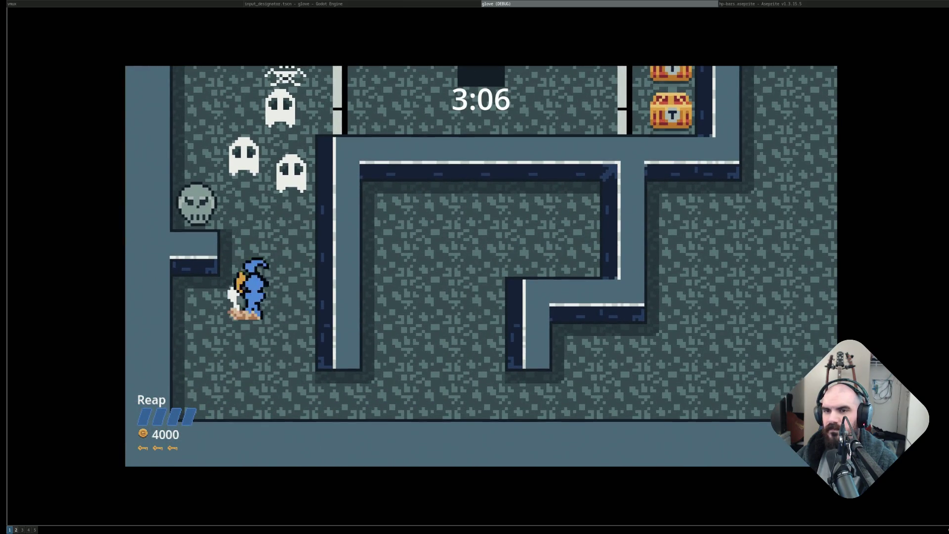
{"action": "key", "text": "space"}
{"action": "key", "text": "w"}
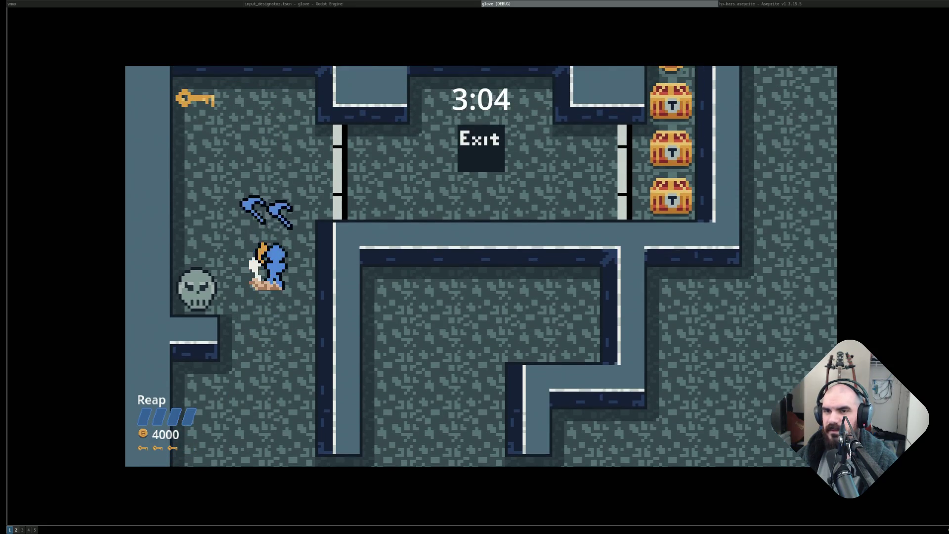
{"action": "key", "text": "a"}
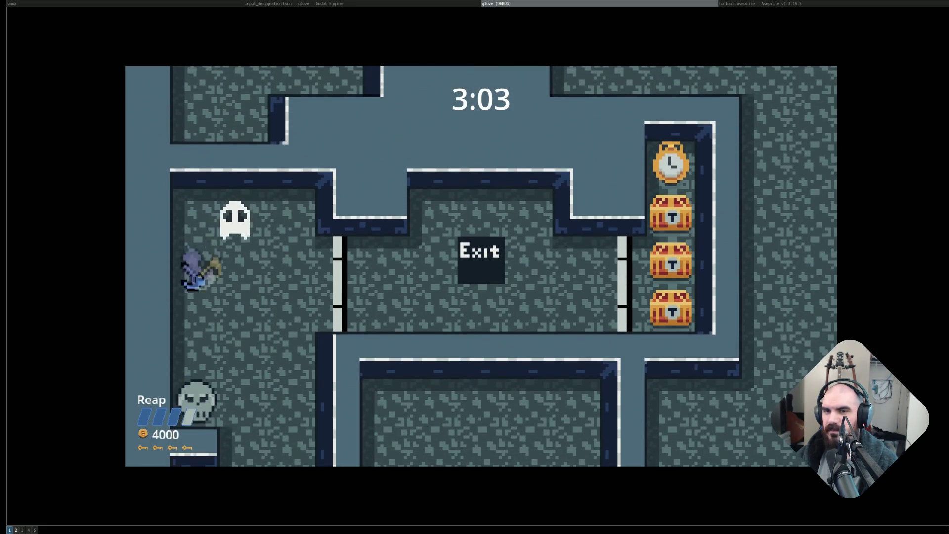
{"action": "key", "text": "d"}
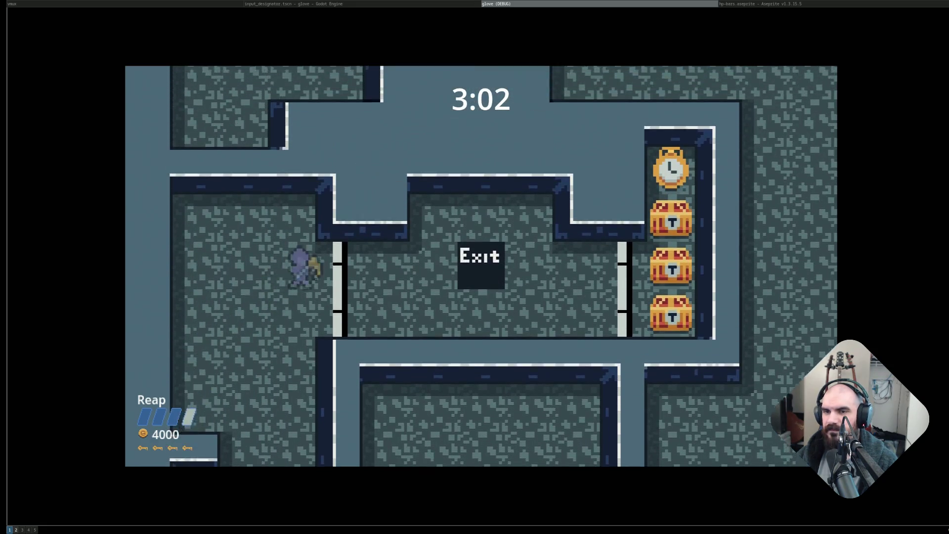
{"action": "key", "text": "d"}
{"action": "key", "text": "w"}
{"action": "key", "text": "a"}
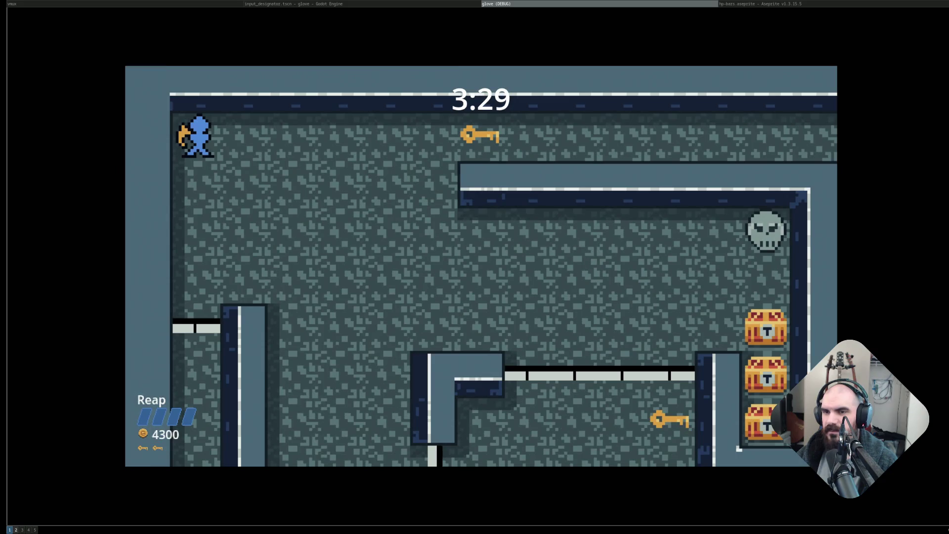
Pick up the top key and chests on the way down, then walk into the final Exit.
{"action": "key", "text": "d"}
{"action": "key", "text": "s"}
{"action": "key", "text": "a"}
{"action": "key", "text": "d"}
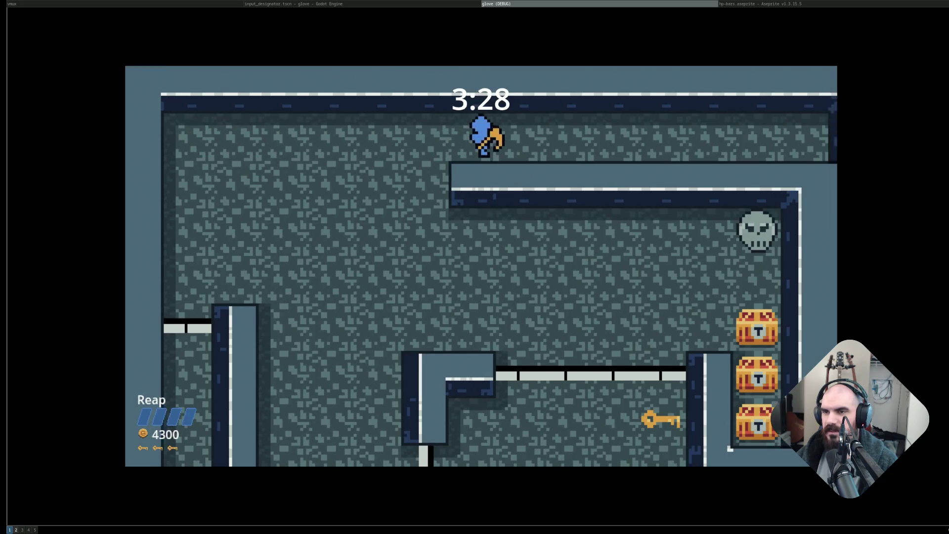
{"action": "key", "text": "d"}
{"action": "key", "text": "s"}
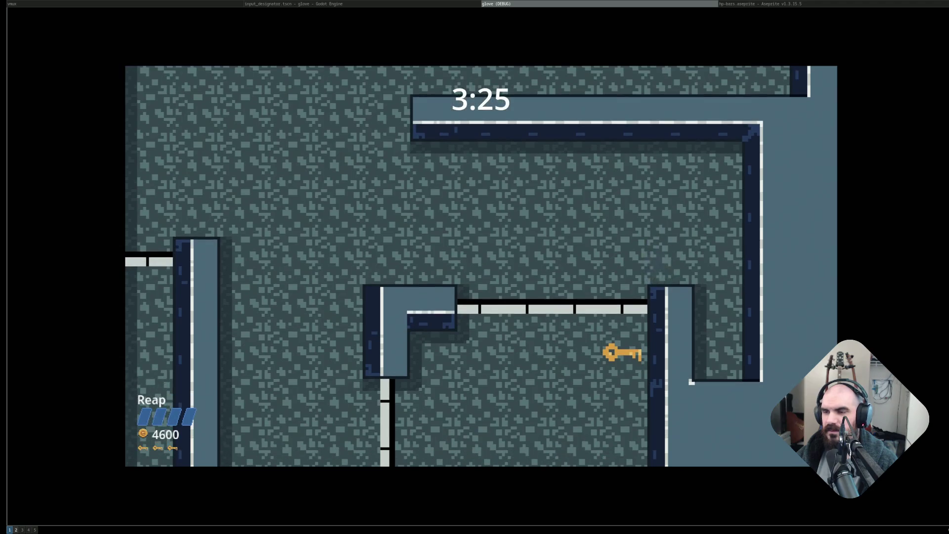
{"action": "key", "text": "s"}
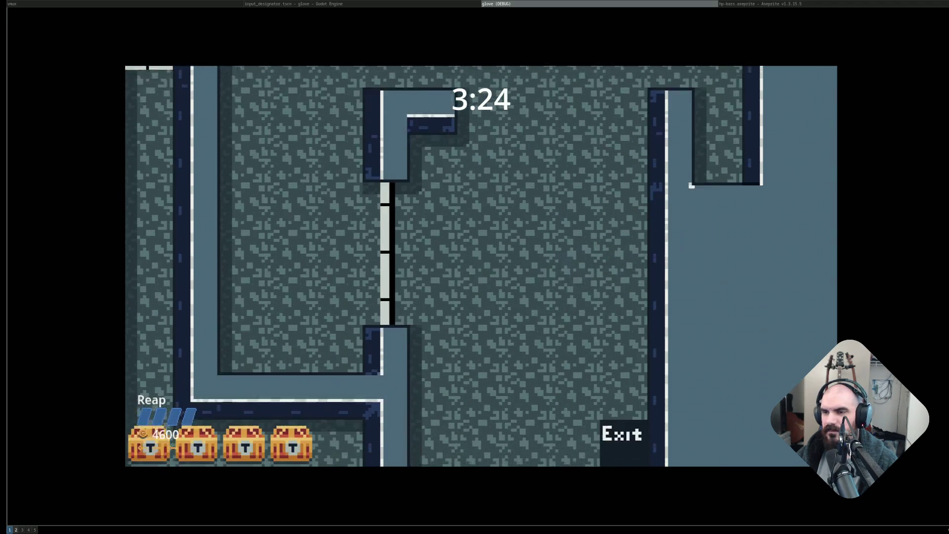
{"action": "key", "text": "d"}
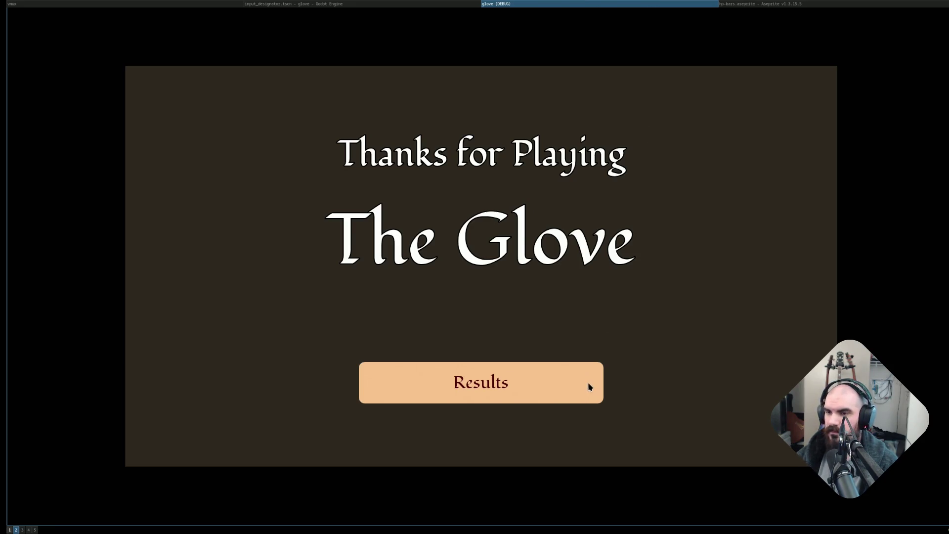
Leave the Thanks for Playing screen and return focus to the Godot editor with super+Left.
{"action": "key", "text": "super+Left"}
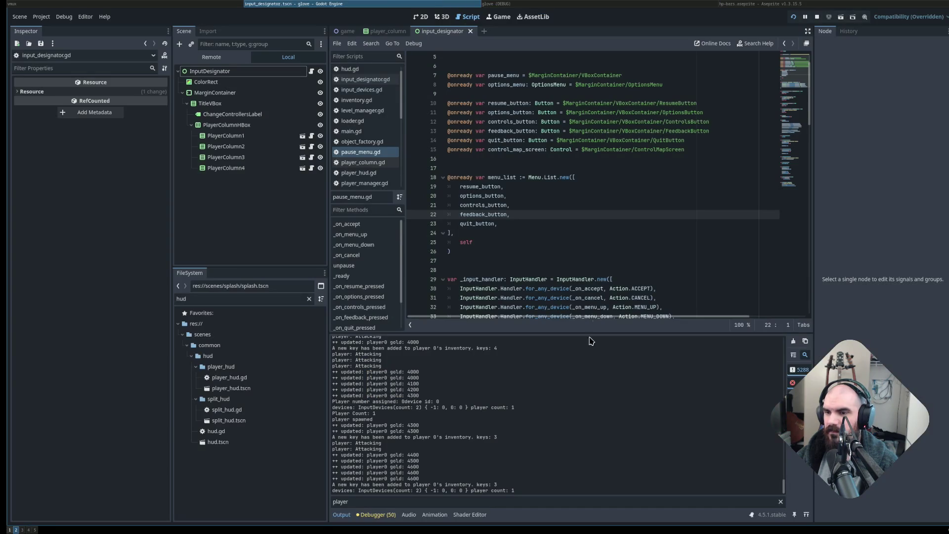
Clear the player filter so the full debugger Output log shows.
{"action": "left_click", "coordinate": [549, 4]}
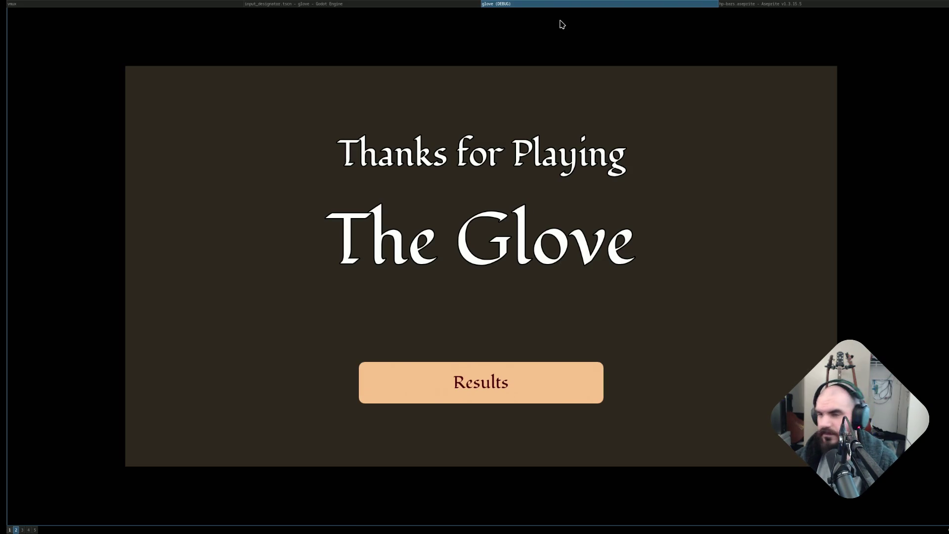
{"action": "key", "text": "alt+Tab"}
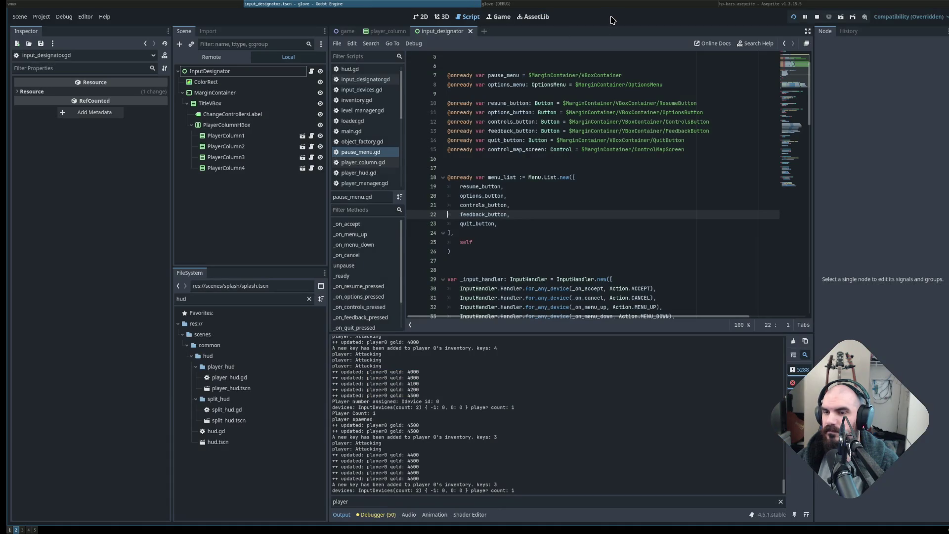
{"action": "left_click", "coordinate": [780, 502]}
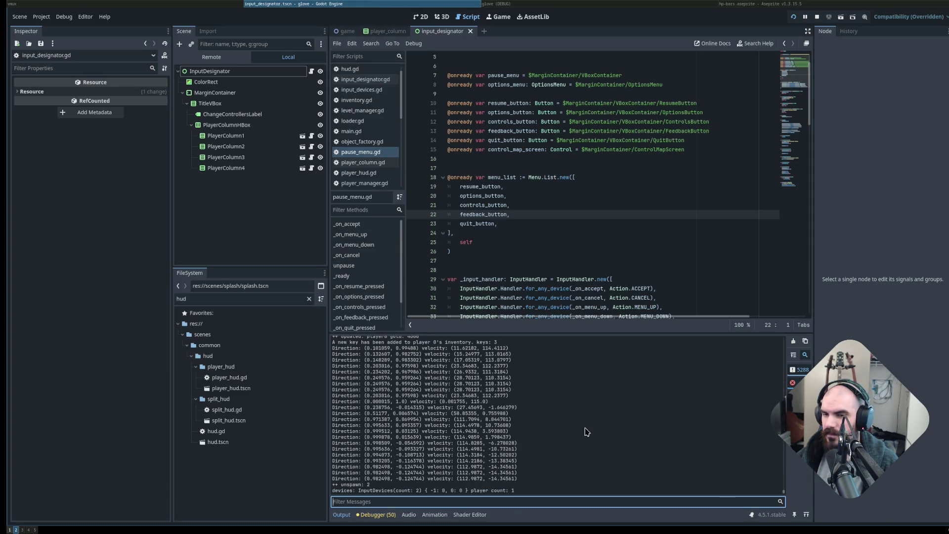
Stop the running game and place the cursor on line 25 of input_designator.gd.
{"action": "left_click", "coordinate": [604, 3]}
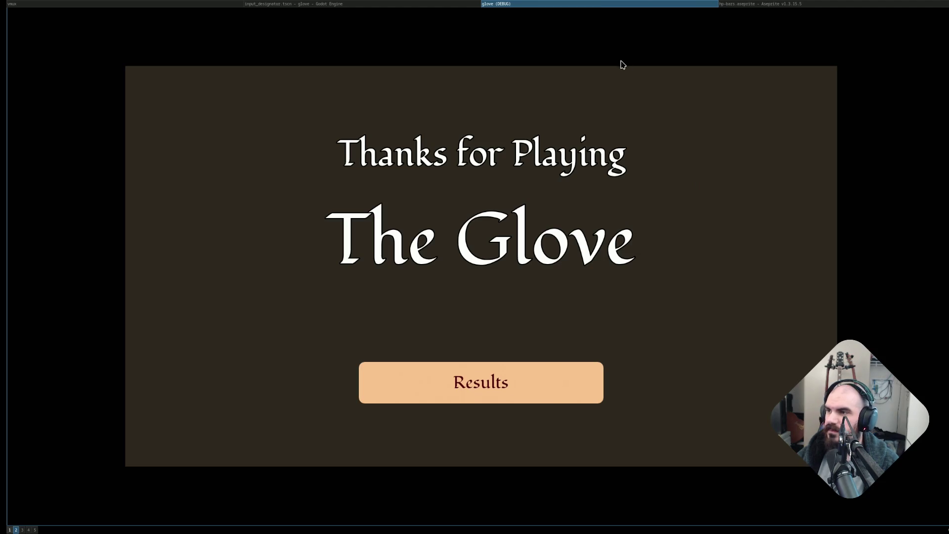
{"action": "left_click", "coordinate": [467, 6]}
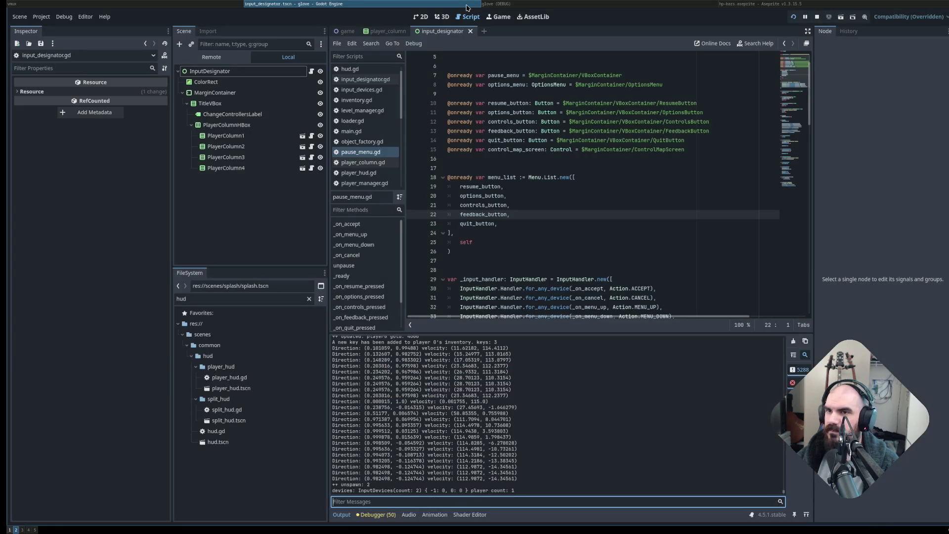
{"action": "left_click", "coordinate": [816, 19]}
{"action": "left_click", "coordinate": [631, 245]}
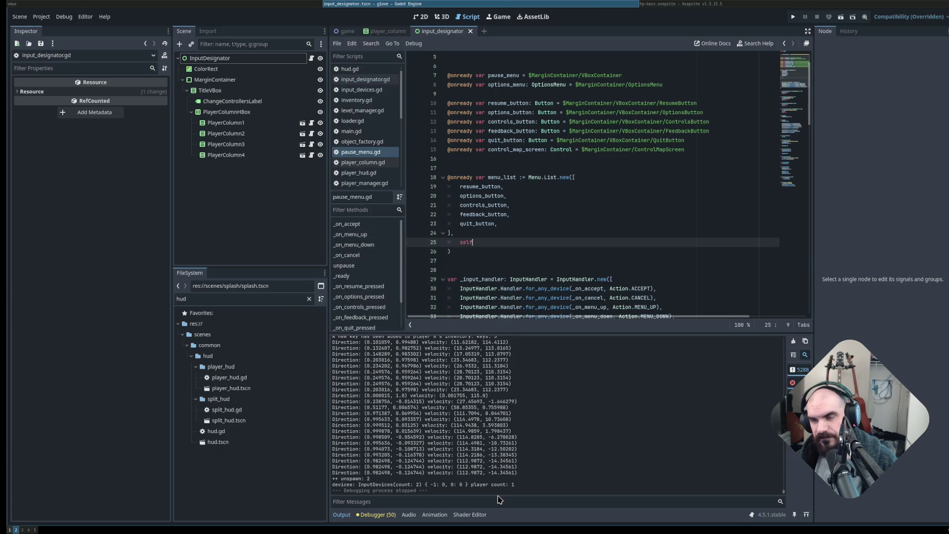
Switch over to Aseprite showing the hp-bars sprite.
{"action": "key", "text": "alt+Tab"}
{"action": "key", "text": "alt+Tab"}
{"action": "key", "text": "alt+Tab"}
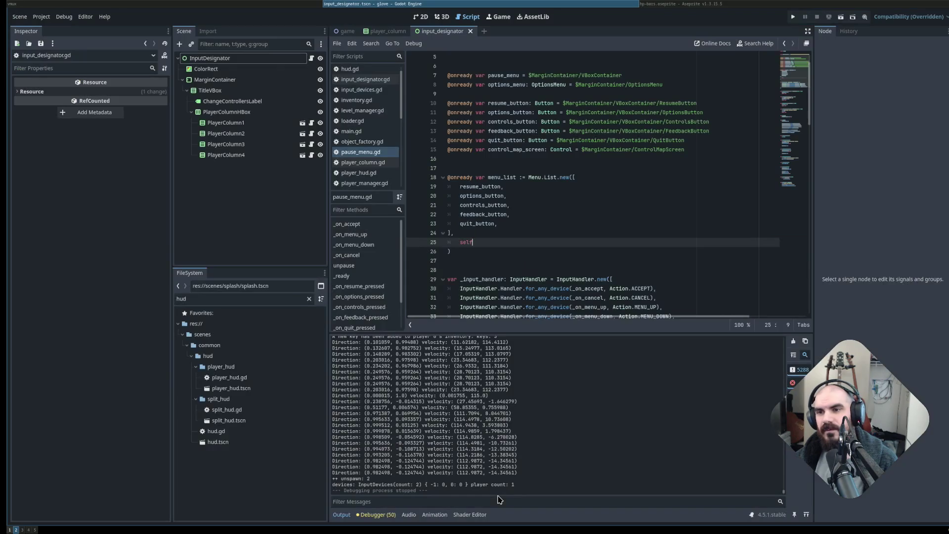
{"action": "key", "text": "alt+Tab"}
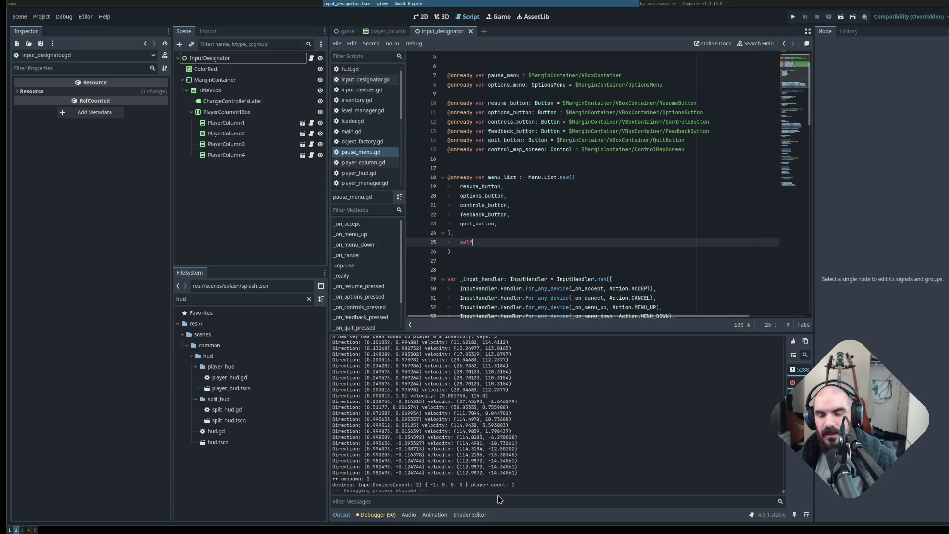
{"action": "key", "text": "alt+Tab"}
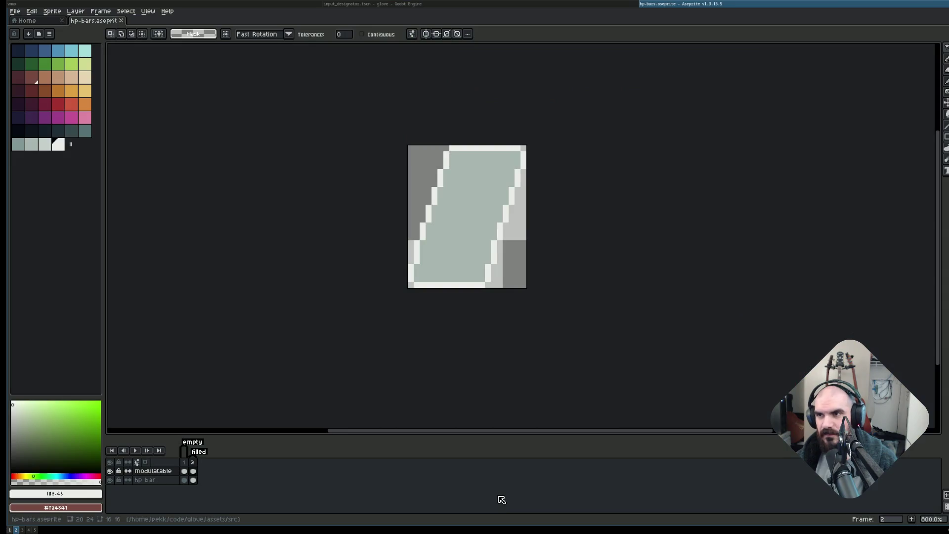
Start LDtk by searching 'ldtk' in the app launcher.
{"action": "key", "text": "super"}
{"action": "type", "text": "ldtk"}
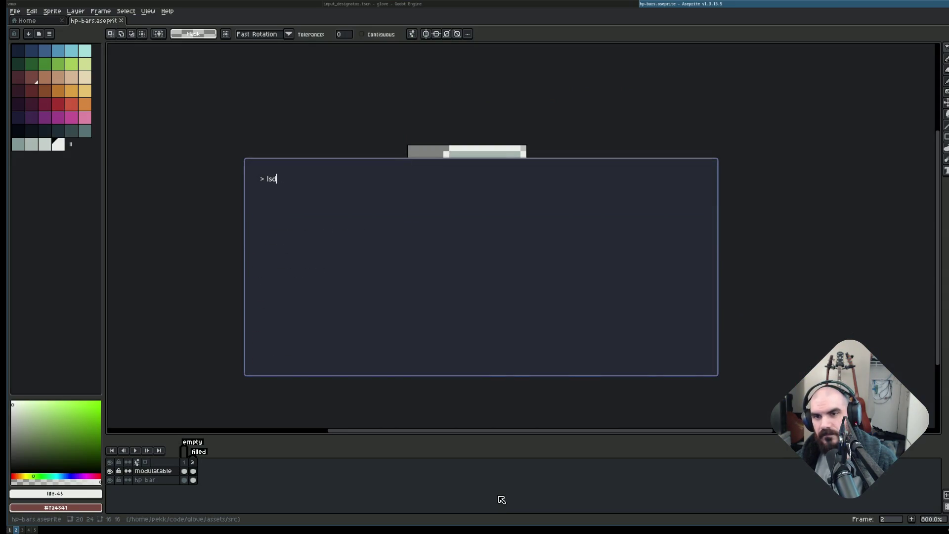
{"action": "key", "text": "Return"}
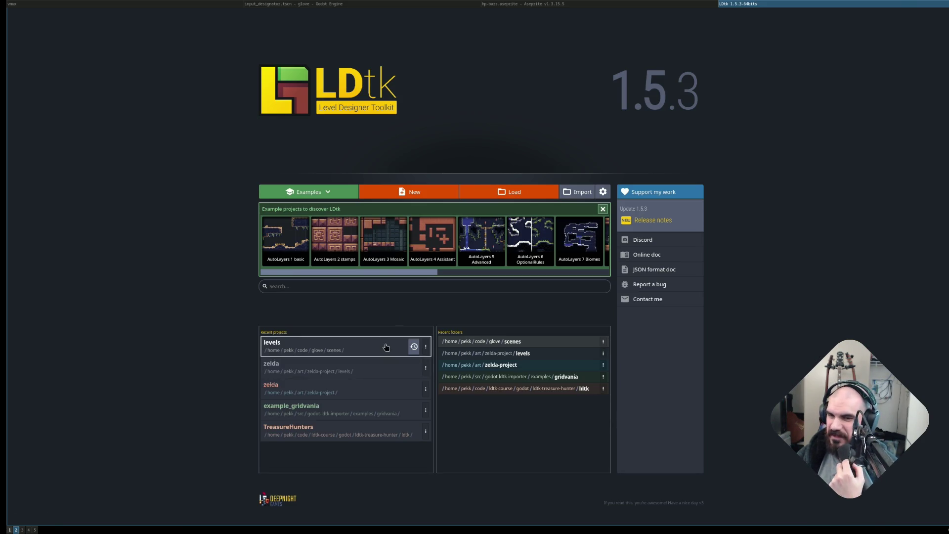
Open the recent levels project and look at Level_1 and Level_0.
{"action": "left_click", "coordinate": [385, 350]}
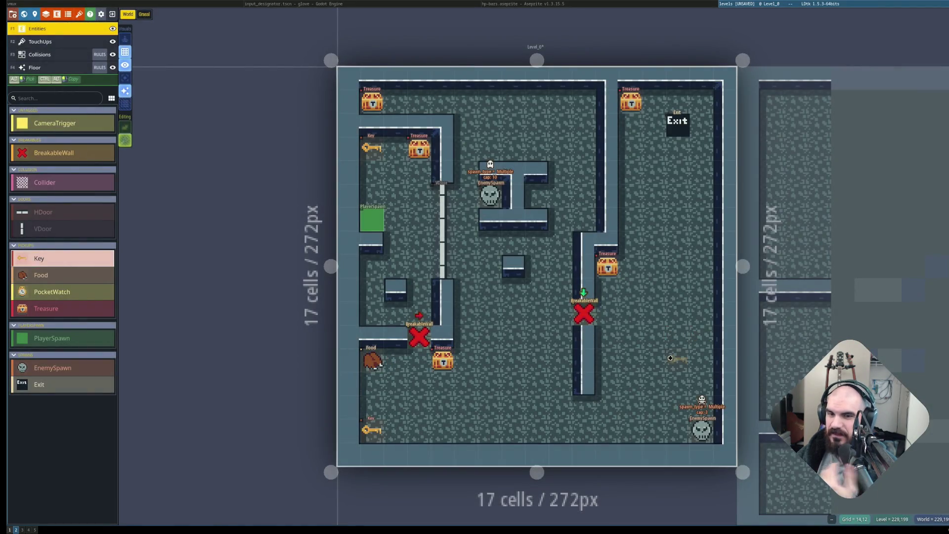
{"action": "scroll", "coordinate": [656, 336], "scroll_direction": "down", "scroll_amount": 2}
{"action": "left_click_drag", "start_coordinate": [742, 341], "coordinate": [504, 269]}
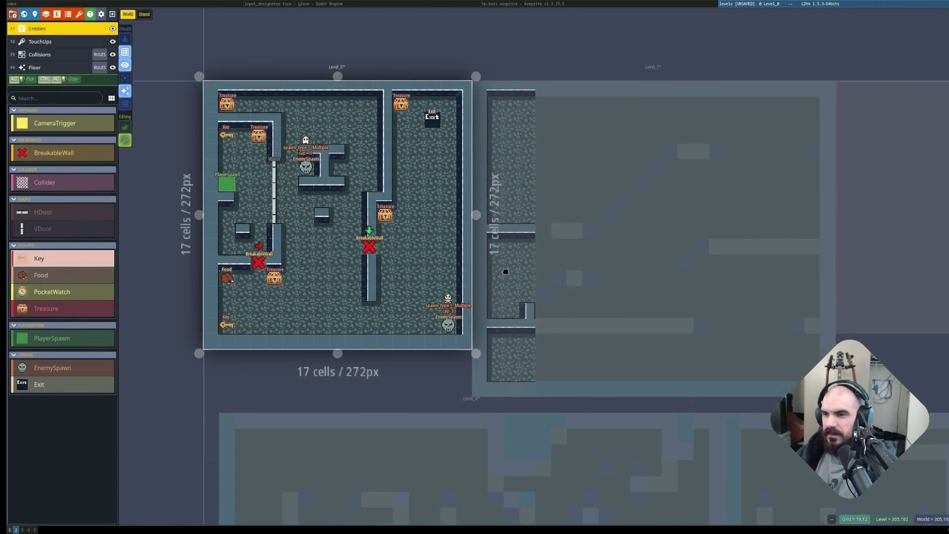
{"action": "left_click", "coordinate": [607, 313]}
{"action": "scroll", "coordinate": [657, 297], "scroll_direction": "down", "scroll_amount": 3}
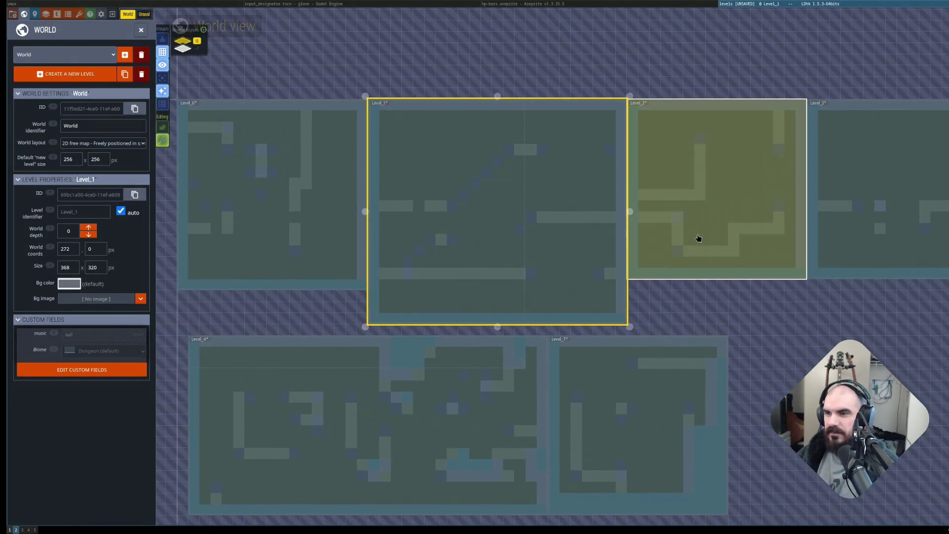
{"action": "left_click", "coordinate": [695, 232]}
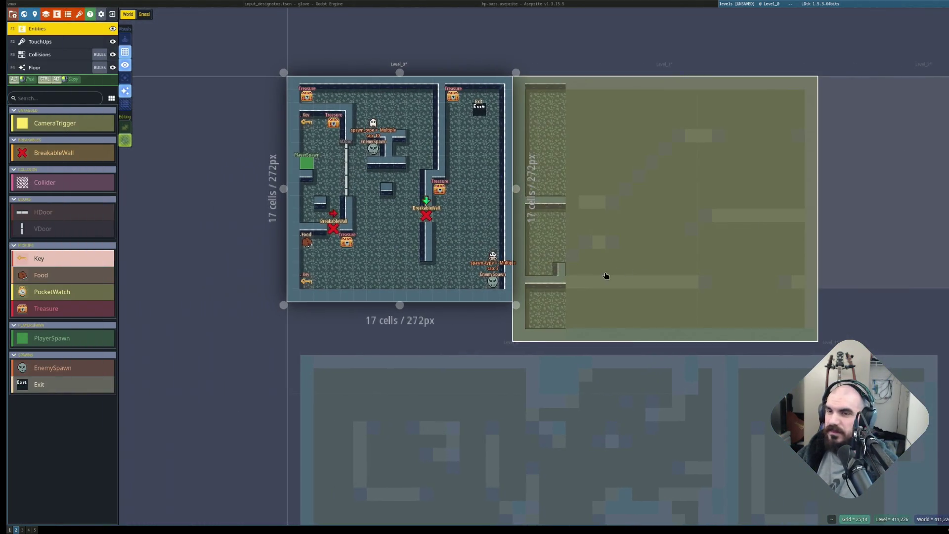
Bring Level_3 into view, then inspect Level_4 and Level_7 in the world.
{"action": "scroll", "coordinate": [596, 281], "scroll_direction": "down", "scroll_amount": 3}
{"action": "scroll", "coordinate": [751, 322], "scroll_direction": "down", "scroll_amount": 2}
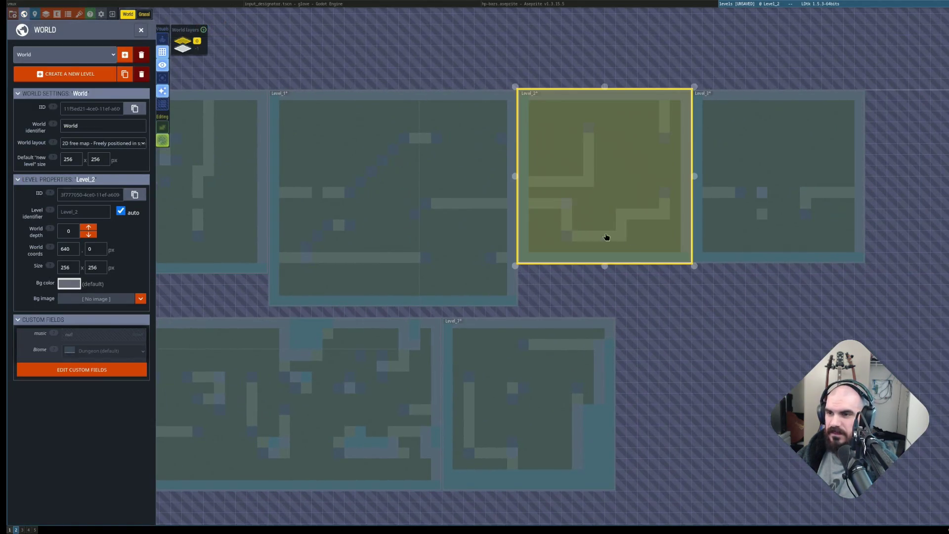
{"action": "scroll", "coordinate": [659, 261], "scroll_direction": "up", "scroll_amount": 4}
{"action": "mouse_move", "coordinate": [659, 261]}
{"action": "left_mouse_down"}
{"action": "mouse_move", "coordinate": [611, 365]}
{"action": "mouse_move", "coordinate": [561, 366]}
{"action": "left_mouse_up"}
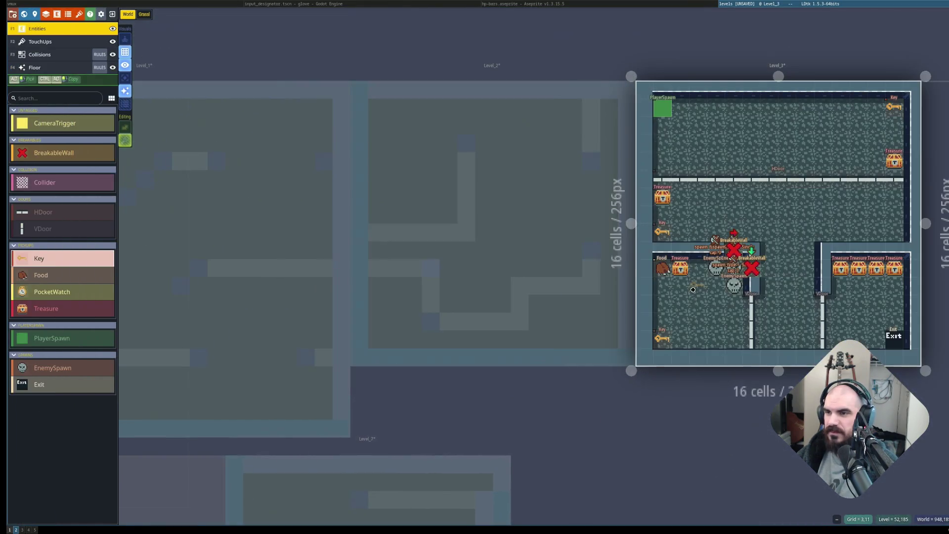
{"action": "left_click_drag", "start_coordinate": [502, 417], "coordinate": [416, 240]}
{"action": "scroll", "coordinate": [415, 240], "scroll_direction": "down", "scroll_amount": 3}
{"action": "scroll", "coordinate": [615, 269], "scroll_direction": "up", "scroll_amount": 2}
{"action": "left_click", "coordinate": [360, 298]}
{"action": "scroll", "coordinate": [587, 297], "scroll_direction": "up", "scroll_amount": 3}
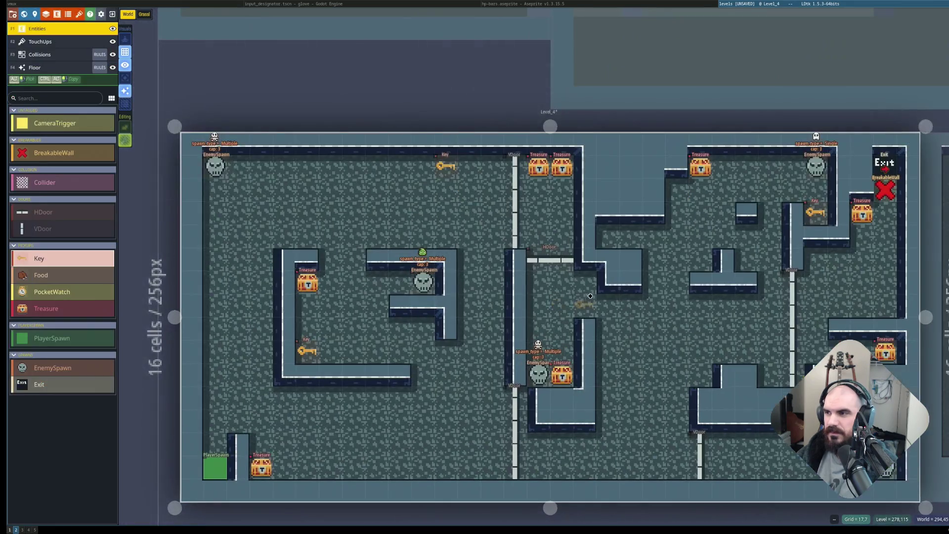
{"action": "scroll", "coordinate": [675, 297], "scroll_direction": "down", "scroll_amount": 2}
{"action": "left_click", "coordinate": [670, 295]}
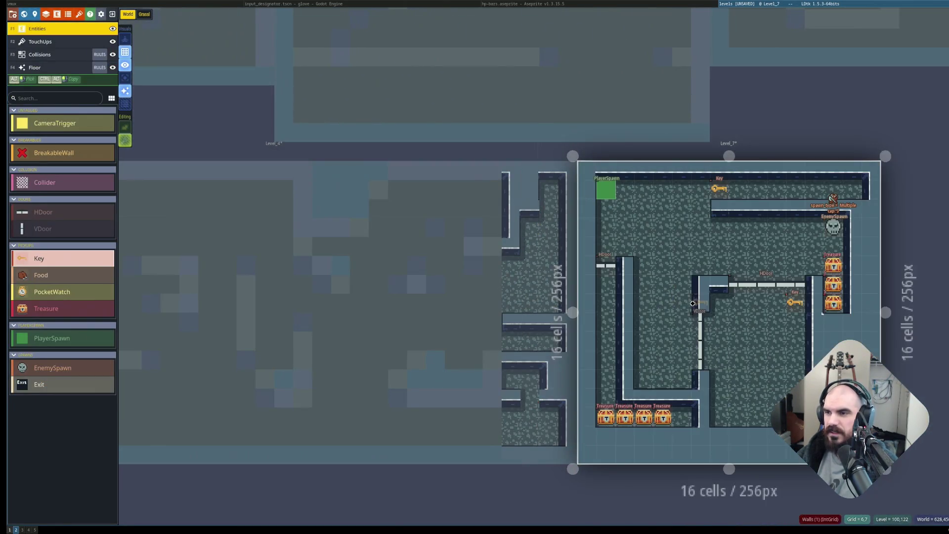
Look around Level_7, then step through Level_4, Level_1, Level_2 and Level_3.
{"action": "scroll", "coordinate": [690, 304], "scroll_direction": "up", "scroll_amount": 2}
{"action": "mouse_move", "coordinate": [690, 304]}
{"action": "left_mouse_down"}
{"action": "mouse_move", "coordinate": [538, 262]}
{"action": "mouse_move", "coordinate": [476, 213]}
{"action": "left_mouse_up"}
{"action": "scroll", "coordinate": [514, 245], "scroll_direction": "down", "scroll_amount": 2}
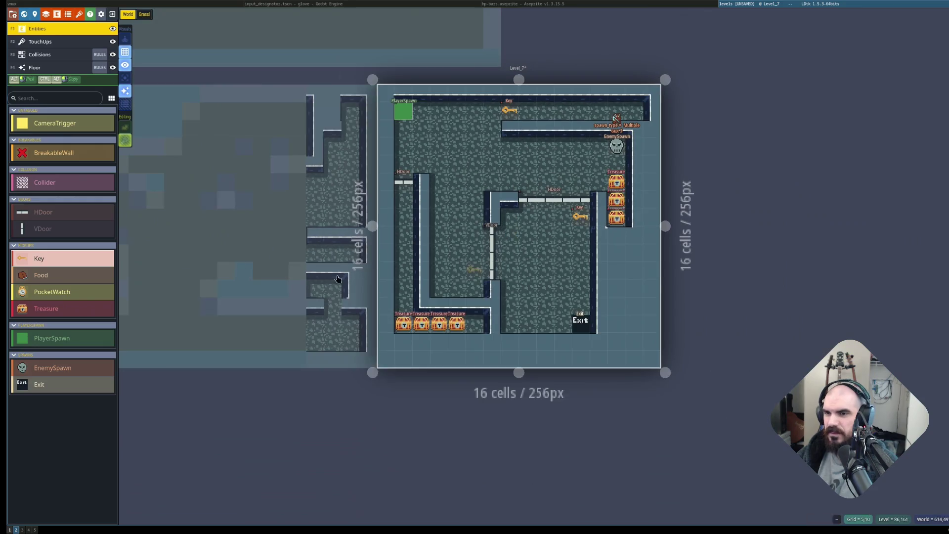
{"action": "left_click_drag", "start_coordinate": [281, 275], "coordinate": [593, 335]}
{"action": "left_click", "coordinate": [593, 334]}
{"action": "mouse_move", "coordinate": [326, 132]}
{"action": "left_mouse_down"}
{"action": "mouse_move", "coordinate": [516, 242]}
{"action": "mouse_move", "coordinate": [514, 340]}
{"action": "left_mouse_up"}
{"action": "left_click", "coordinate": [513, 341]}
{"action": "left_click", "coordinate": [657, 260]}
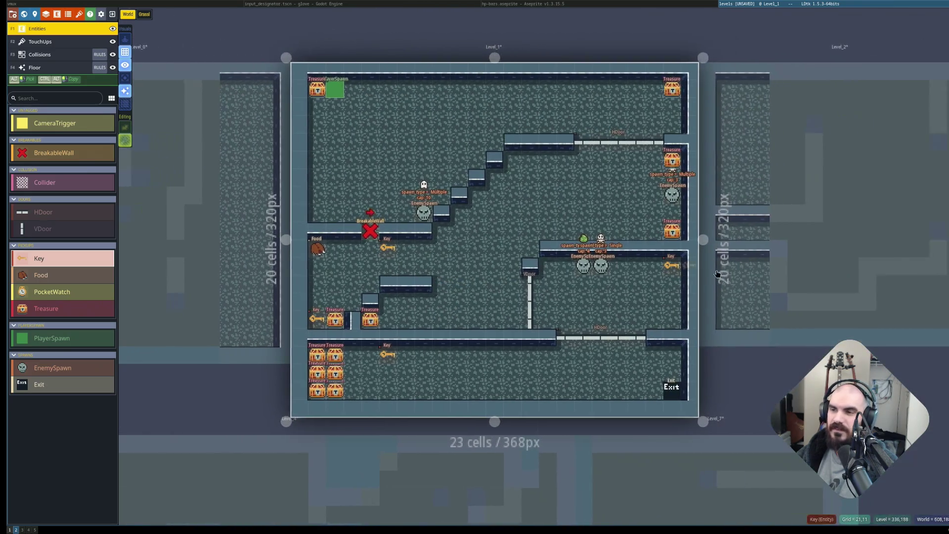
{"action": "left_click", "coordinate": [761, 255]}
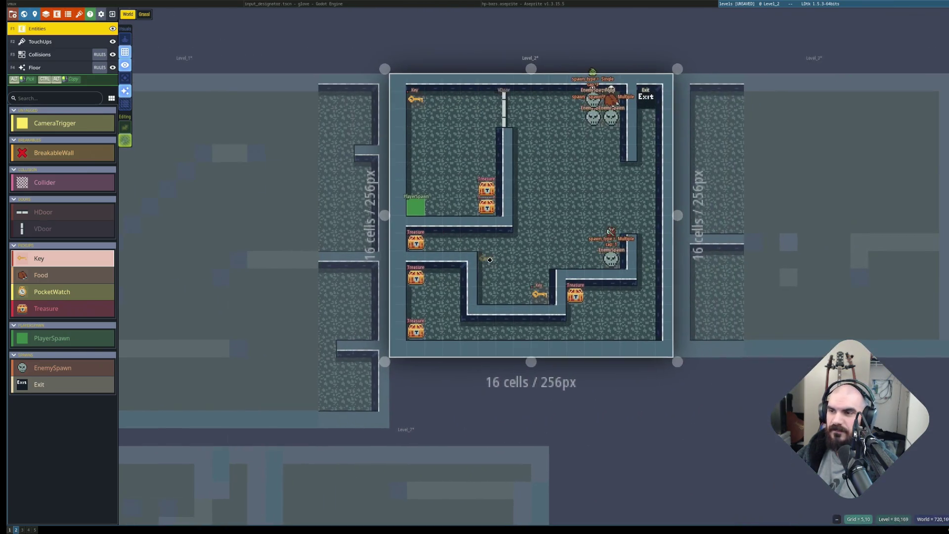
{"action": "left_click", "coordinate": [761, 255]}
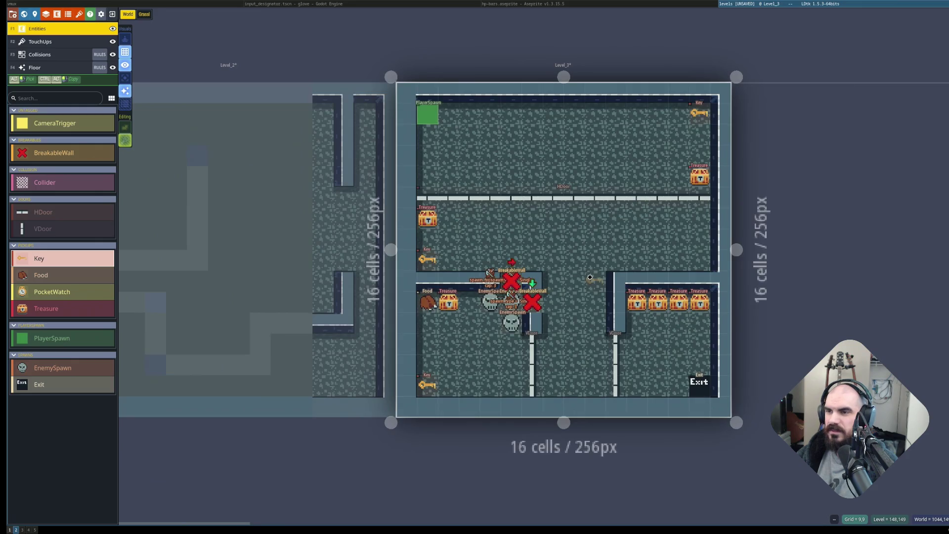
Select Level_1 in the world overview, then open grassland Level_6 for editing.
{"action": "scroll", "coordinate": [533, 288], "scroll_direction": "down", "scroll_amount": 3}
{"action": "scroll", "coordinate": [420, 271], "scroll_direction": "left", "scroll_amount": 10}
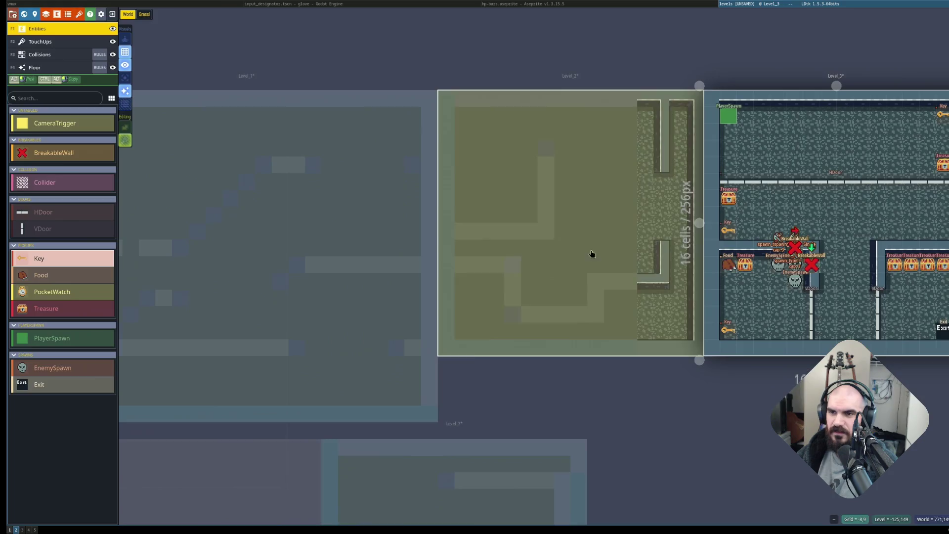
{"action": "scroll", "coordinate": [483, 271], "scroll_direction": "down", "scroll_amount": 2}
{"action": "scroll", "coordinate": [494, 267], "scroll_direction": "up", "scroll_amount": 1}
{"action": "left_click", "coordinate": [449, 254]}
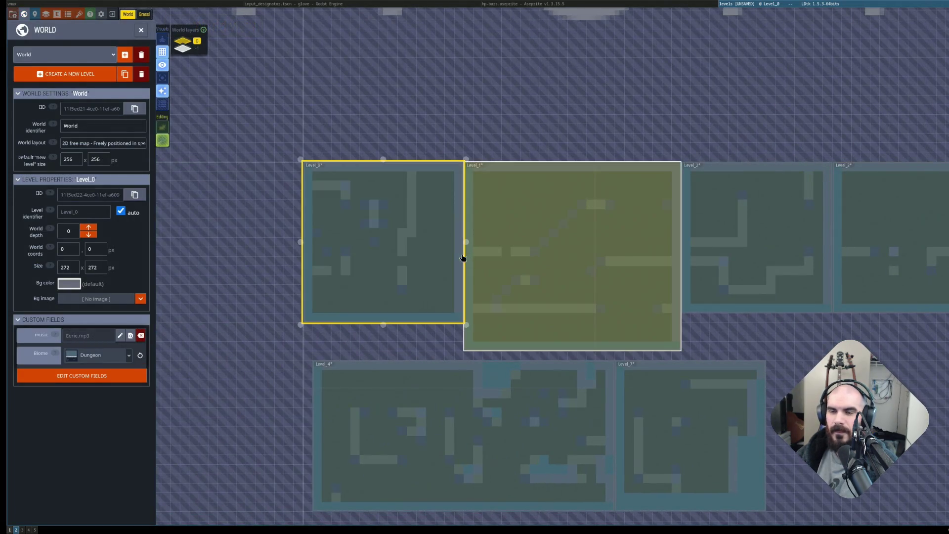
{"action": "scroll", "coordinate": [464, 257], "scroll_direction": "up", "scroll_amount": 2}
{"action": "scroll", "coordinate": [444, 254], "scroll_direction": "up", "scroll_amount": 2}
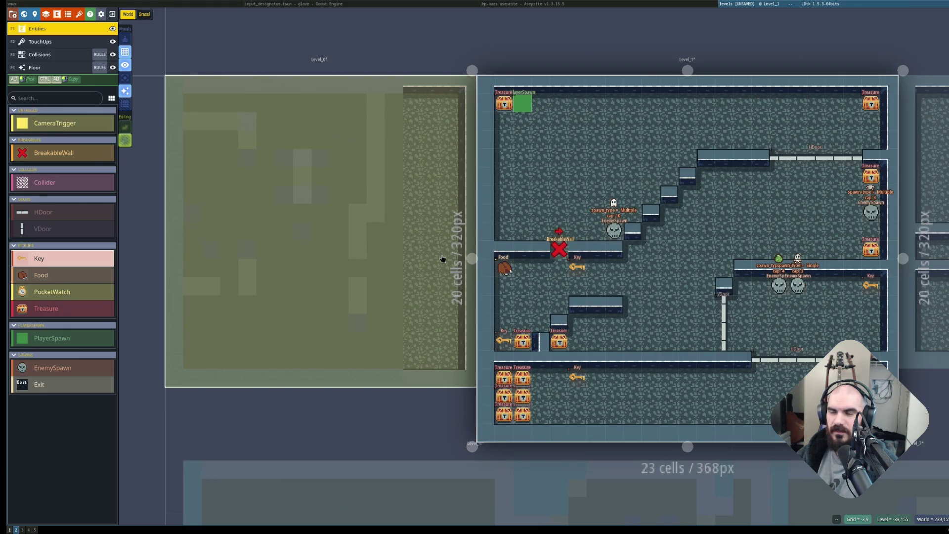
{"action": "scroll", "coordinate": [442, 258], "scroll_direction": "down", "scroll_amount": 3}
{"action": "double_click", "coordinate": [627, 171]}
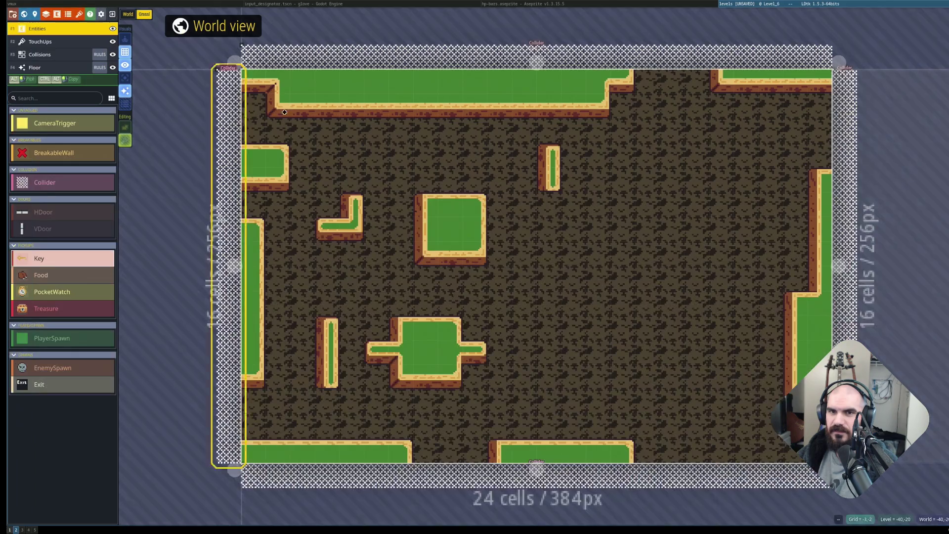
Glance at Level_8, then go back to Level_6.
{"action": "scroll", "coordinate": [498, 274], "scroll_direction": "down", "scroll_amount": 1}
{"action": "left_click", "coordinate": [692, 273]}
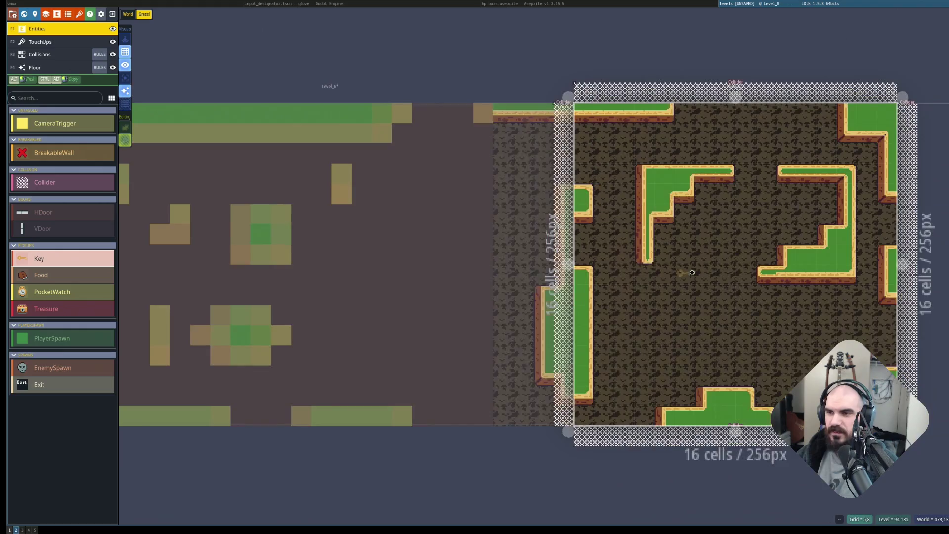
{"action": "left_click", "coordinate": [371, 272]}
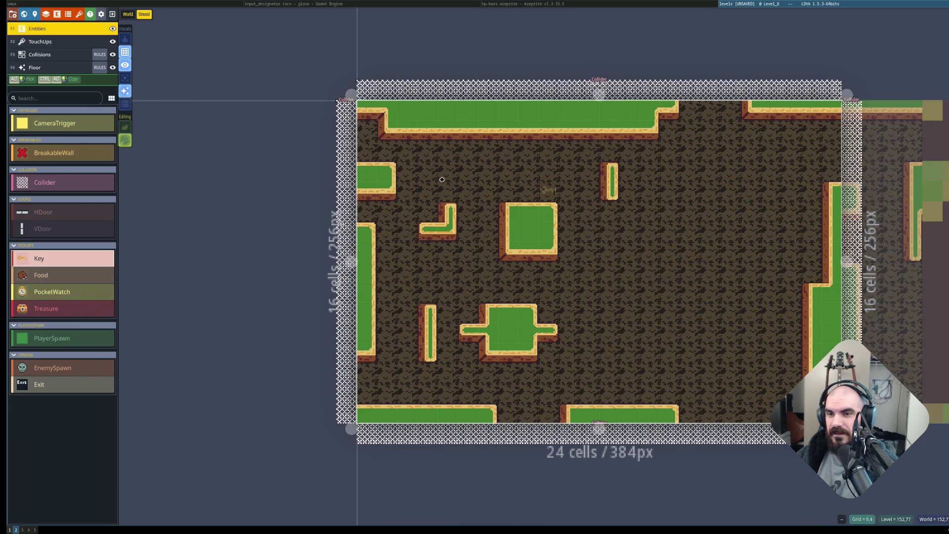
From the World overview open Level_0, then check Level_2, Level_3 and Level_1.
{"action": "left_click", "coordinate": [127, 14]}
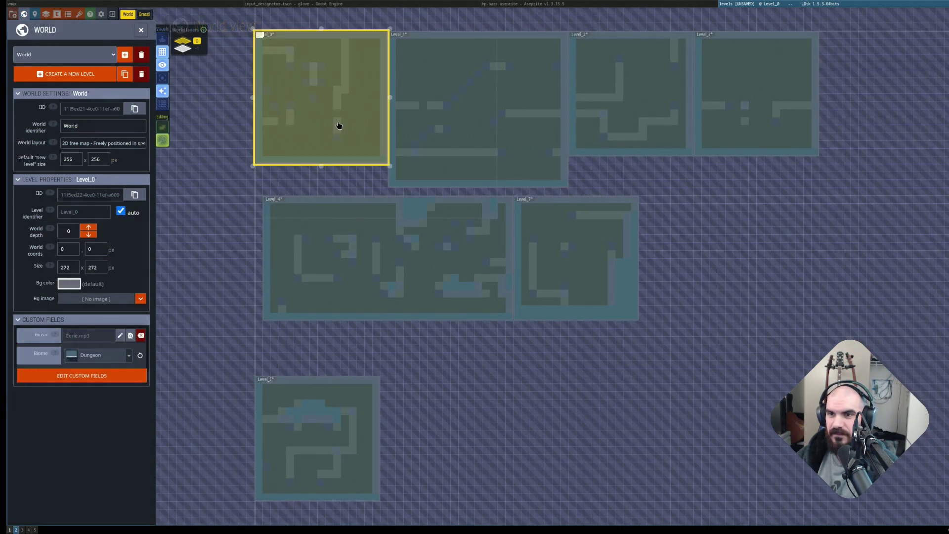
{"action": "double_click", "coordinate": [338, 125]}
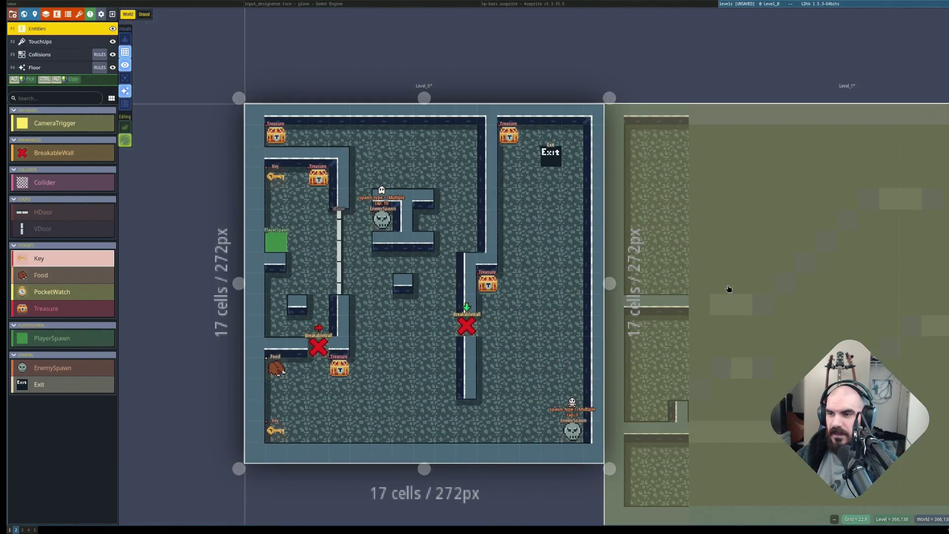
{"action": "left_click", "coordinate": [728, 289]}
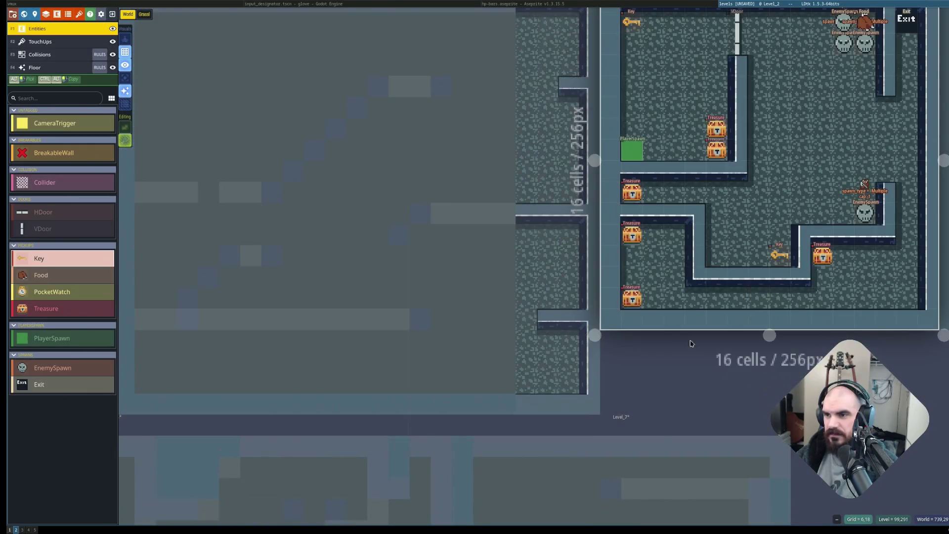
{"action": "left_click", "coordinate": [593, 214]}
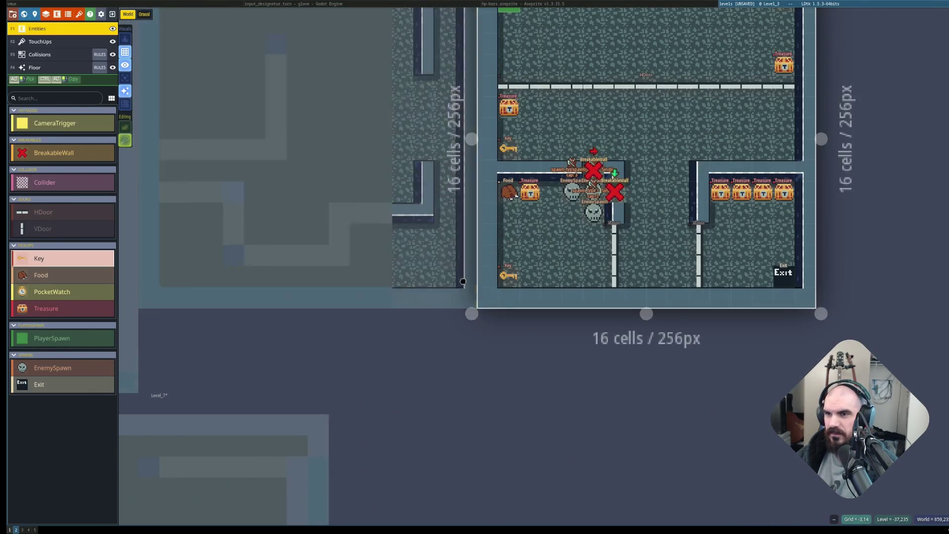
{"action": "left_click", "coordinate": [463, 281]}
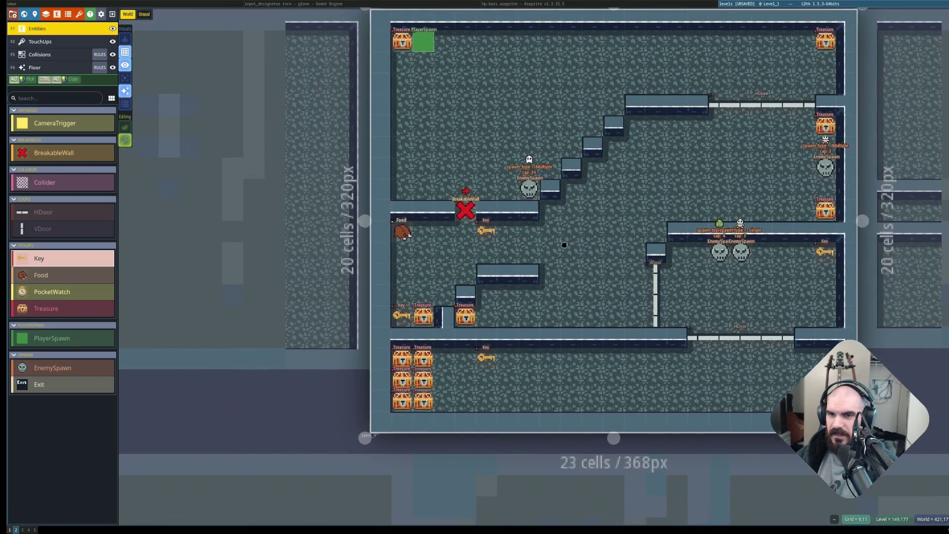
{"action": "scroll", "coordinate": [564, 245], "scroll_direction": "down", "scroll_amount": 8}
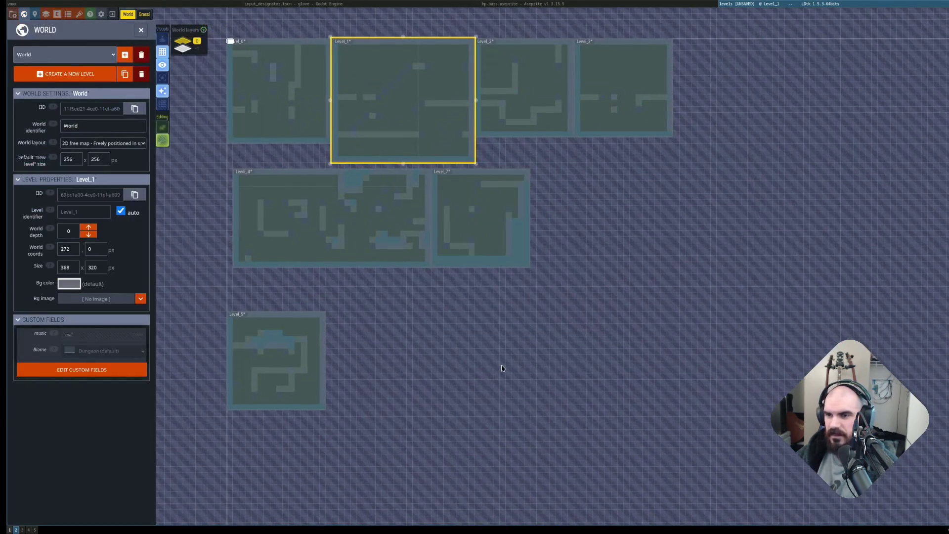
Create new Level_9 in empty world space beside Level_7 and open it for editing.
{"action": "right_click", "coordinate": [502, 368]}
{"action": "right_click", "coordinate": [553, 216]}
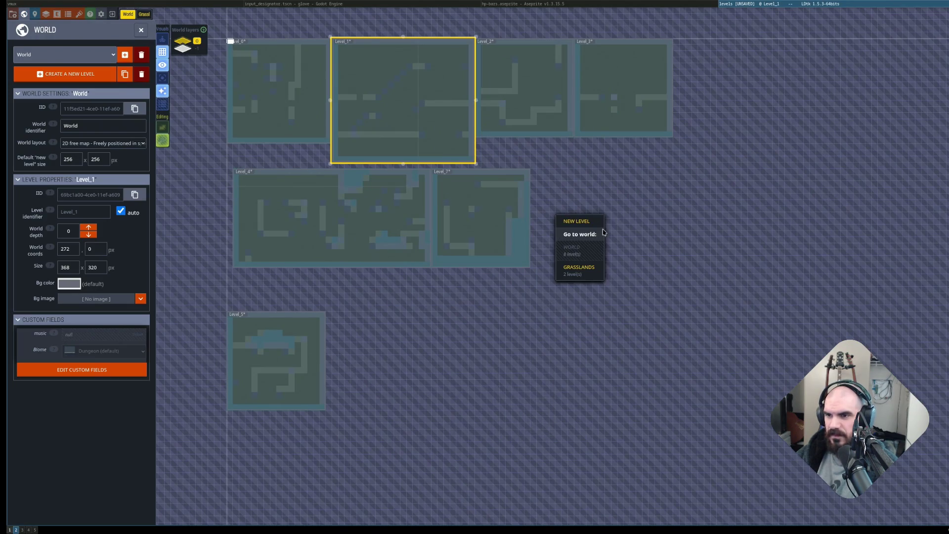
{"action": "left_click", "coordinate": [573, 218]}
{"action": "double_click", "coordinate": [546, 246]}
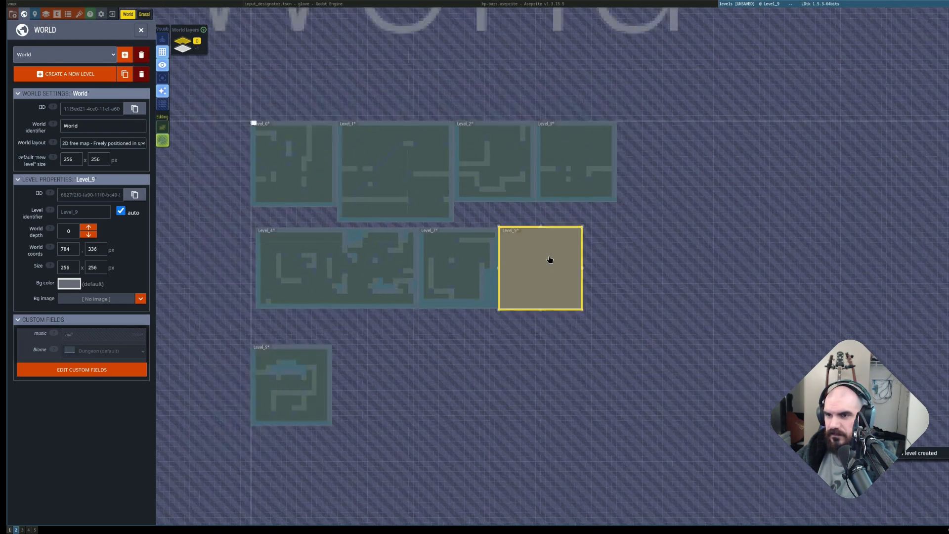
{"action": "scroll", "coordinate": [537, 264], "scroll_direction": "up", "scroll_amount": 1}
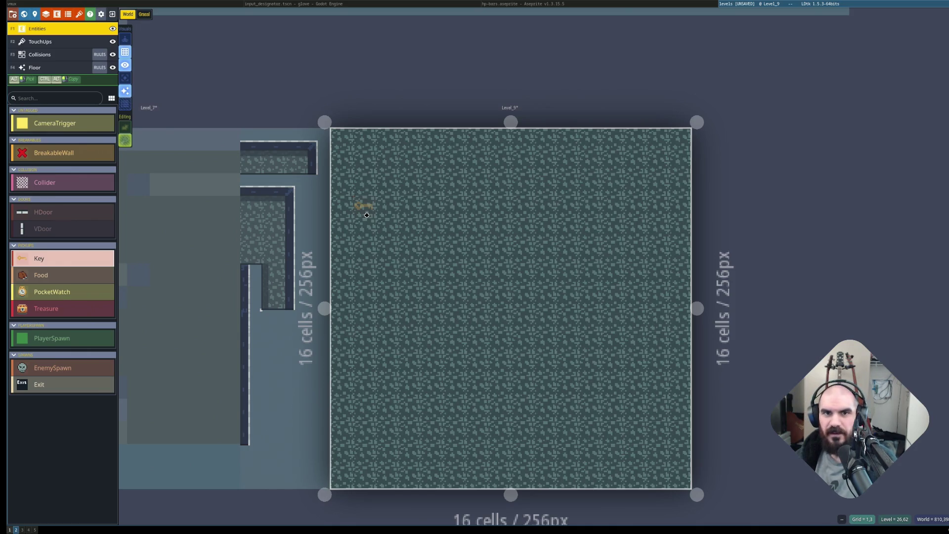
{"action": "key", "text": "F3"}
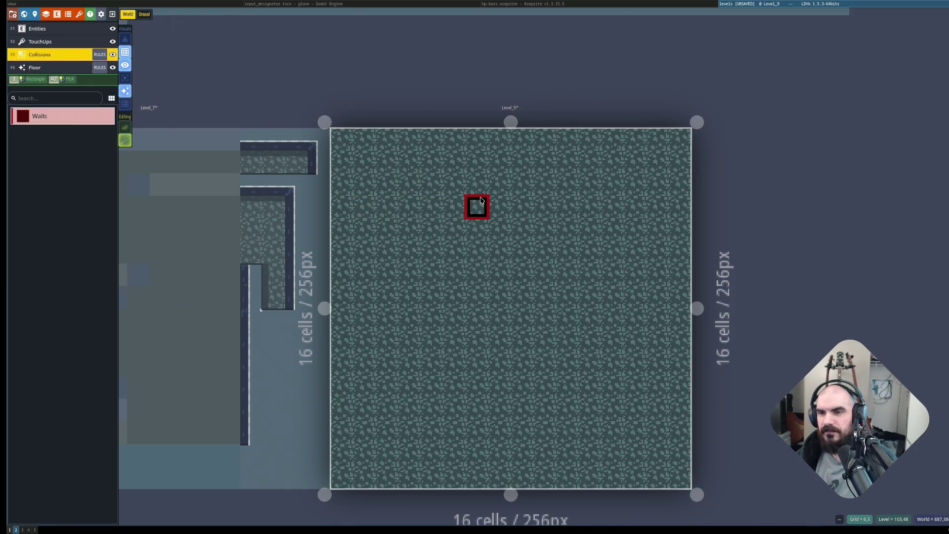
Paint a winding wall stroke, then undo the earlier hook, L-shaped and fill walls.
{"action": "mouse_move", "coordinate": [458, 204]}
{"action": "left_mouse_down"}
{"action": "mouse_move", "coordinate": [544, 185]}
{"action": "mouse_move", "coordinate": [454, 252]}
{"action": "mouse_move", "coordinate": [521, 388]}
{"action": "mouse_move", "coordinate": [589, 364]}
{"action": "mouse_move", "coordinate": [476, 364]}
{"action": "mouse_move", "coordinate": [521, 452]}
{"action": "mouse_move", "coordinate": [568, 431]}
{"action": "left_mouse_up"}
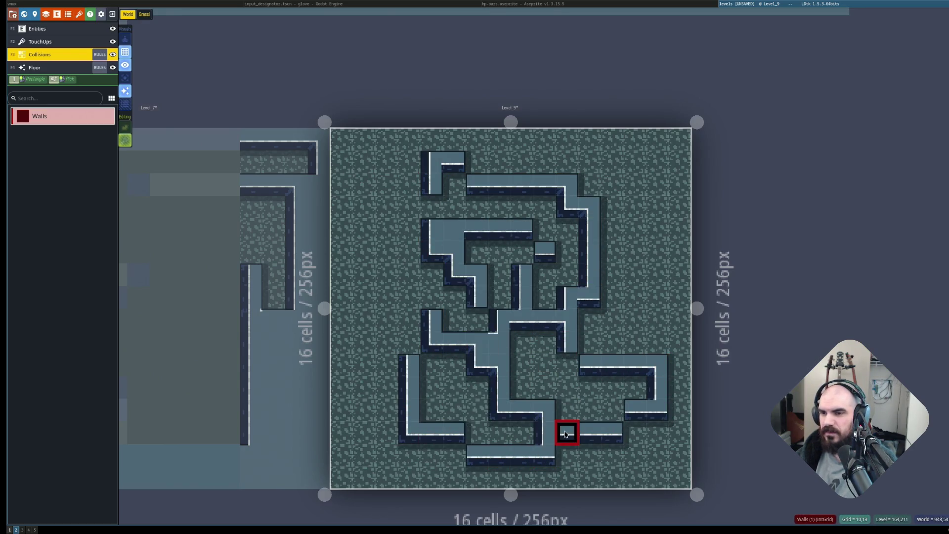
{"action": "key", "text": "ctrl+z"}
{"action": "key", "text": "ctrl+z"}
{"action": "key", "text": "ctrl+z"}
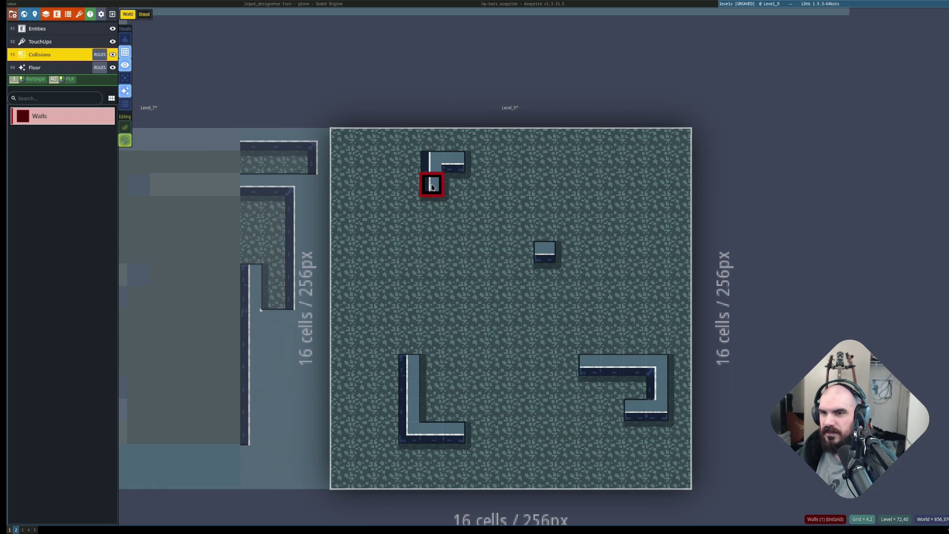
{"action": "key", "text": "ctrl+z"}
{"action": "key", "text": "ctrl+z"}
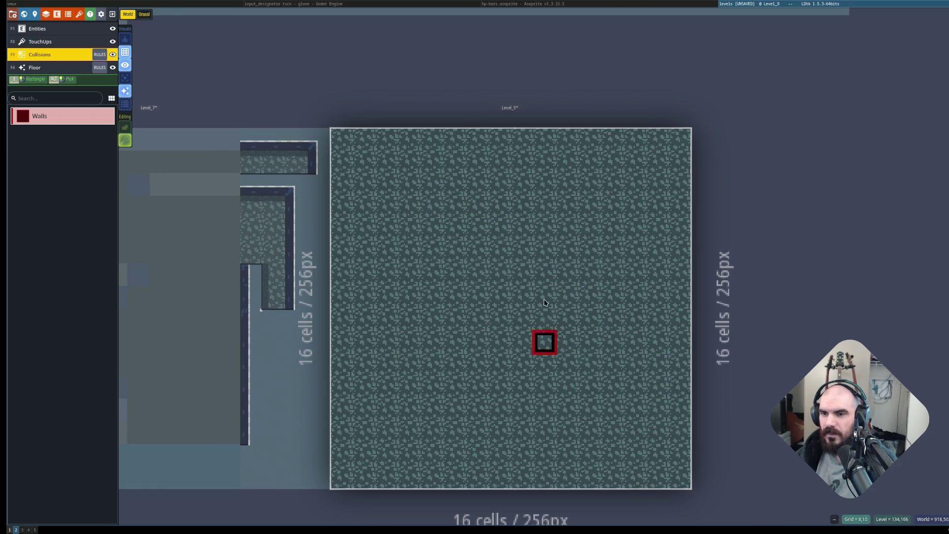
{"action": "key", "text": "ctrl+z"}
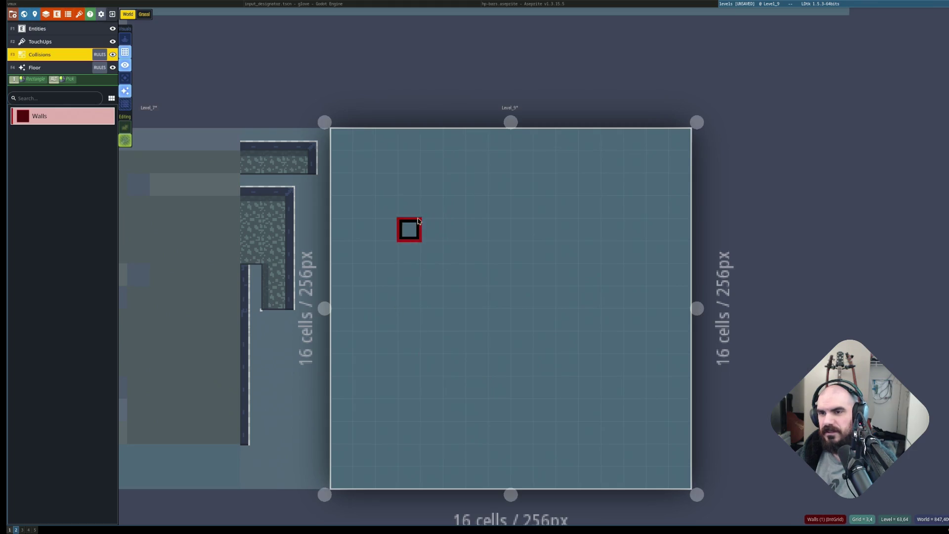
Paint a top horizontal wall, a left vertical wall, an inner spiral block and a bottom wall.
{"action": "left_click", "coordinate": [398, 185]}
{"action": "left_click_drag", "start_coordinate": [399, 185], "coordinate": [624, 187]}
{"action": "mouse_move", "coordinate": [387, 208]}
{"action": "left_mouse_down"}
{"action": "mouse_move", "coordinate": [388, 321]}
{"action": "mouse_move", "coordinate": [411, 366]}
{"action": "mouse_move", "coordinate": [464, 366]}
{"action": "left_mouse_up"}
{"action": "mouse_move", "coordinate": [476, 296]}
{"action": "left_mouse_down"}
{"action": "mouse_move", "coordinate": [547, 271]}
{"action": "mouse_move", "coordinate": [498, 282]}
{"action": "mouse_move", "coordinate": [544, 296]}
{"action": "left_mouse_up"}
{"action": "mouse_move", "coordinate": [462, 387]}
{"action": "left_mouse_down"}
{"action": "mouse_move", "coordinate": [452, 386]}
{"action": "mouse_move", "coordinate": [540, 427]}
{"action": "mouse_move", "coordinate": [611, 431]}
{"action": "mouse_move", "coordinate": [452, 454]}
{"action": "mouse_move", "coordinate": [364, 409]}
{"action": "mouse_move", "coordinate": [386, 406]}
{"action": "mouse_move", "coordinate": [386, 452]}
{"action": "mouse_move", "coordinate": [364, 451]}
{"action": "mouse_move", "coordinate": [476, 387]}
{"action": "mouse_move", "coordinate": [500, 407]}
{"action": "mouse_move", "coordinate": [544, 407]}
{"action": "left_mouse_up"}
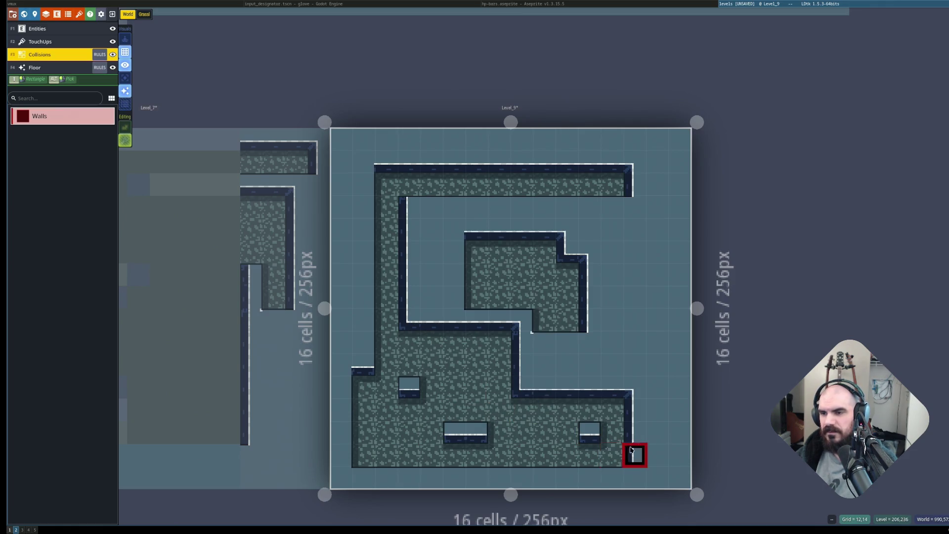
Refine the walls: erase one cell, extend the lower block right, join and widen the central block.
{"action": "right_click", "coordinate": [521, 433]}
{"action": "mouse_move", "coordinate": [654, 419]}
{"action": "left_mouse_down"}
{"action": "mouse_move", "coordinate": [633, 385]}
{"action": "mouse_move", "coordinate": [654, 453]}
{"action": "mouse_move", "coordinate": [631, 453]}
{"action": "left_mouse_up"}
{"action": "left_click", "coordinate": [634, 410]}
{"action": "left_click", "coordinate": [525, 321]}
{"action": "left_click", "coordinate": [499, 320]}
{"action": "mouse_move", "coordinate": [638, 277]}
{"action": "left_mouse_down"}
{"action": "mouse_move", "coordinate": [615, 275]}
{"action": "mouse_move", "coordinate": [659, 277]}
{"action": "mouse_move", "coordinate": [592, 298]}
{"action": "mouse_move", "coordinate": [603, 285]}
{"action": "left_mouse_up"}
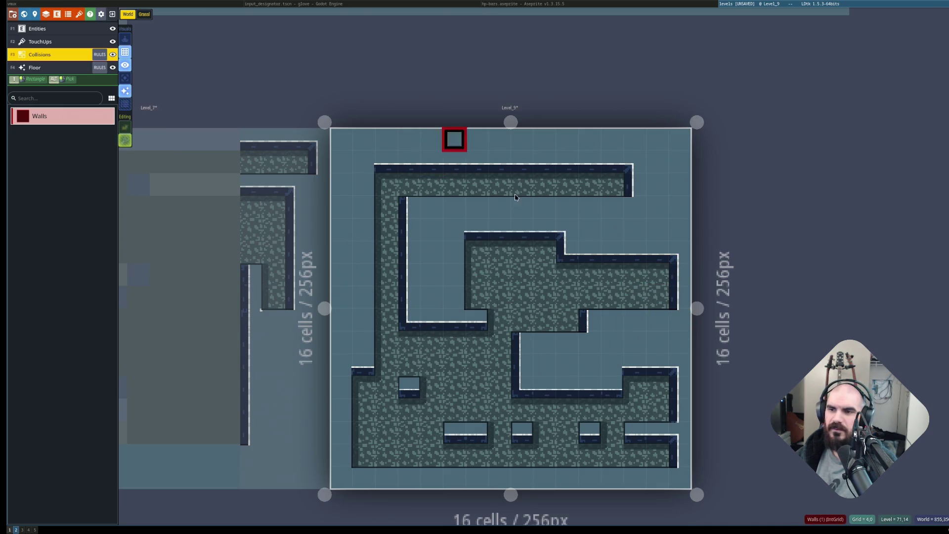
{"action": "left_click", "coordinate": [74, 29]}
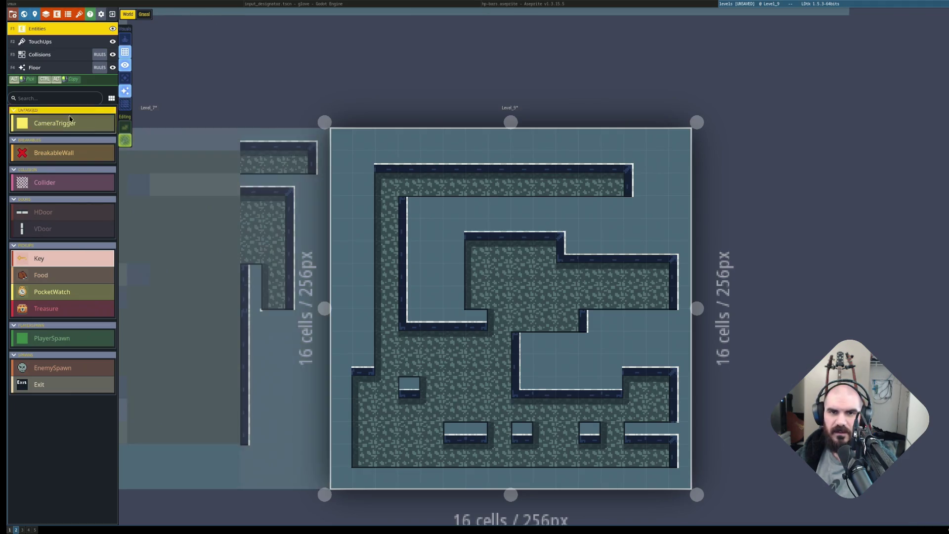
Place a BreakableWall entity in the inner wall gap of Level_9.
{"action": "left_click", "coordinate": [55, 123]}
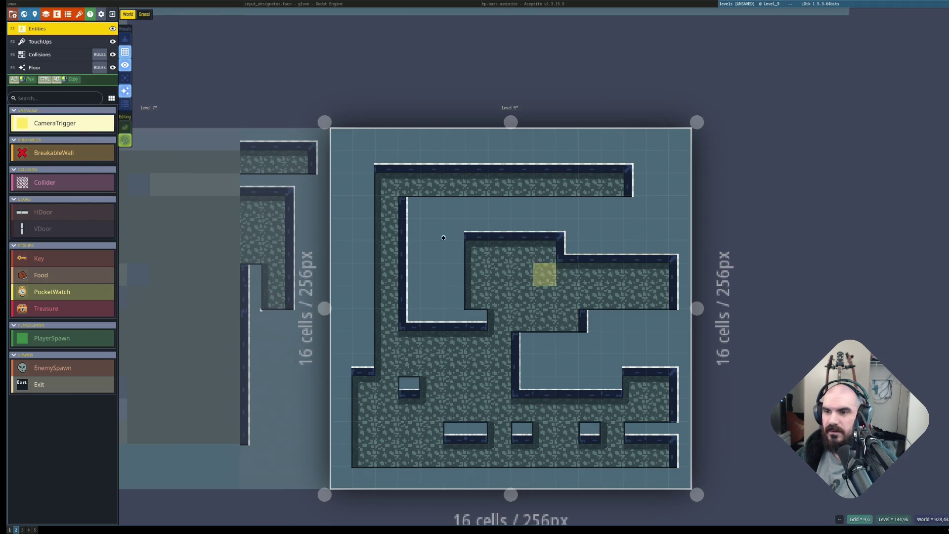
{"action": "left_click", "coordinate": [38, 160]}
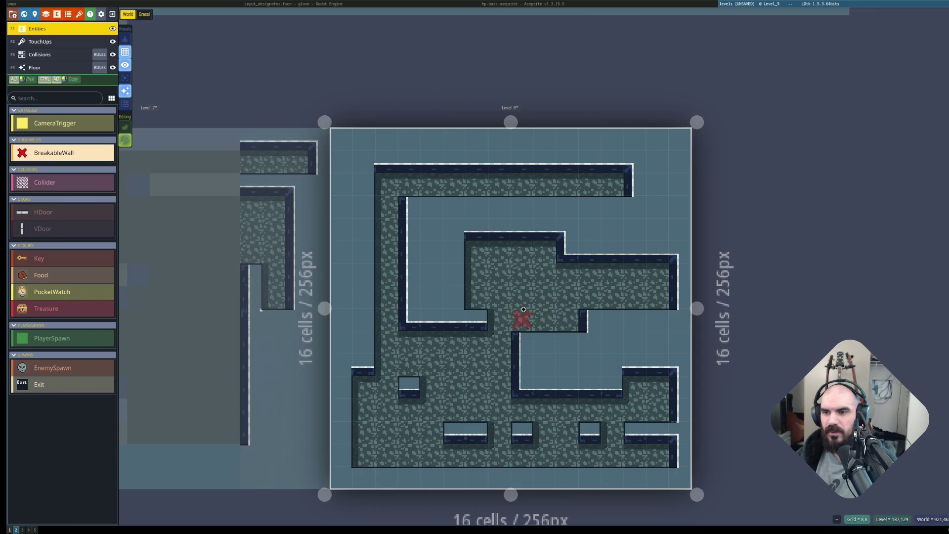
{"action": "left_click", "coordinate": [503, 328]}
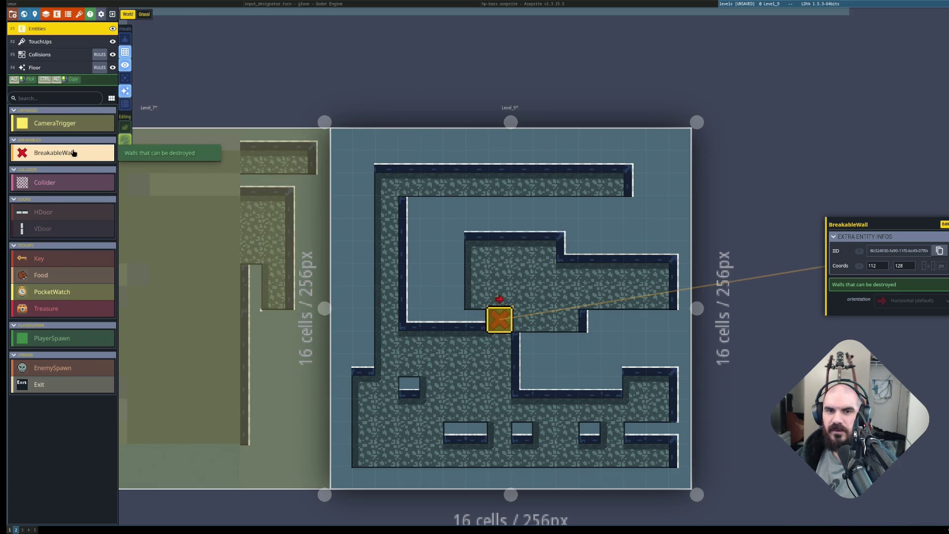
Paint a wall column down Level_9's right edge on the Collisions layer.
{"action": "left_click", "coordinate": [49, 182]}
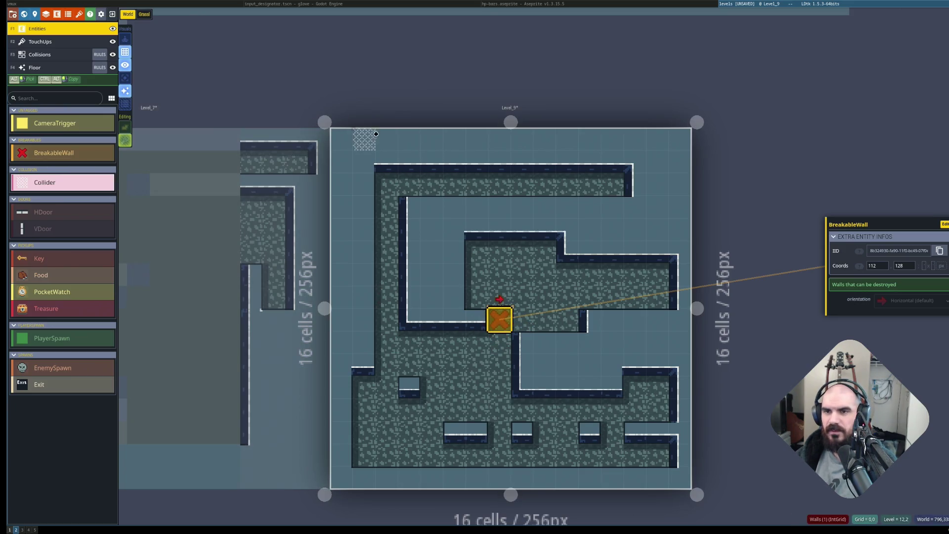
{"action": "mouse_move", "coordinate": [406, 146]}
{"action": "left_mouse_down"}
{"action": "mouse_move", "coordinate": [587, 136]}
{"action": "mouse_move", "coordinate": [468, 149]}
{"action": "mouse_move", "coordinate": [450, 186]}
{"action": "mouse_move", "coordinate": [352, 183]}
{"action": "left_mouse_up"}
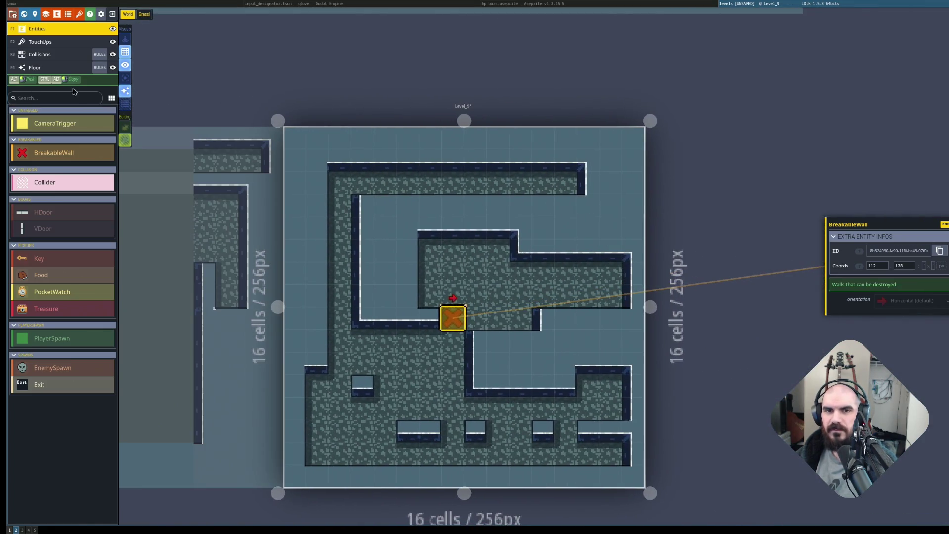
{"action": "left_click", "coordinate": [55, 55]}
{"action": "left_click_drag", "start_coordinate": [633, 134], "coordinate": [633, 477]}
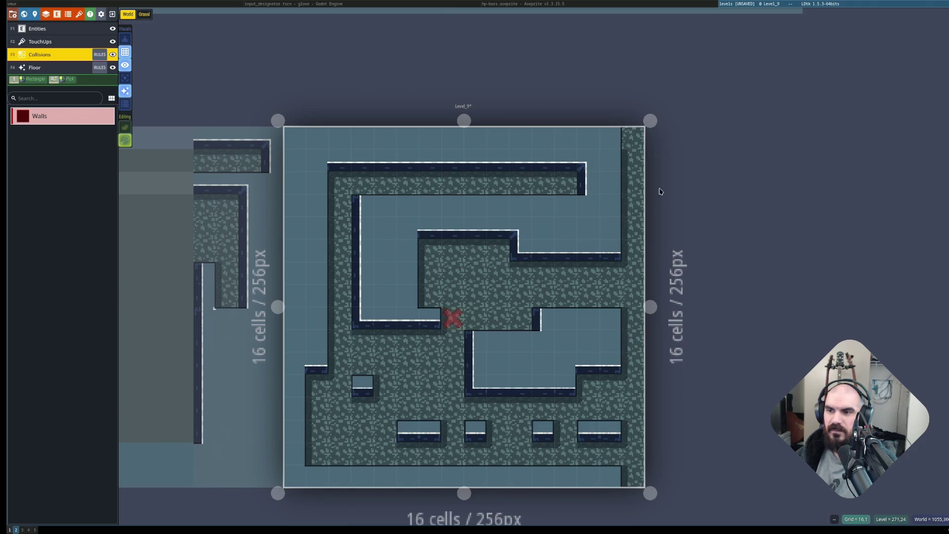
Draw a full-height Collider along the right edge and shift it one cell outside the level.
{"action": "left_click", "coordinate": [76, 41]}
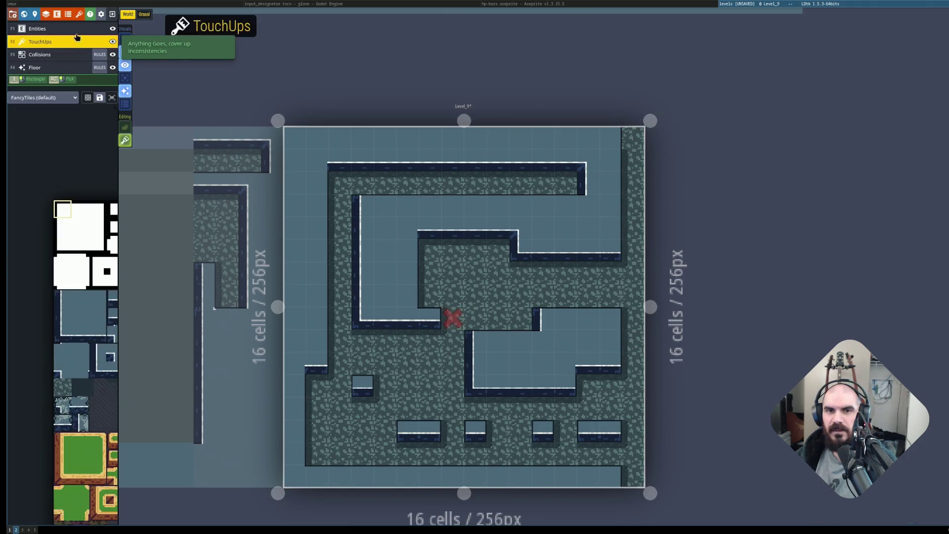
{"action": "left_click", "coordinate": [74, 29]}
{"action": "left_click", "coordinate": [58, 188]}
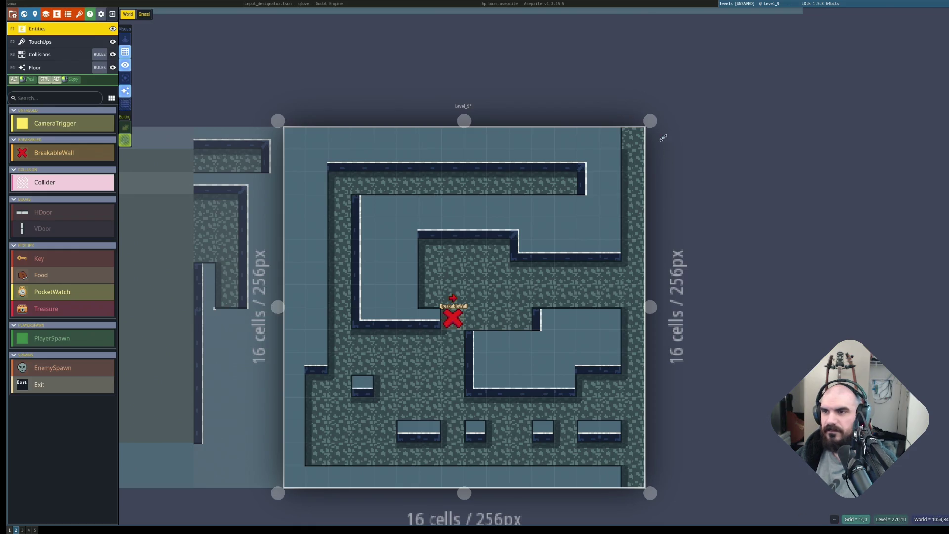
{"action": "left_click_drag", "start_coordinate": [635, 143], "coordinate": [636, 489]}
{"action": "left_click_drag", "start_coordinate": [626, 403], "coordinate": [648, 409]}
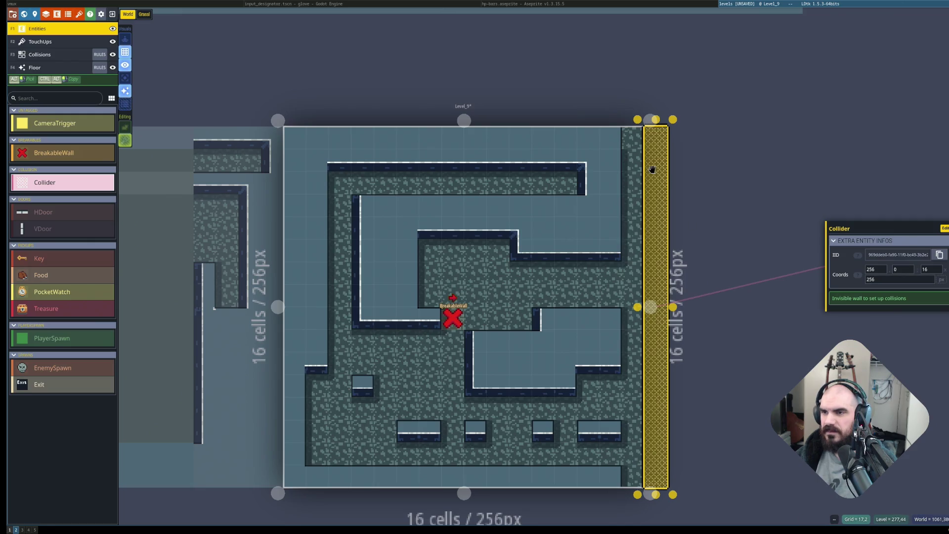
Add a small Collider and position it below the bottom-right corner.
{"action": "left_click", "coordinate": [636, 166]}
{"action": "left_click_drag", "start_coordinate": [636, 166], "coordinate": [633, 115]}
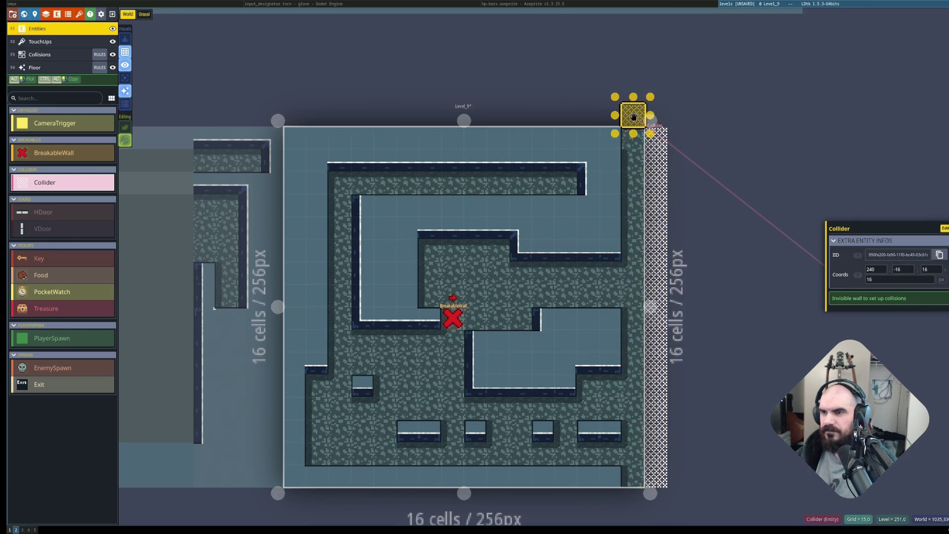
{"action": "left_click_drag", "start_coordinate": [634, 117], "coordinate": [638, 510]}
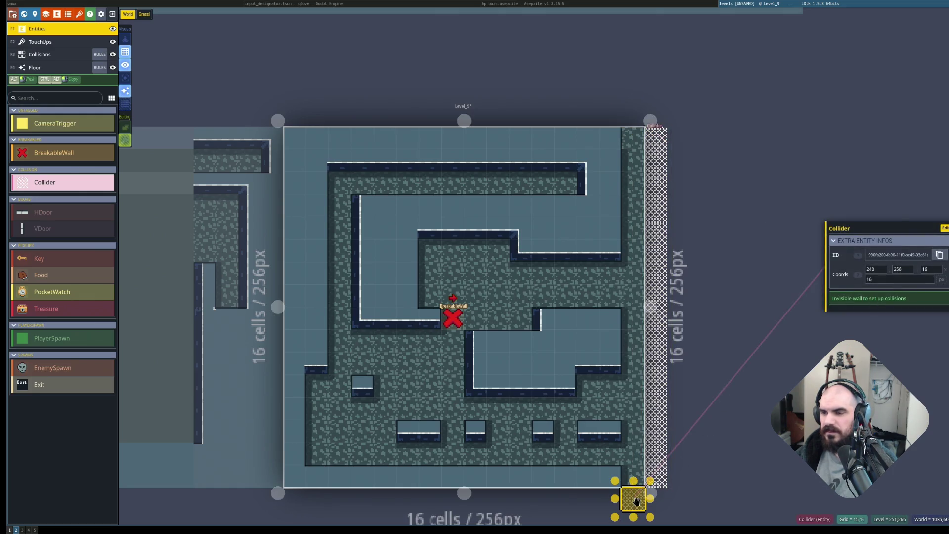
Extend the wall along the lower right column and add a Collider above the top-right corner.
{"action": "mouse_move", "coordinate": [636, 502]}
{"action": "left_mouse_down"}
{"action": "mouse_move", "coordinate": [655, 403]}
{"action": "mouse_move", "coordinate": [616, 322]}
{"action": "left_mouse_up"}
{"action": "mouse_move", "coordinate": [632, 499]}
{"action": "left_mouse_down"}
{"action": "mouse_move", "coordinate": [632, 223]}
{"action": "mouse_move", "coordinate": [630, 455]}
{"action": "left_mouse_up"}
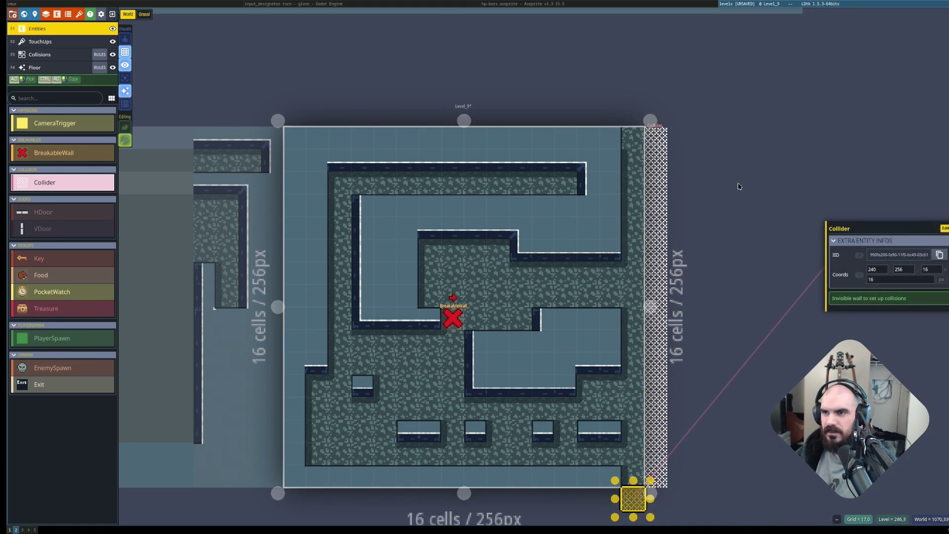
{"action": "left_click_drag", "start_coordinate": [637, 153], "coordinate": [632, 112]}
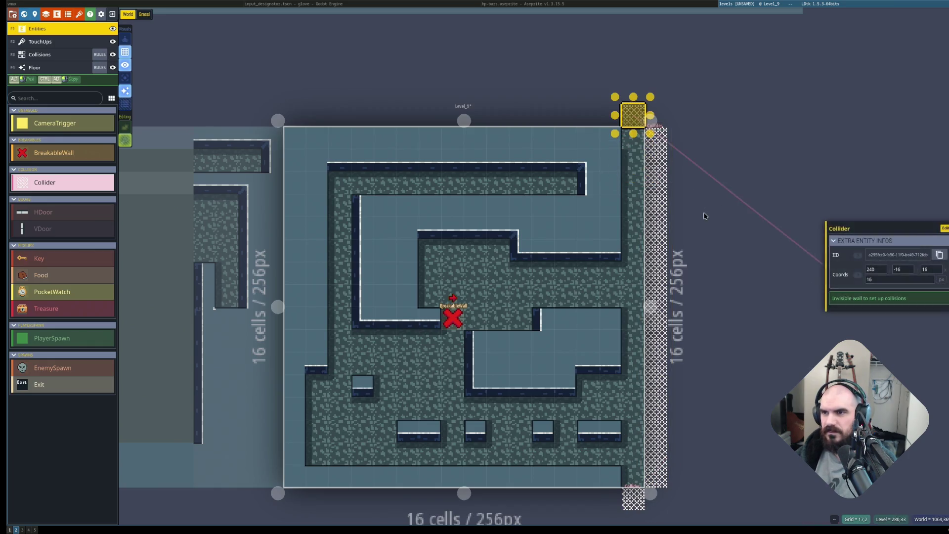
{"action": "left_click", "coordinate": [672, 134]}
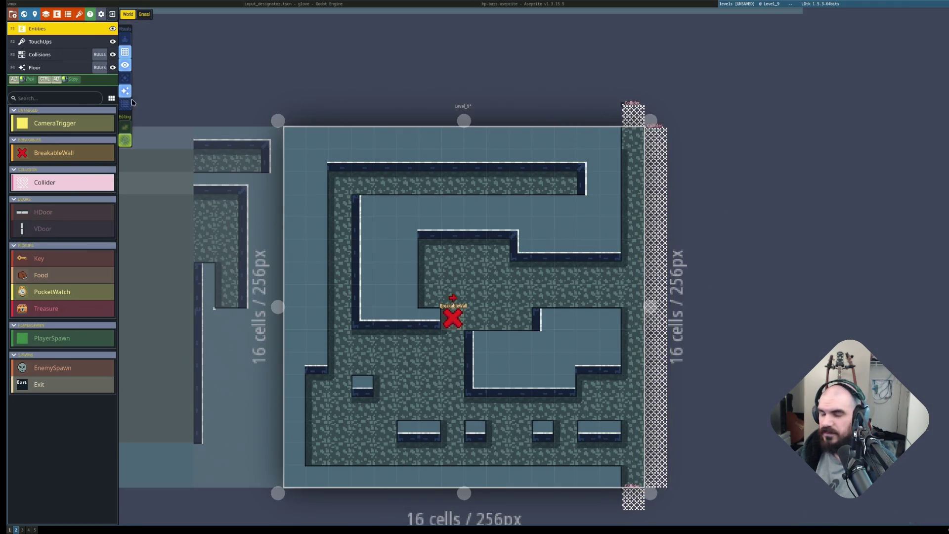
{"action": "left_click", "coordinate": [57, 14]}
{"action": "left_click", "coordinate": [69, 102]}
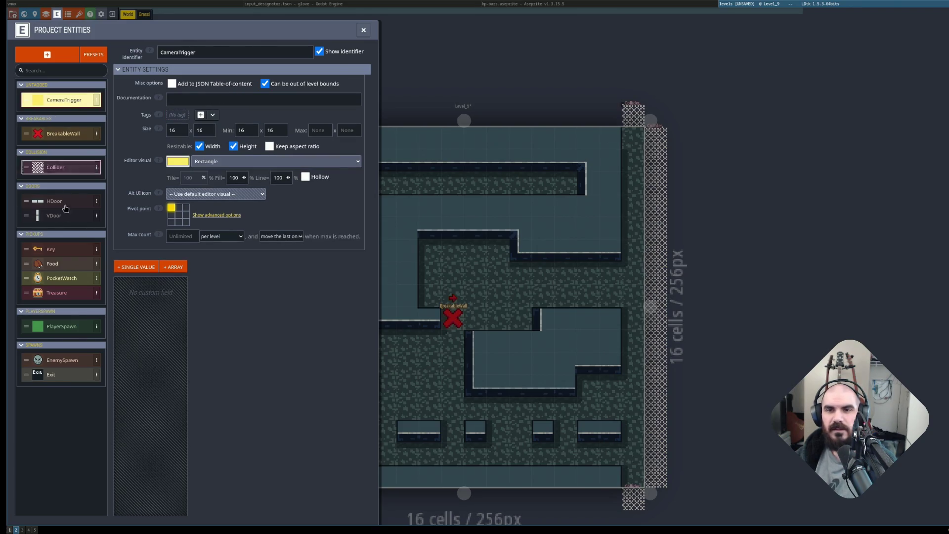
{"action": "left_click", "coordinate": [62, 167]}
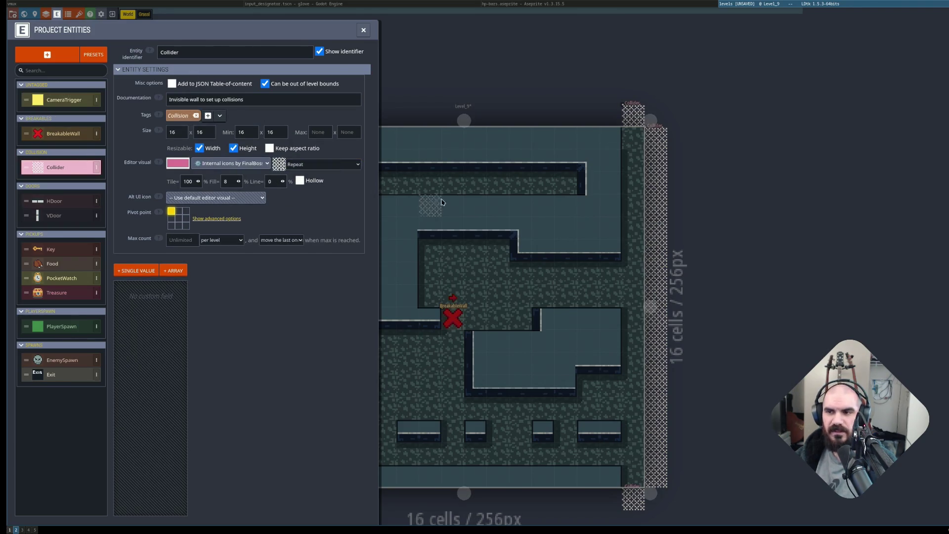
{"action": "left_click", "coordinate": [77, 205]}
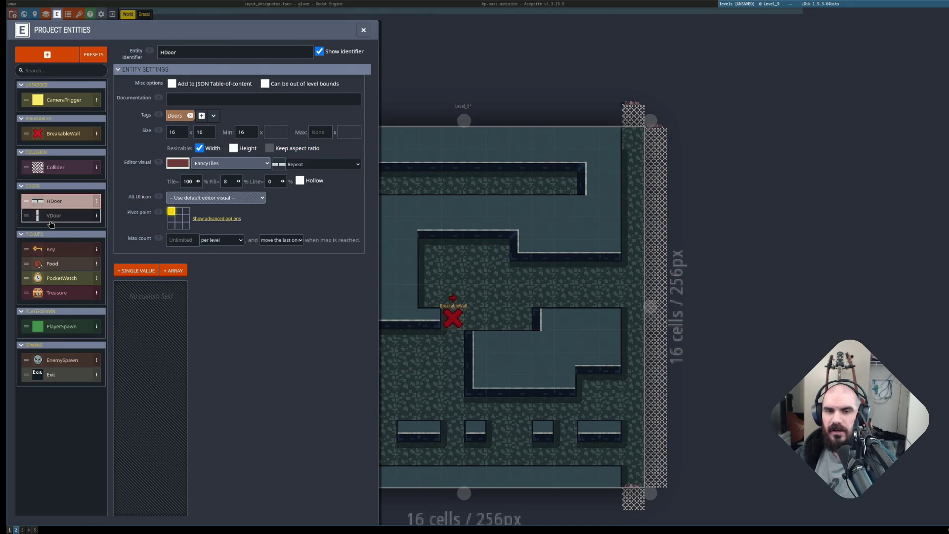
{"action": "left_click", "coordinate": [51, 217]}
{"action": "left_click", "coordinate": [363, 30]}
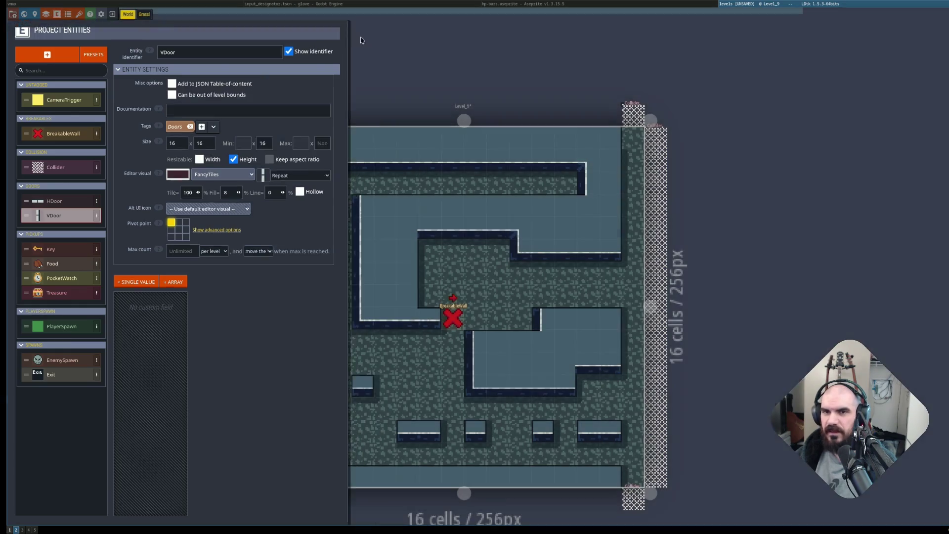
{"action": "left_click", "coordinate": [64, 56]}
{"action": "key", "text": "F2"}
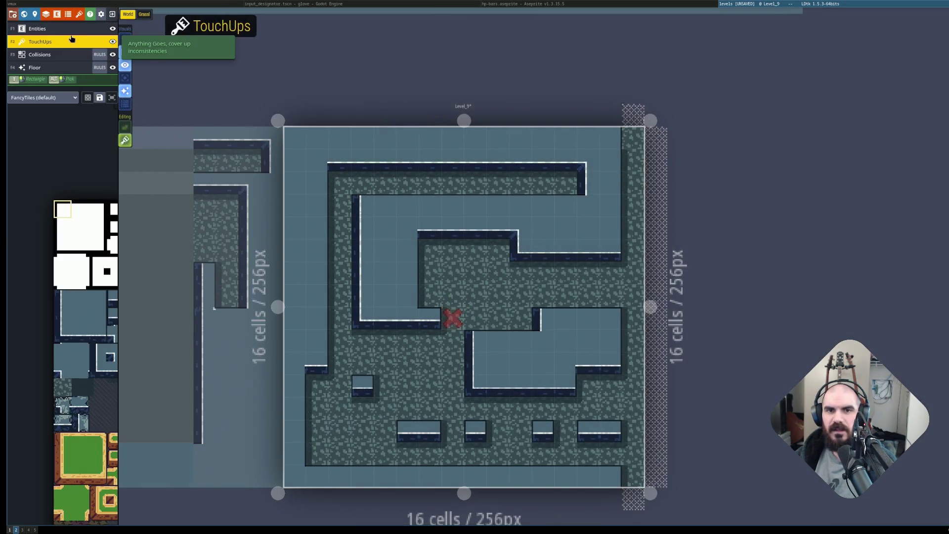
Place a Key and Food in the inner room and four Treasure chests along the top corridor.
{"action": "key", "text": "F1"}
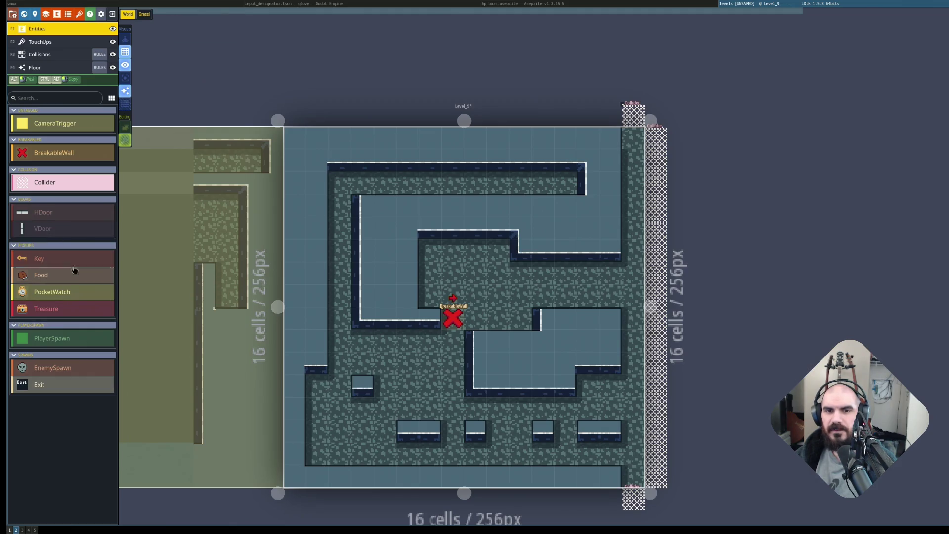
{"action": "left_click", "coordinate": [72, 261]}
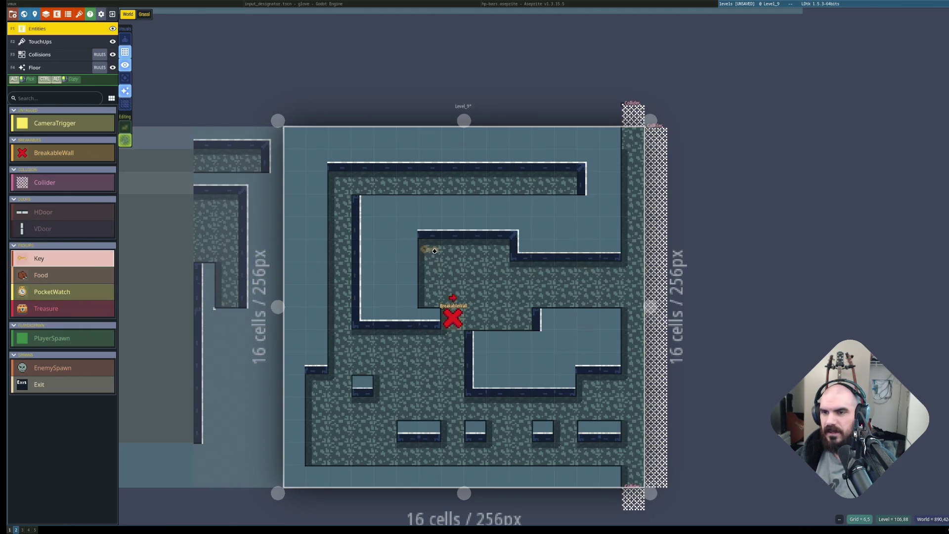
{"action": "left_click", "coordinate": [497, 251]}
{"action": "left_click", "coordinate": [50, 275]}
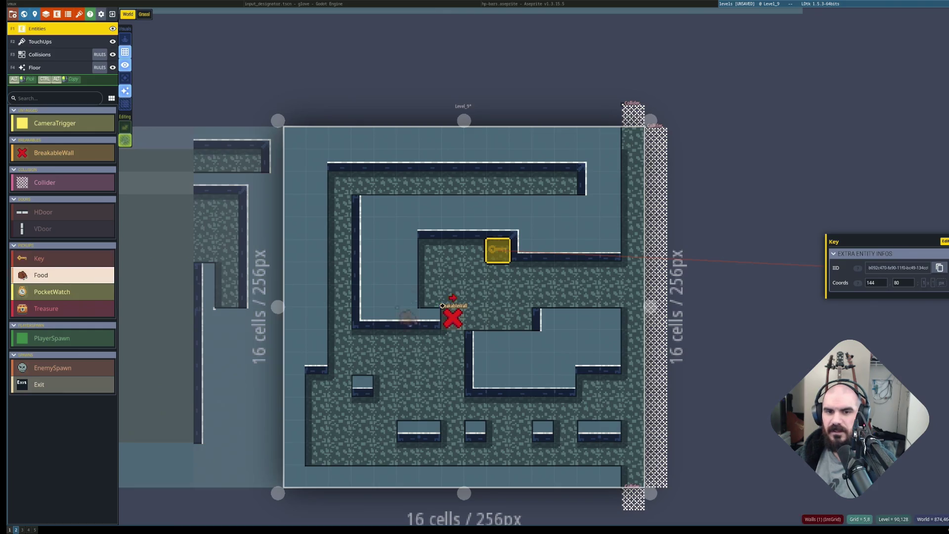
{"action": "left_click", "coordinate": [430, 259]}
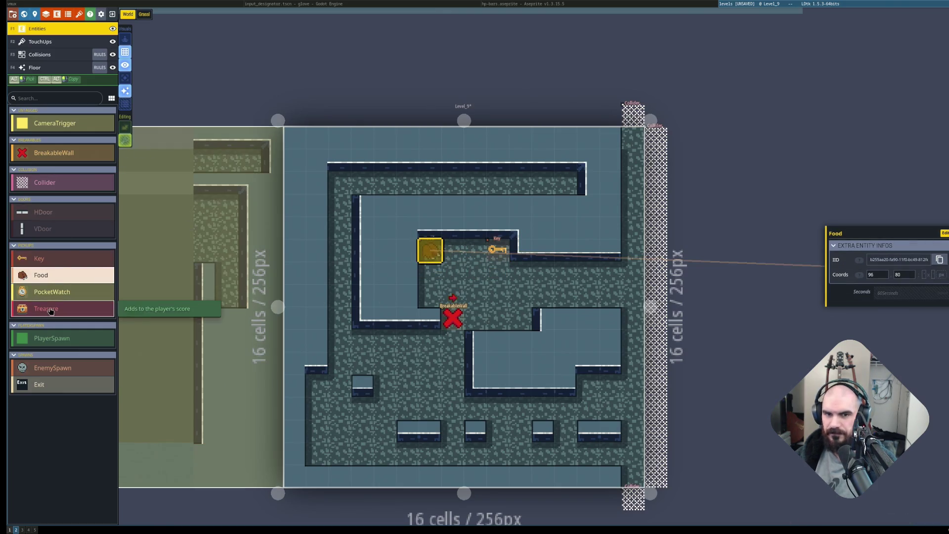
{"action": "left_click", "coordinate": [91, 310]}
{"action": "left_click_drag", "start_coordinate": [562, 182], "coordinate": [498, 183]}
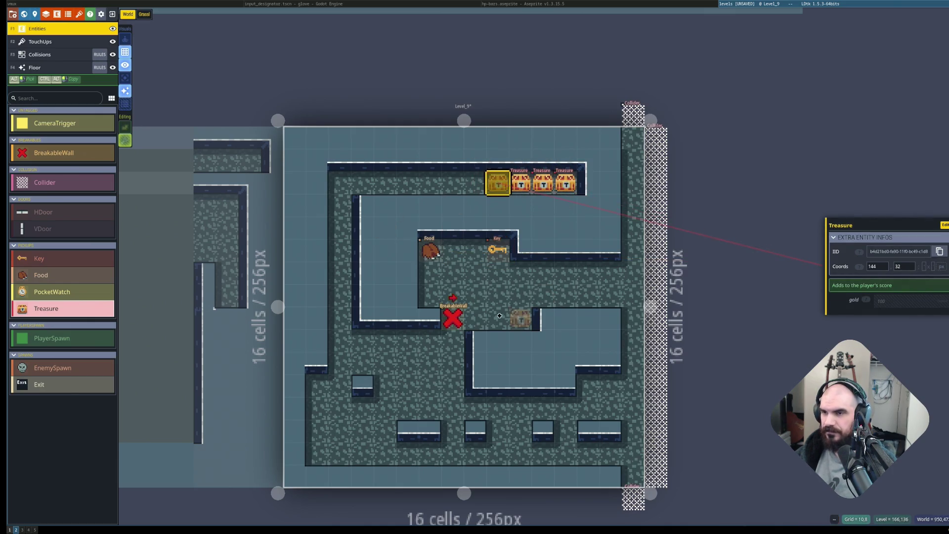
Add an Exit at the bottom-right corner and a PlayerSpawn in the top-left corridor.
{"action": "left_click", "coordinate": [66, 340]}
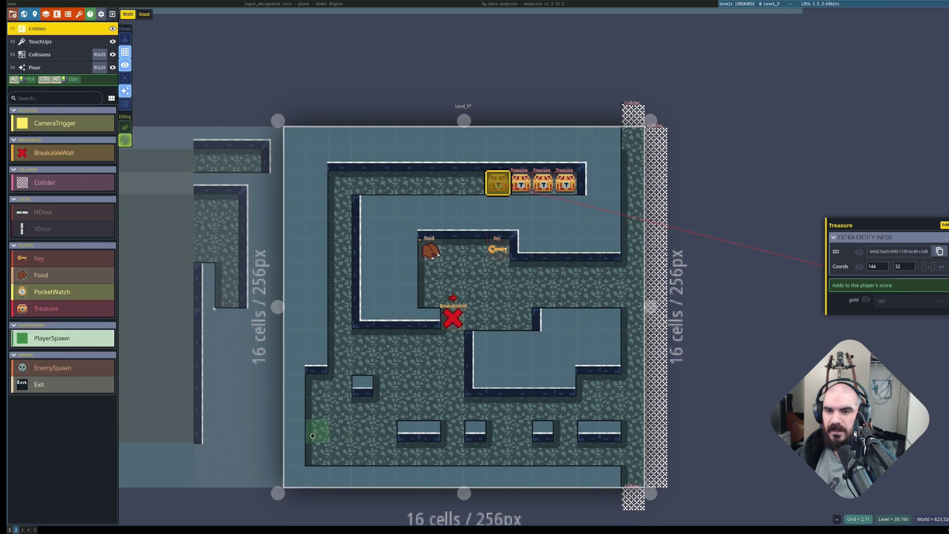
{"action": "left_click", "coordinate": [317, 454]}
{"action": "left_click", "coordinate": [74, 384]}
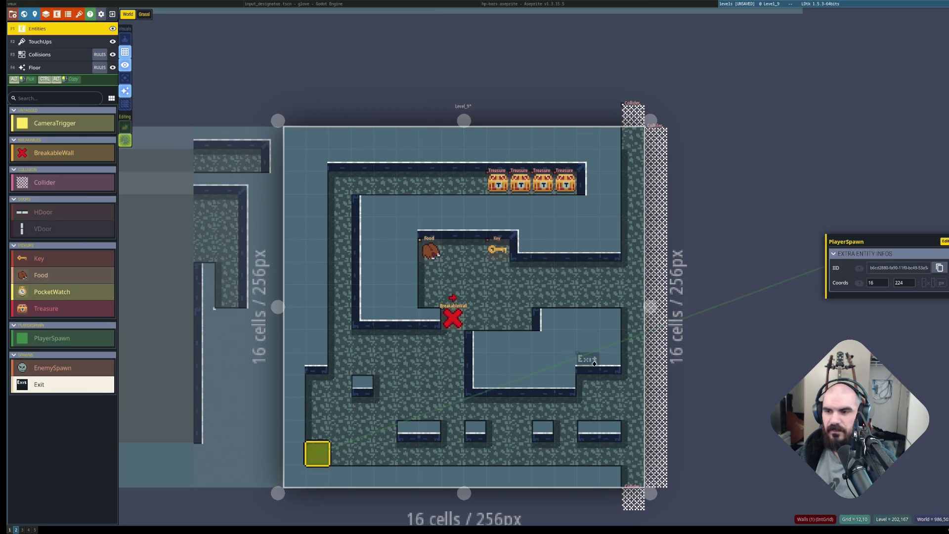
{"action": "left_click", "coordinate": [633, 273]}
{"action": "left_click_drag", "start_coordinate": [633, 277], "coordinate": [633, 476]}
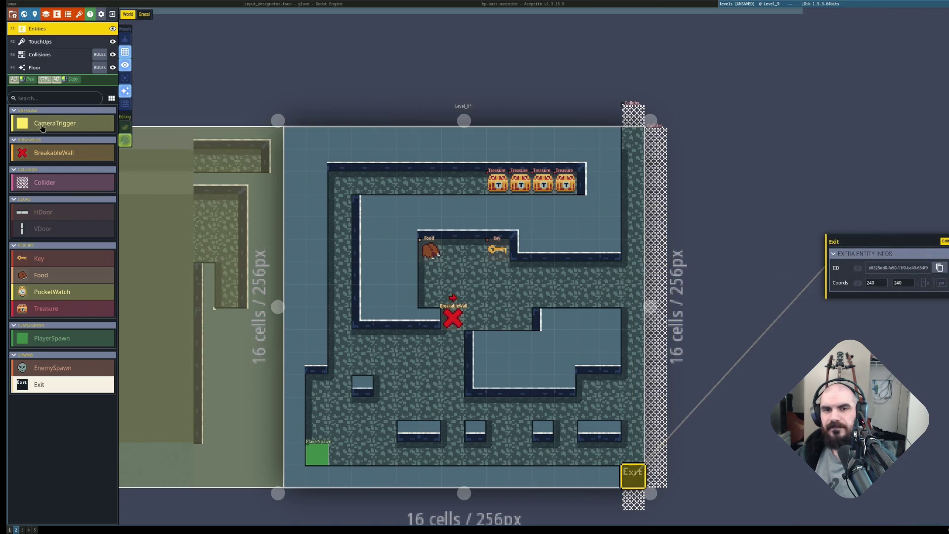
{"action": "mouse_move", "coordinate": [317, 453]}
{"action": "left_mouse_down"}
{"action": "mouse_move", "coordinate": [340, 371]}
{"action": "mouse_move", "coordinate": [361, 186]}
{"action": "mouse_move", "coordinate": [430, 183]}
{"action": "mouse_move", "coordinate": [332, 186]}
{"action": "mouse_move", "coordinate": [340, 186]}
{"action": "left_mouse_up"}
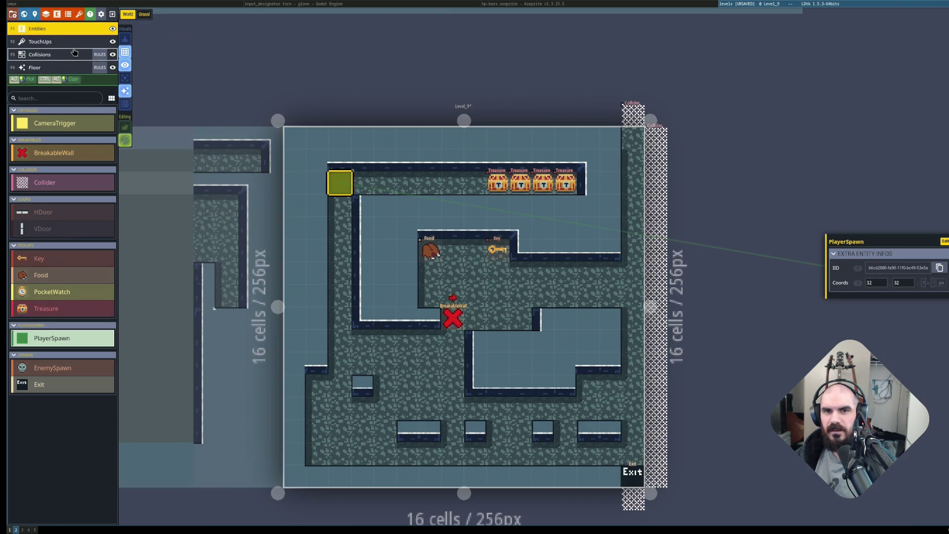
{"action": "left_click", "coordinate": [74, 52]}
{"action": "left_click", "coordinate": [74, 41]}
{"action": "mouse_move", "coordinate": [98, 297]}
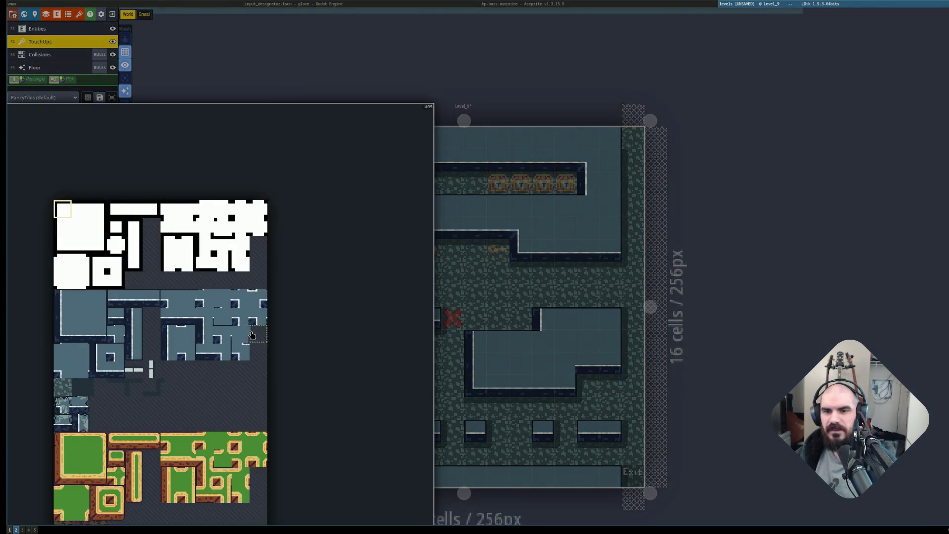
{"action": "scroll", "coordinate": [252, 335], "scroll_direction": "down", "scroll_amount": 2}
{"action": "scroll", "coordinate": [276, 285], "scroll_direction": "up", "scroll_amount": 5}
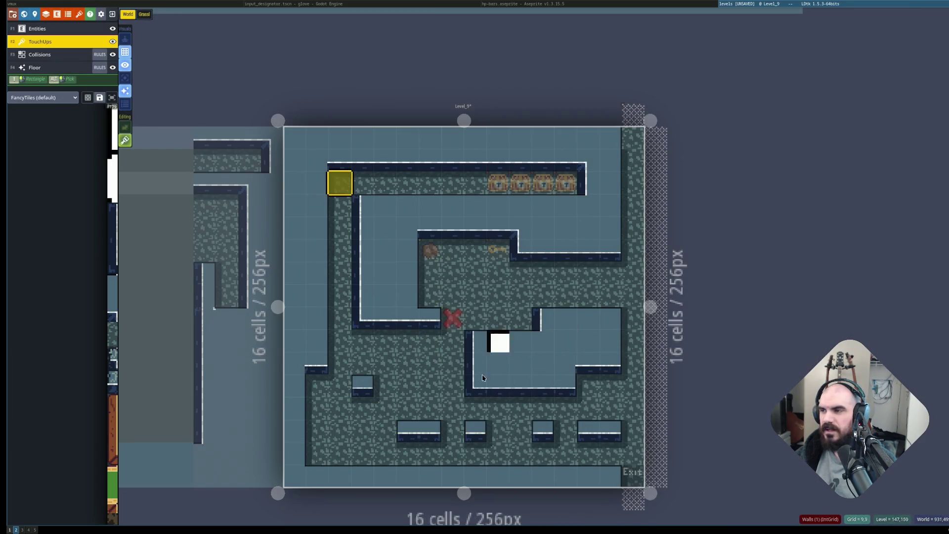
{"action": "key", "text": "F3"}
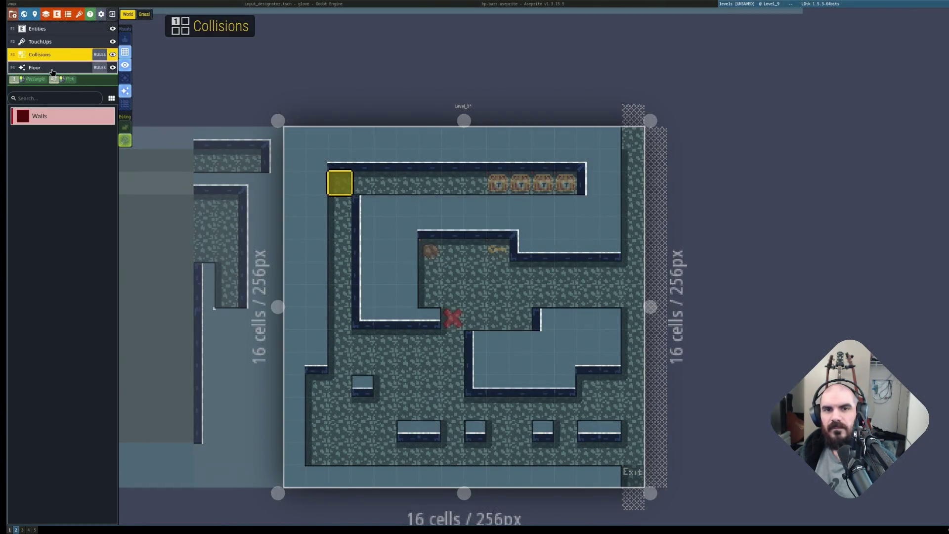
{"action": "key", "text": "F4"}
{"action": "key", "text": "F1"}
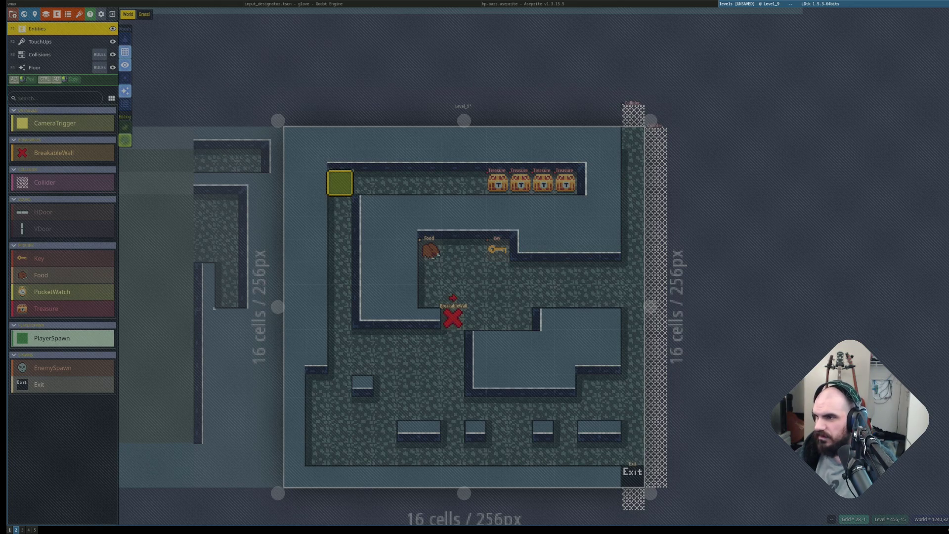
Inspect the right-edge Collider and the small Collider above Level_9.
{"action": "key", "text": "super+1"}
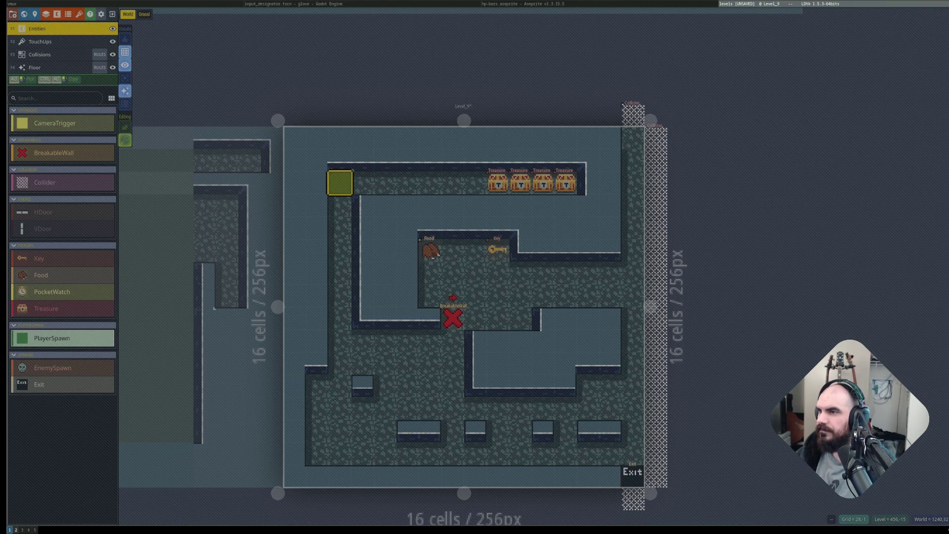
{"action": "key", "text": "super+2"}
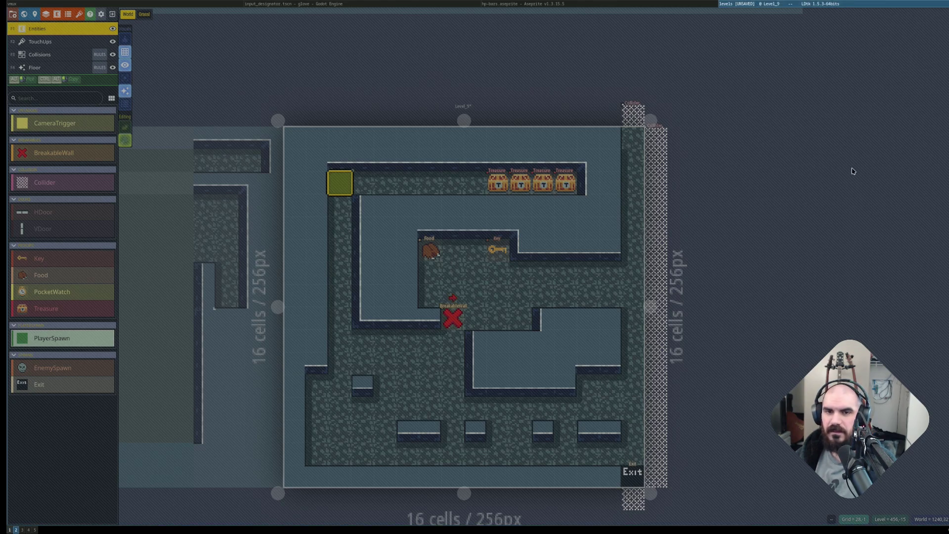
{"action": "left_click", "coordinate": [662, 161]}
{"action": "left_click", "coordinate": [629, 118]}
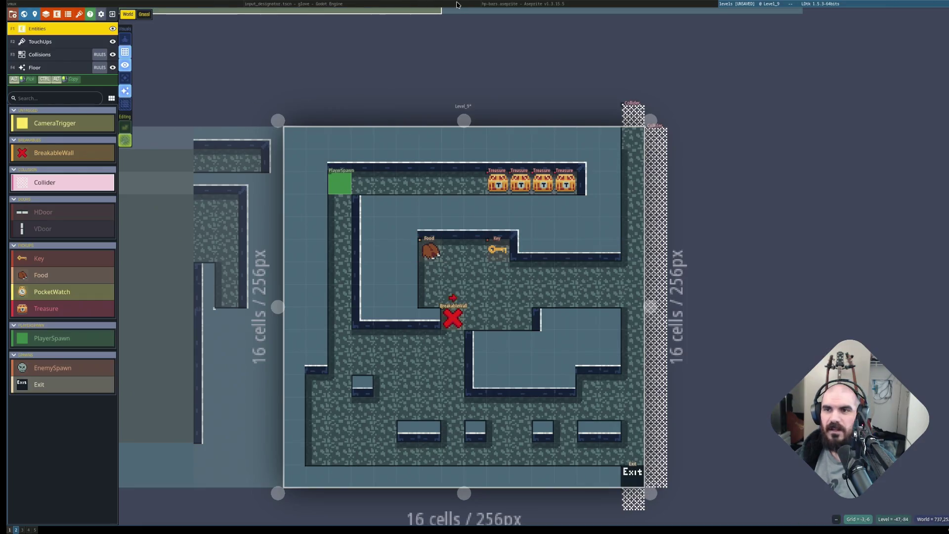
Cycle through the Godot and Aseprite windows, then bring up input_designator.gd in Neovim.
{"action": "left_click", "coordinate": [479, 5]}
{"action": "left_click", "coordinate": [500, 16]}
{"action": "left_click", "coordinate": [421, 17]}
{"action": "left_click", "coordinate": [563, 4]}
{"action": "left_click", "coordinate": [745, 4]}
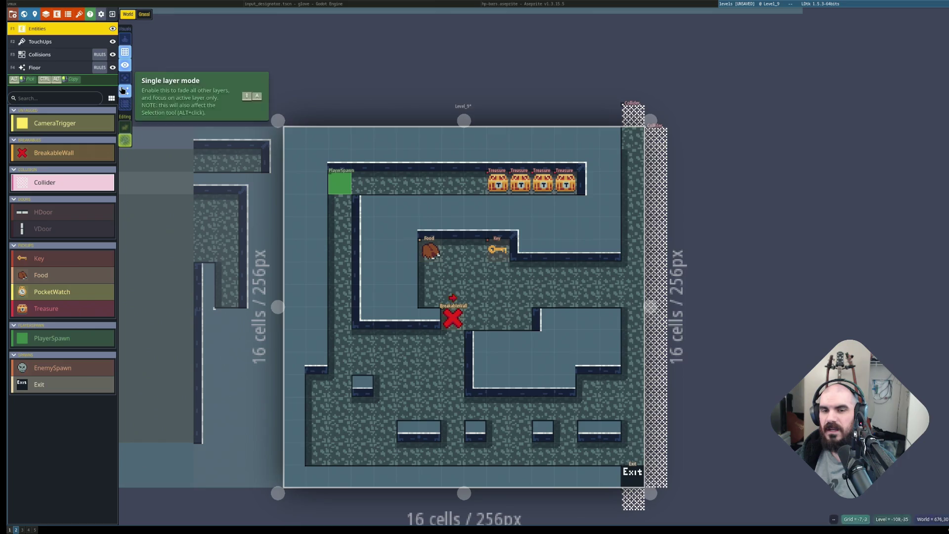
{"action": "key", "text": "alt+Tab"}
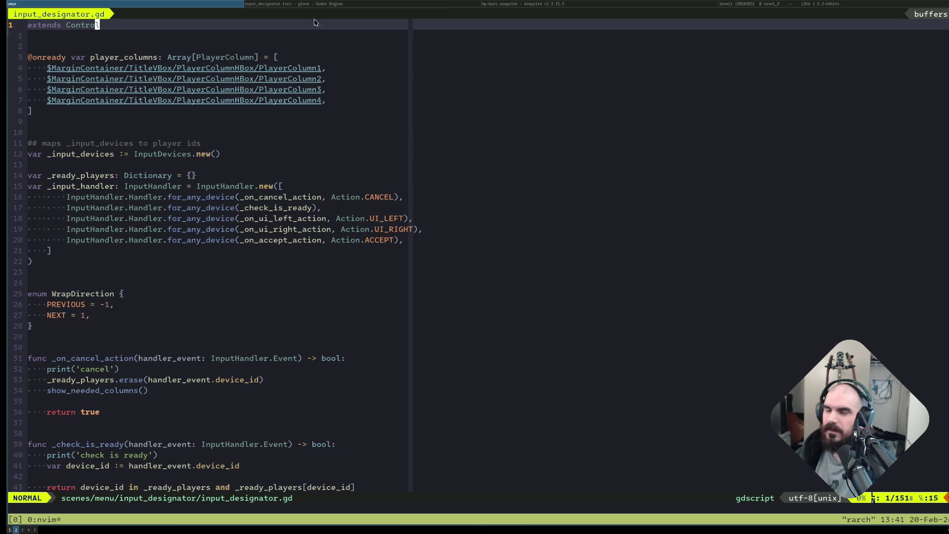
Put the cursor on empty line 10 and cycle through the Godot, Aseprite and LDtk windows.
{"action": "left_click", "coordinate": [348, 125]}
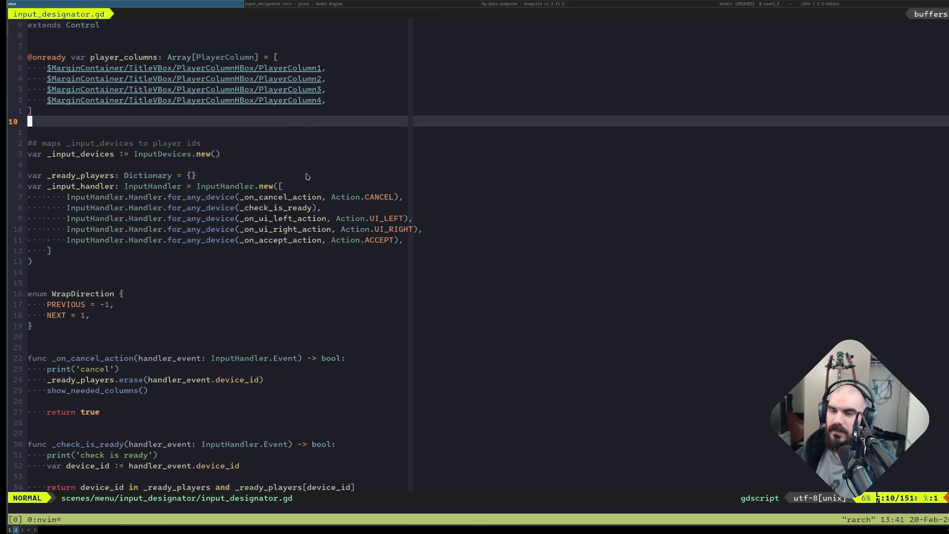
{"action": "left_click", "coordinate": [325, 5]}
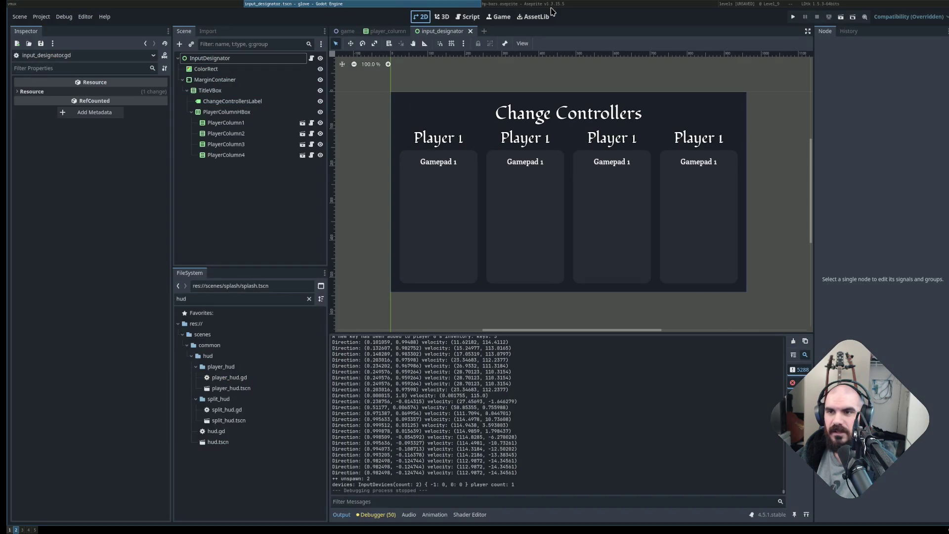
{"action": "left_click", "coordinate": [608, 4]}
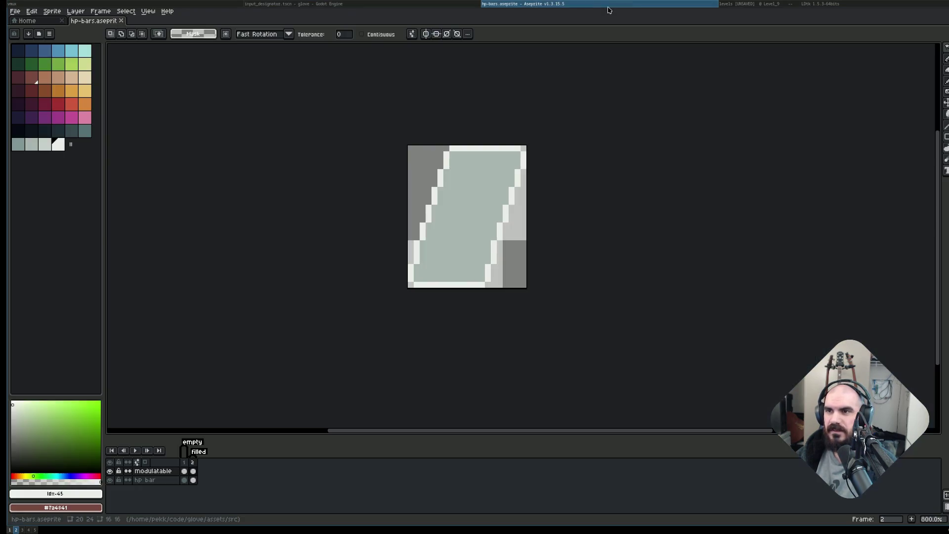
{"action": "left_click", "coordinate": [773, 4]}
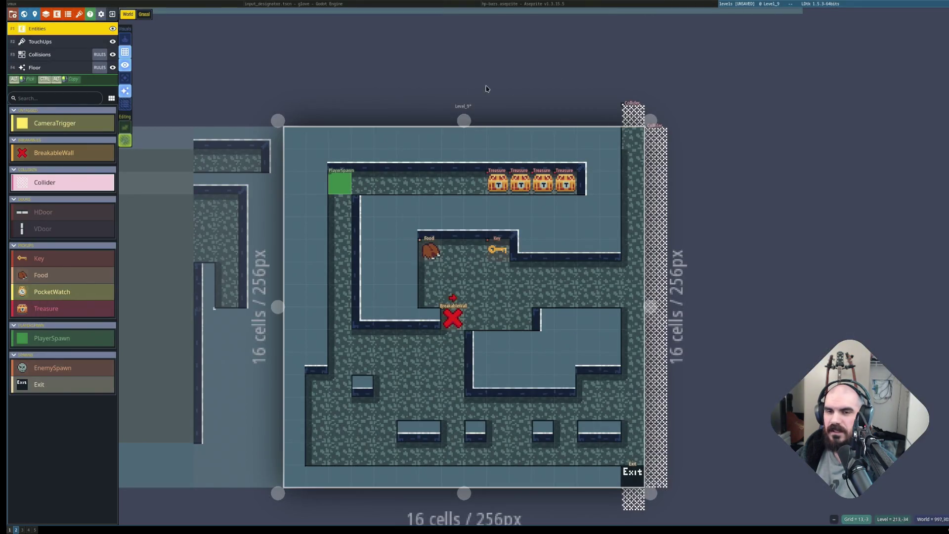
{"action": "left_click", "coordinate": [152, 7]}
{"action": "left_click", "coordinate": [381, 9]}
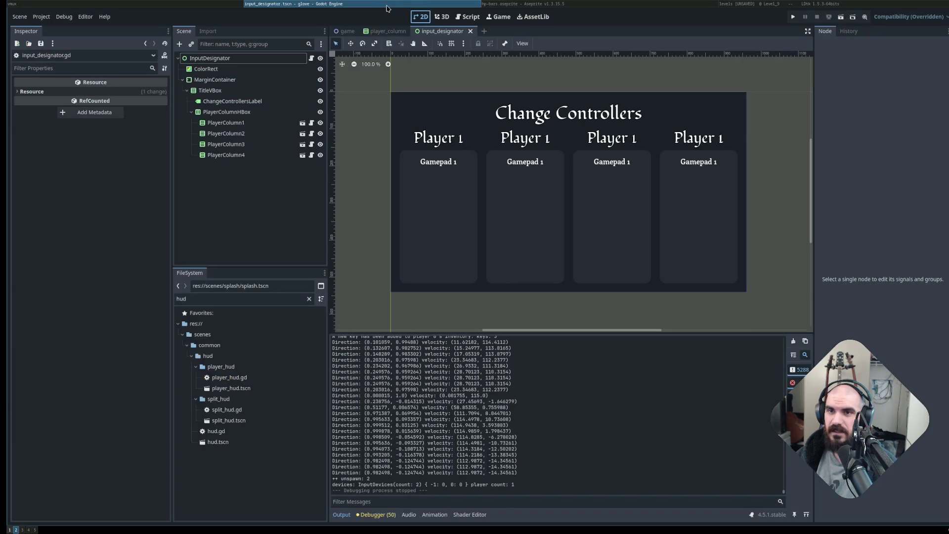
{"action": "left_click", "coordinate": [583, 6]}
{"action": "left_click", "coordinate": [788, 4]}
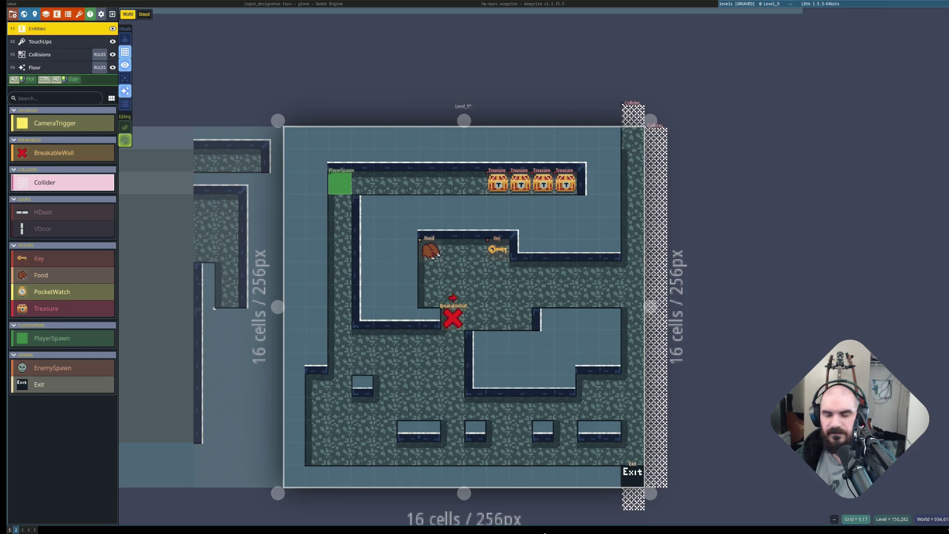
Move the cursor to the empty line after the WrapDirection enum in the script.
{"action": "key", "text": "super+h"}
{"action": "key", "text": "super+h"}
{"action": "key", "text": "super+h"}
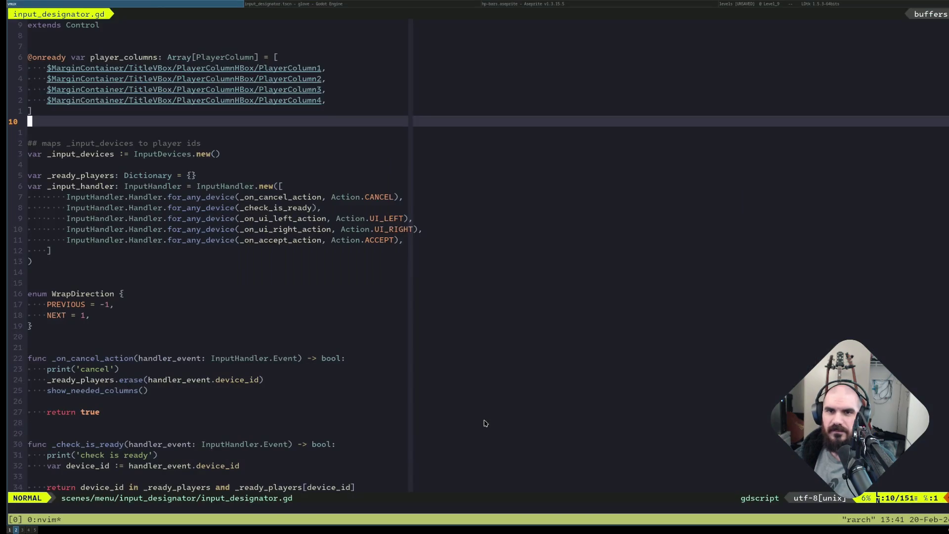
{"action": "key", "text": "super+l"}
{"action": "key", "text": "super+l"}
{"action": "key", "text": "super+l"}
{"action": "key", "text": "super+l"}
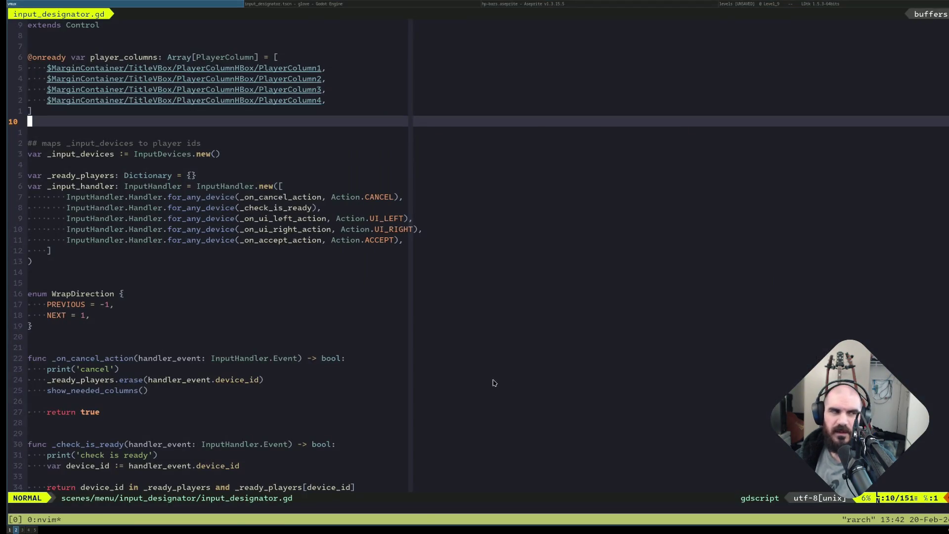
{"action": "left_click", "coordinate": [84, 347]}
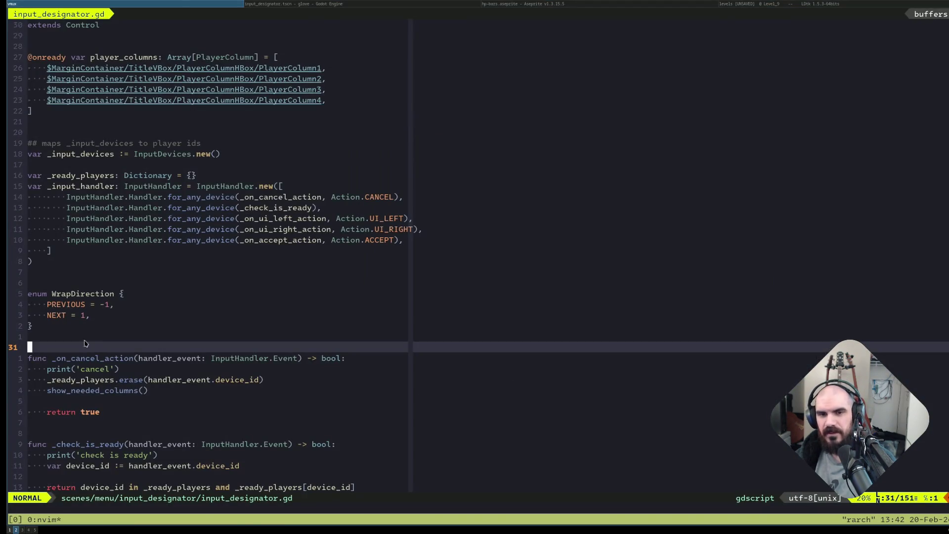
{"action": "left_click", "coordinate": [63, 316]}
{"action": "left_click", "coordinate": [123, 336]}
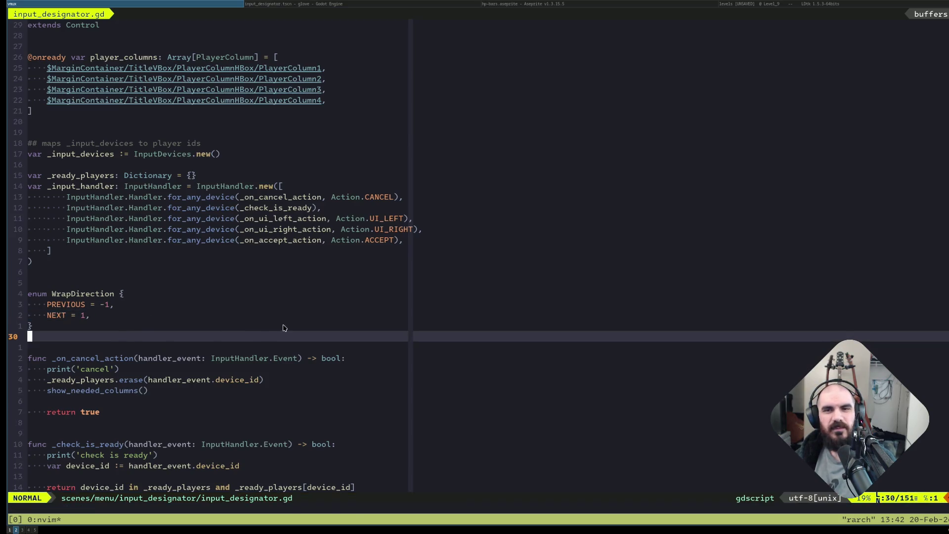
{"action": "scroll", "coordinate": [283, 328], "scroll_direction": "down", "scroll_amount": 15}
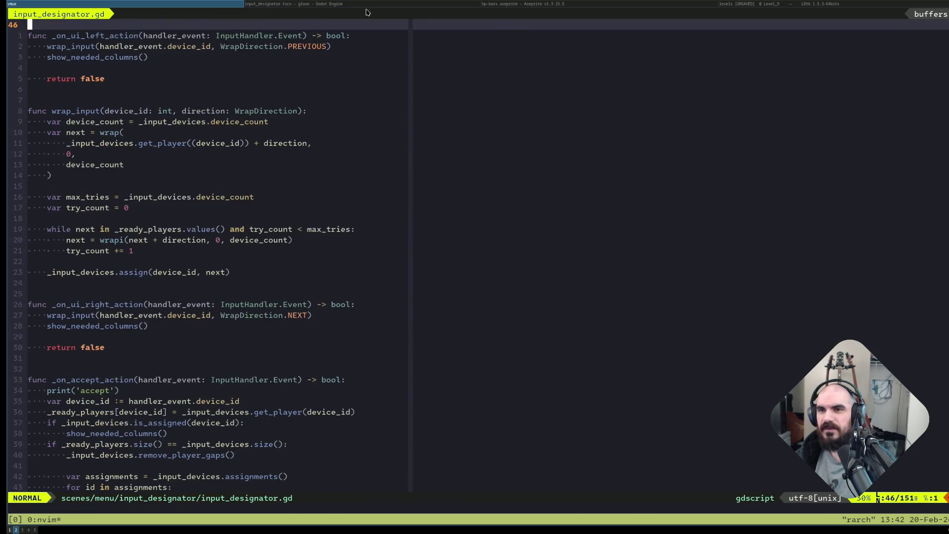
Bring the LDtk editor with Level_9 to the front via Godot and Aseprite.
{"action": "left_click", "coordinate": [338, 6]}
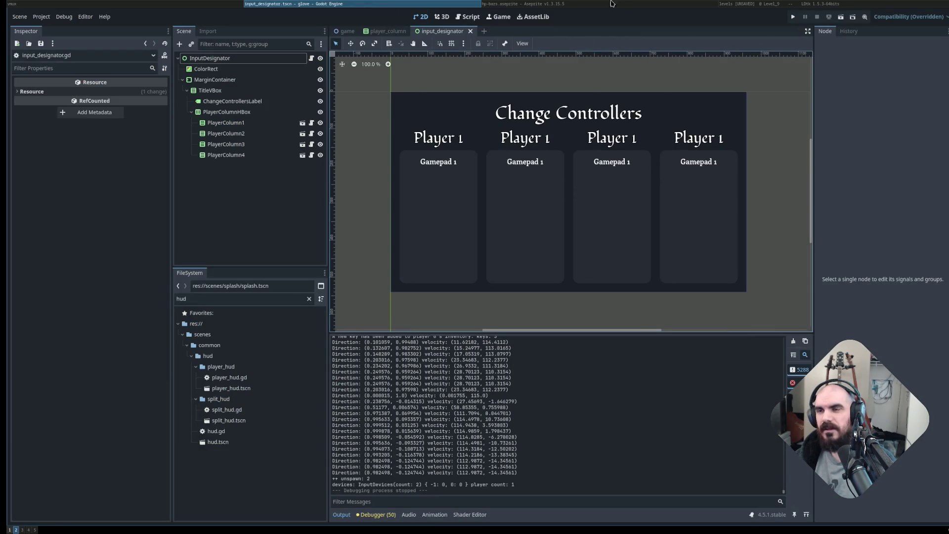
{"action": "left_click", "coordinate": [584, 5]}
{"action": "left_click", "coordinate": [810, 7]}
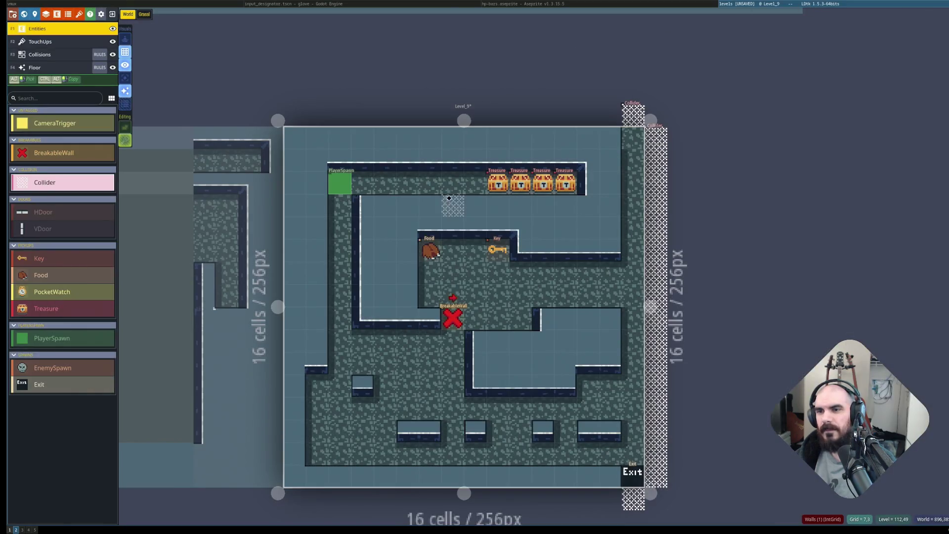
Delete Level_9 from the world overview.
{"action": "key", "text": "w"}
{"action": "key", "text": "w"}
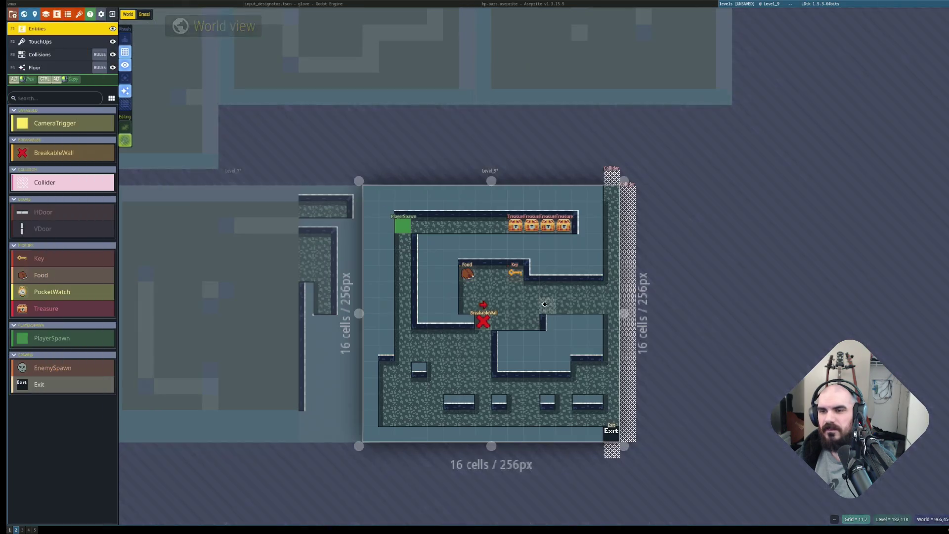
{"action": "key", "text": "w"}
{"action": "right_click", "coordinate": [585, 284]}
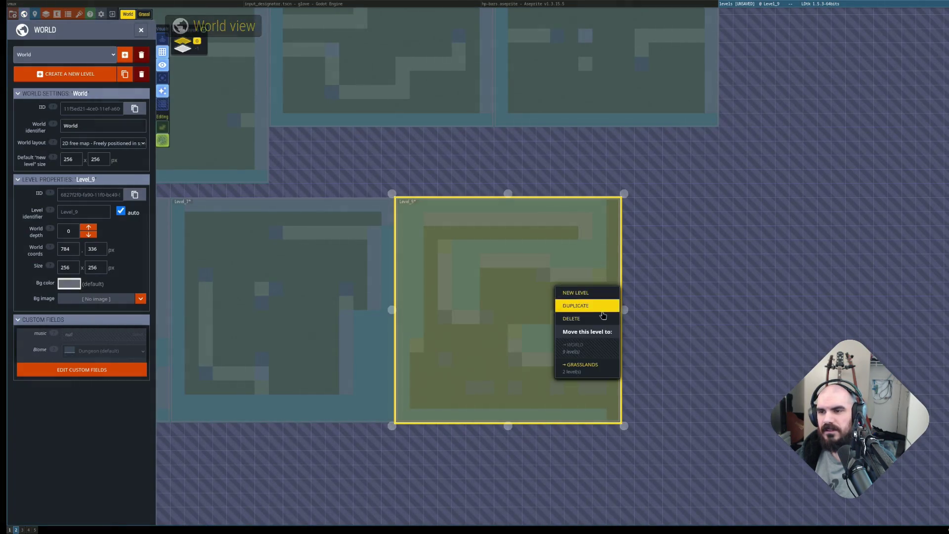
{"action": "key", "text": "w"}
{"action": "key", "text": "w"}
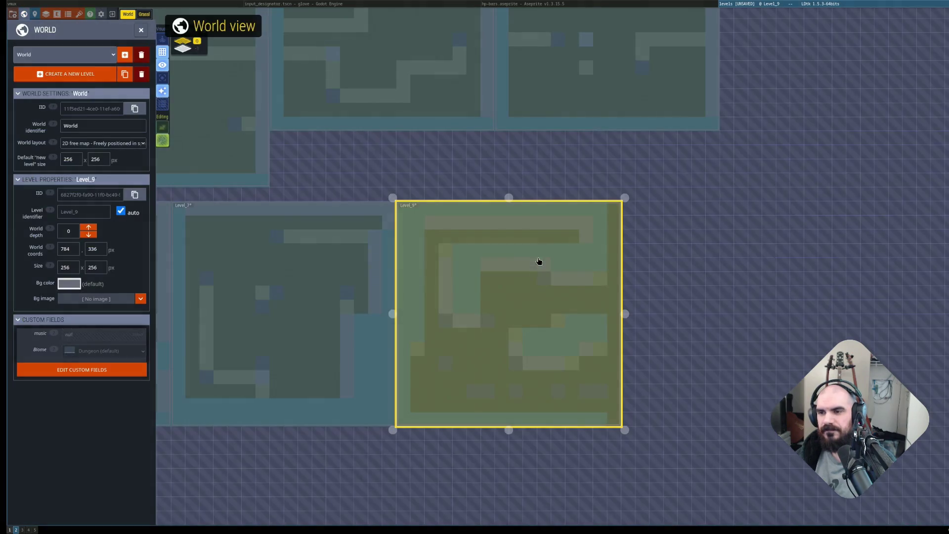
{"action": "right_click", "coordinate": [538, 267]}
{"action": "left_click", "coordinate": [575, 309]}
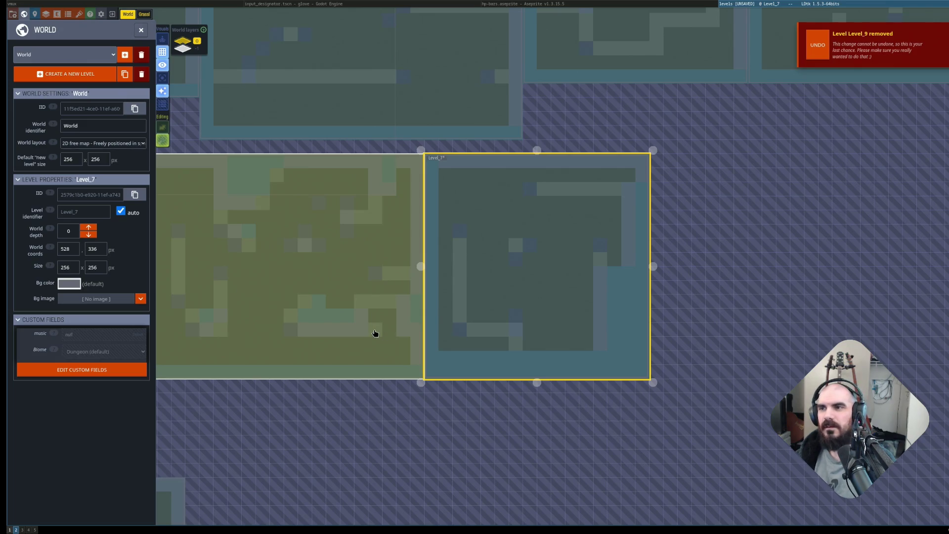
Open Level_7 and quit LDtk without saving.
{"action": "double_click", "coordinate": [472, 291]}
{"action": "key", "text": "ctrl+q"}
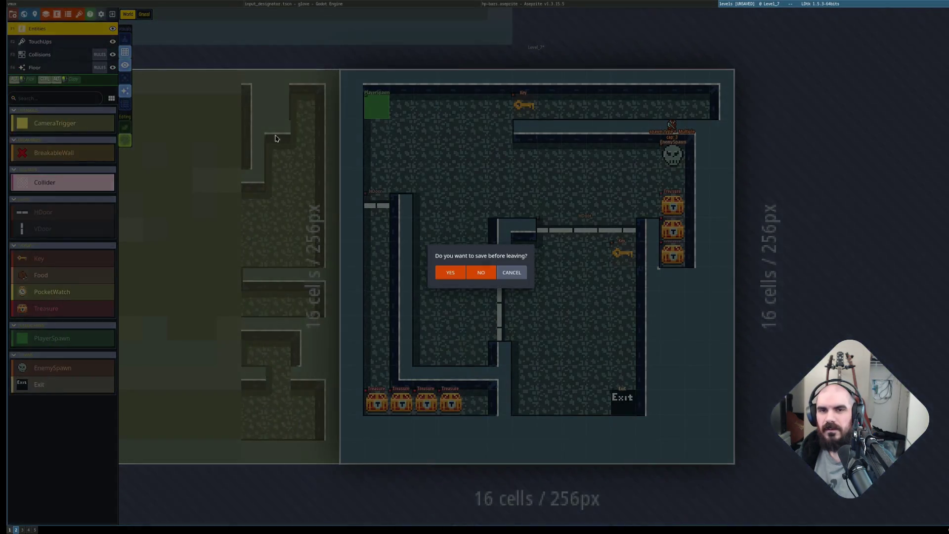
{"action": "left_click", "coordinate": [482, 278]}
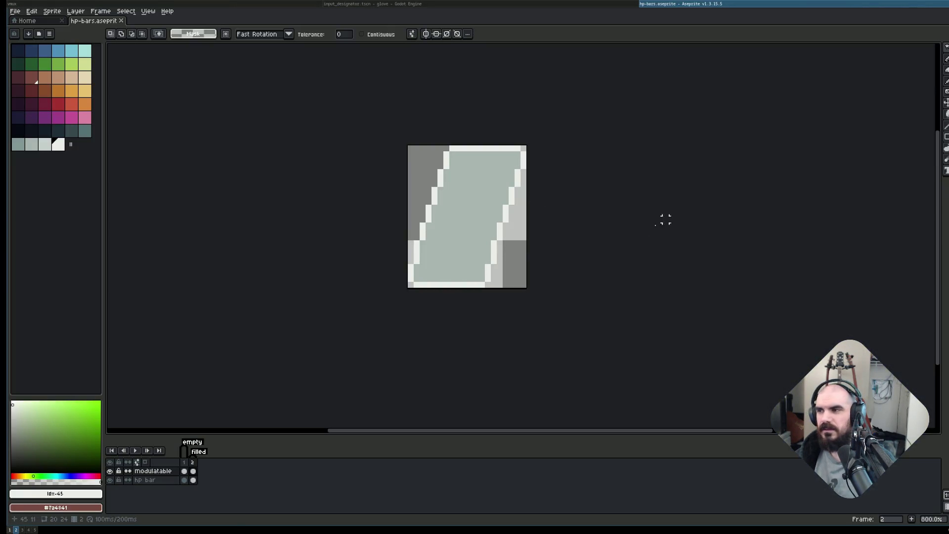
Launch the game from Godot and mute Music in its Options screen.
{"action": "key", "text": "super+Left"}
{"action": "key", "text": "super+Left"}
{"action": "key", "text": "super+Right"}
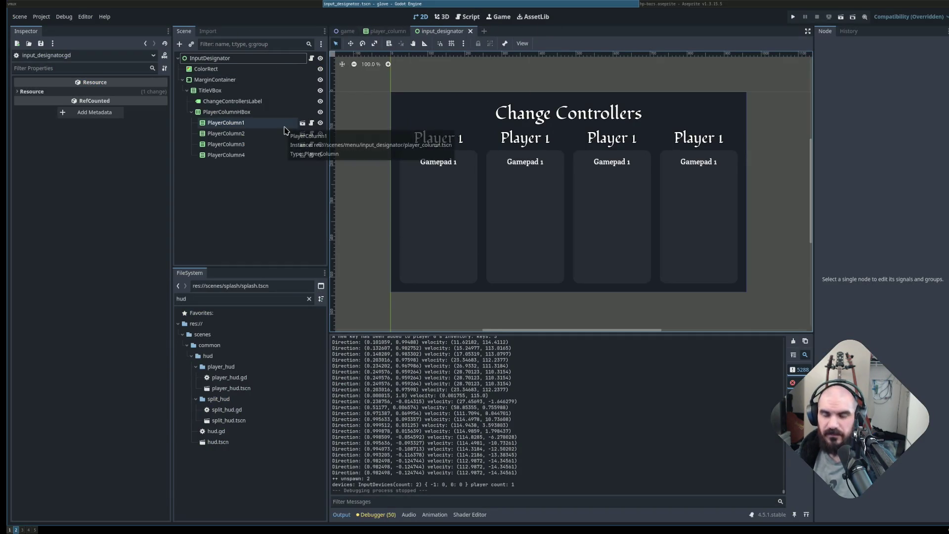
{"action": "key", "text": "F6"}
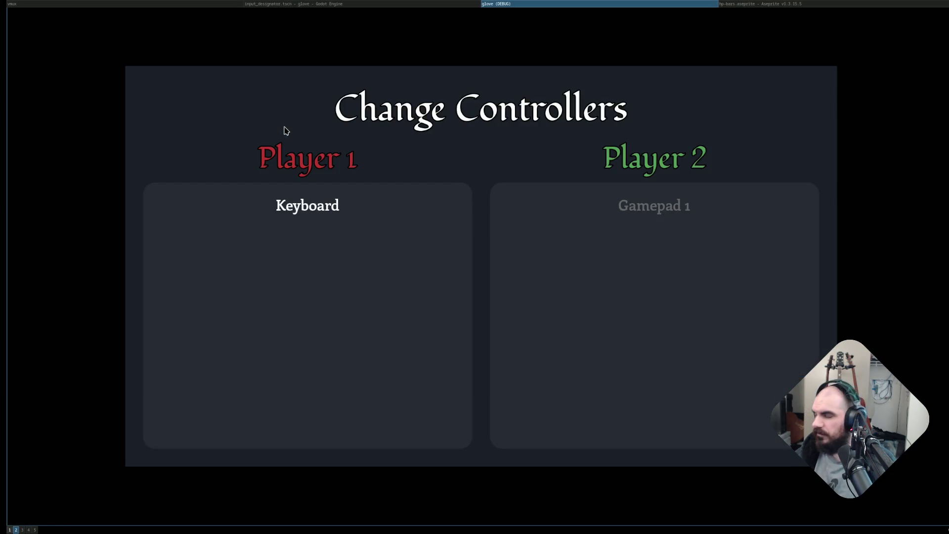
{"action": "key", "text": "Down"}
{"action": "key", "text": "Return"}
{"action": "key", "text": "Down"}
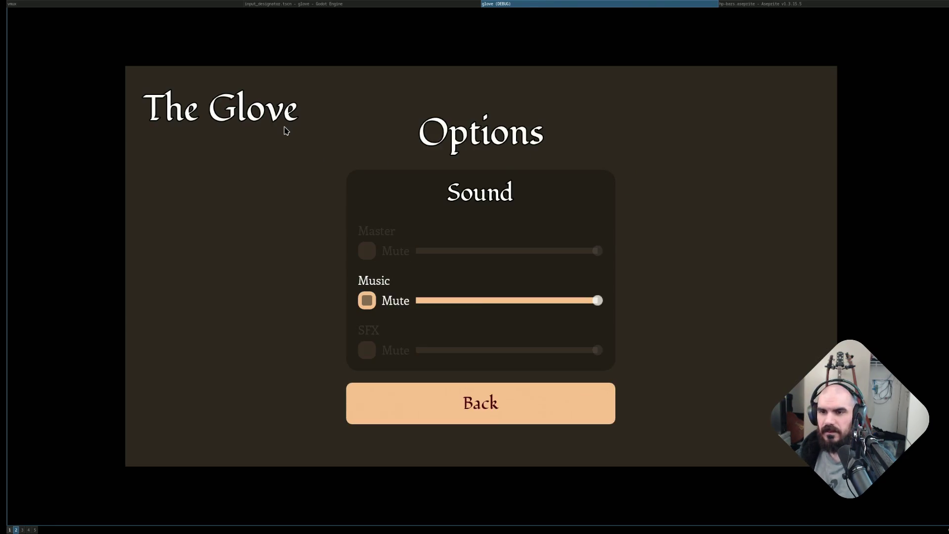
{"action": "key", "text": "Return"}
{"action": "key", "text": "Down"}
{"action": "key", "text": "Down"}
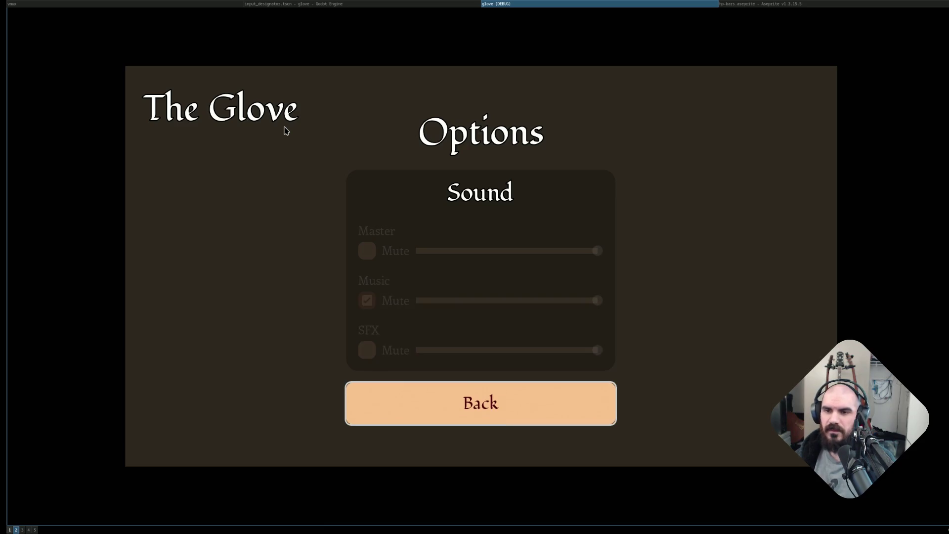
{"action": "key", "text": "Return"}
{"action": "key", "text": "Down"}
Ready the Elf and a red Wiz at character select and start the dungeon match.
{"action": "key", "text": "Up"}
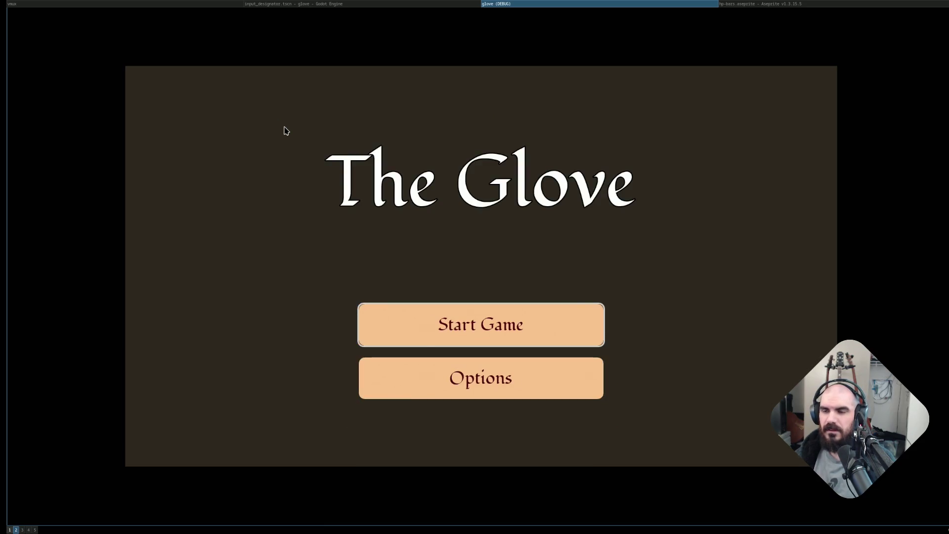
{"action": "key", "text": "Return"}
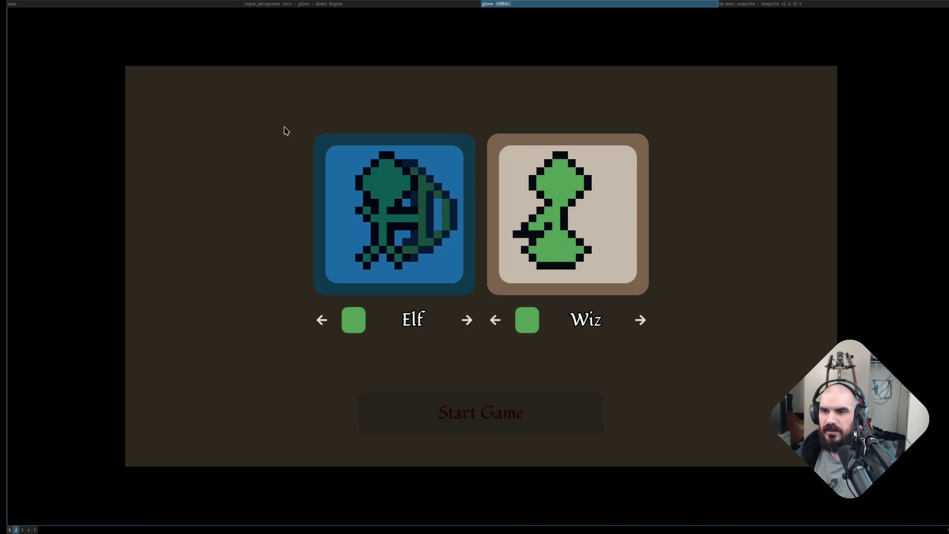
{"action": "key", "text": "Return"}
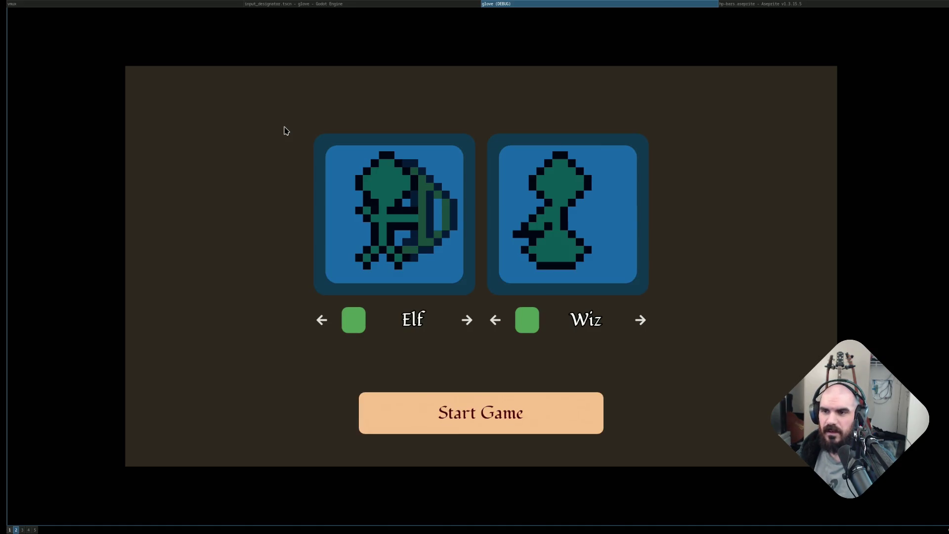
{"action": "key", "text": "Escape"}
{"action": "key", "text": "Up"}
{"action": "key", "text": "Return"}
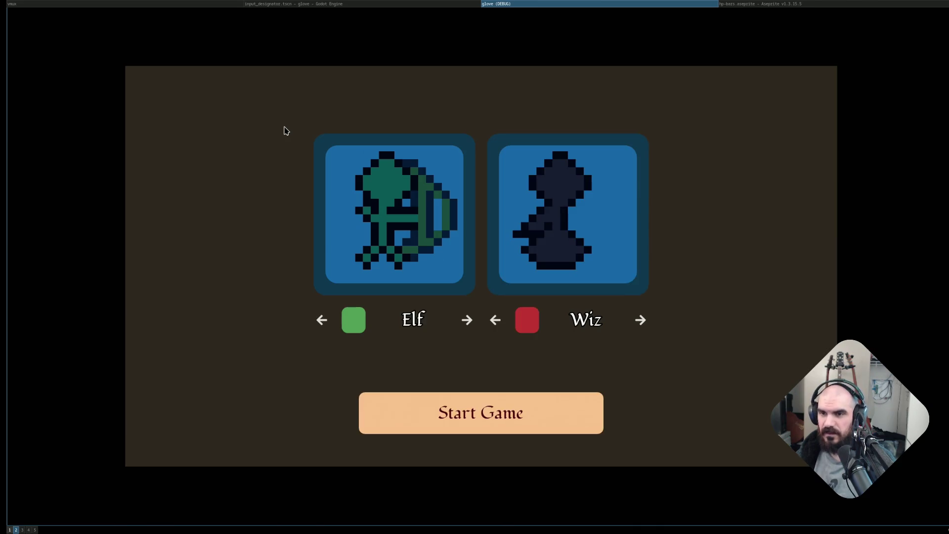
{"action": "key", "text": "Return"}
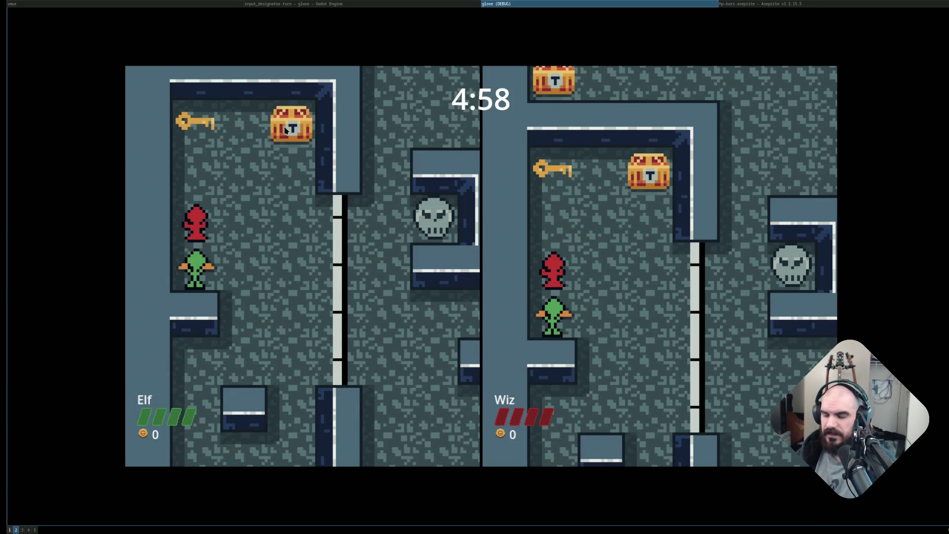
Test readying the Keyboard for Player 1 on Change Controllers, then quit the game.
{"action": "key", "text": "Escape"}
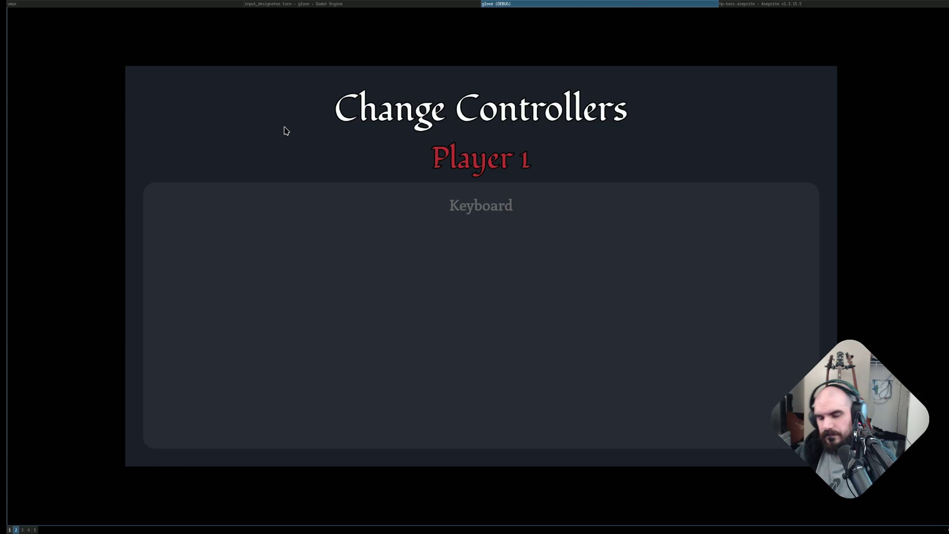
{"action": "key", "text": "Return"}
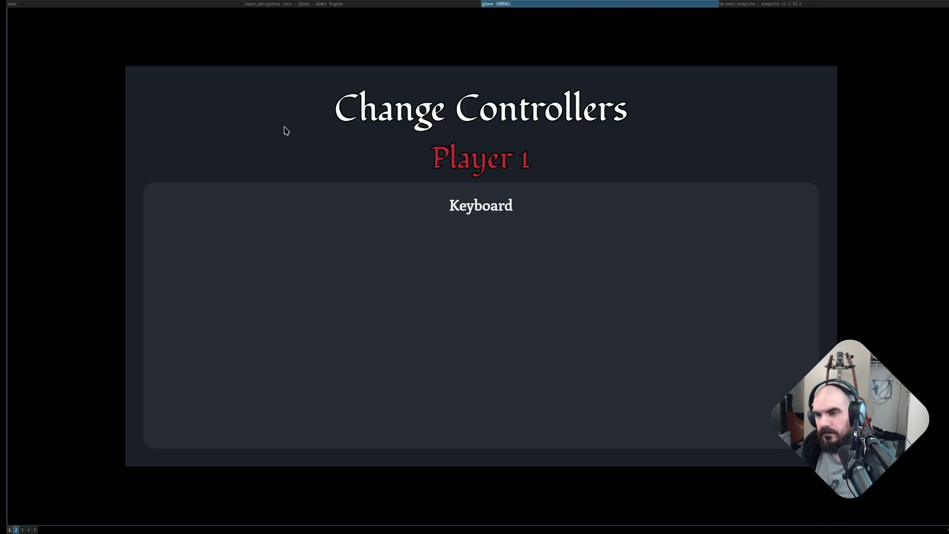
{"action": "key", "text": "Return"}
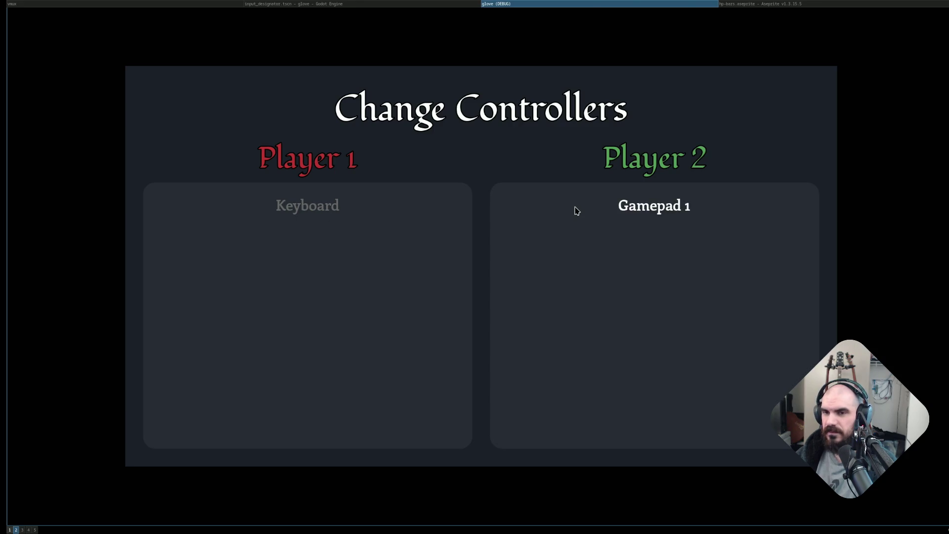
{"action": "key", "text": "Escape"}
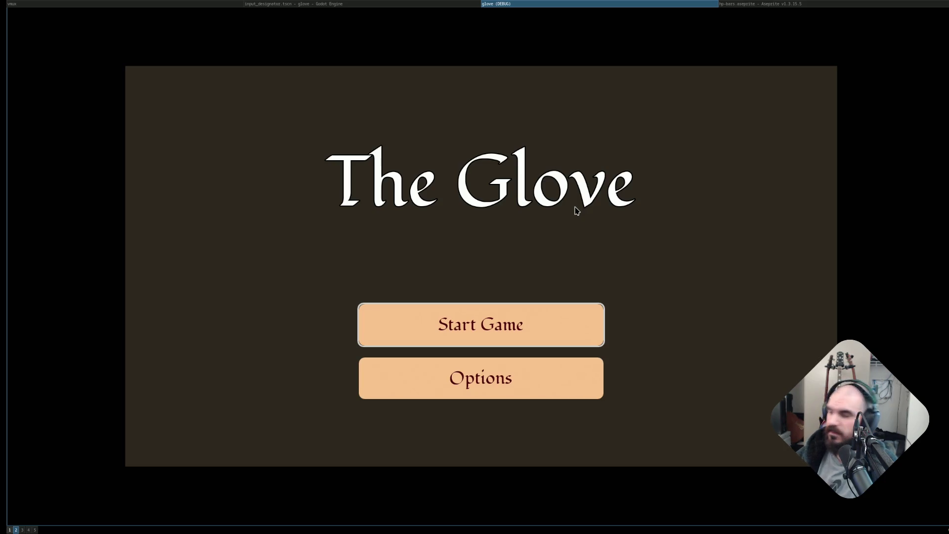
{"action": "key", "text": "Escape"}
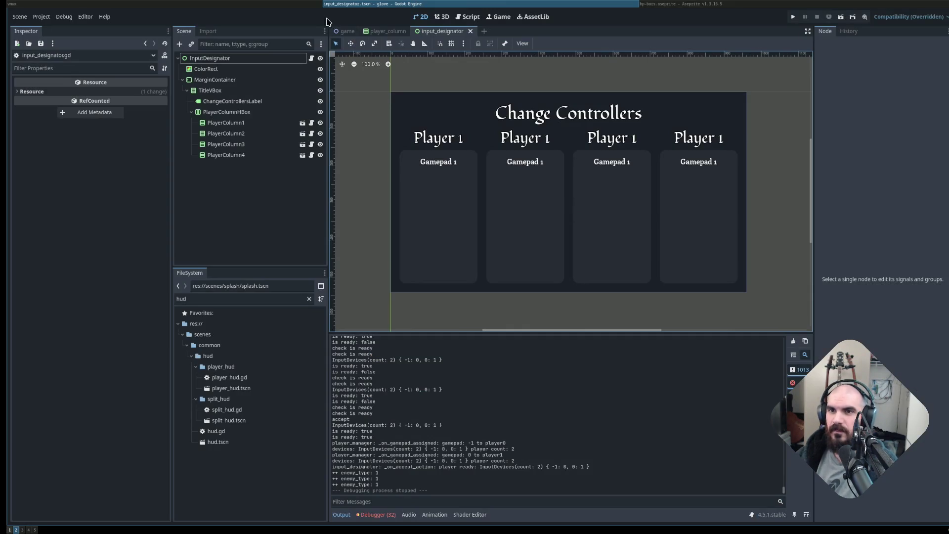
Check wrap_input's device_count argument in input_designator.gd, then relaunch the game from Godot.
{"action": "key", "text": "alt+Tab"}
{"action": "key", "text": "alt+Tab"}
{"action": "key", "text": "alt+Tab"}
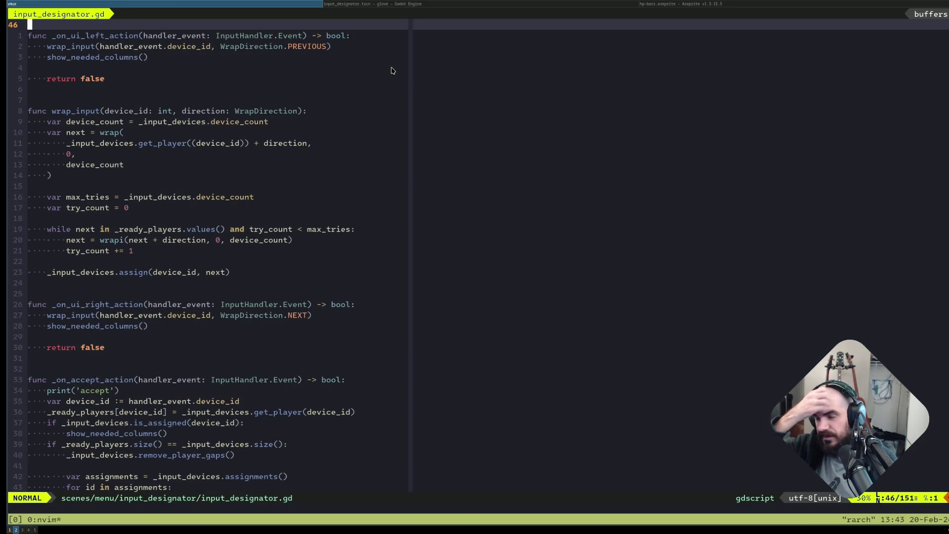
{"action": "key", "text": "super+1"}
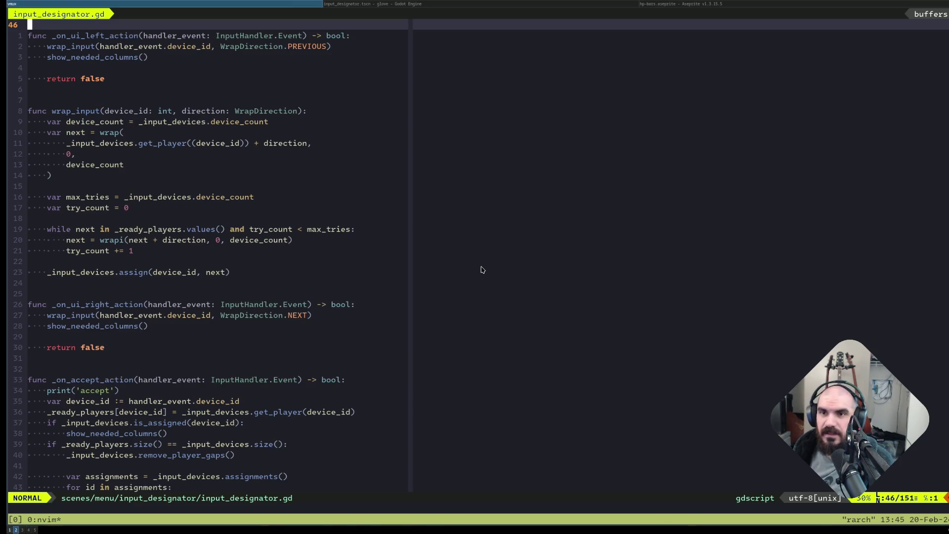
{"action": "left_click", "coordinate": [437, 165]}
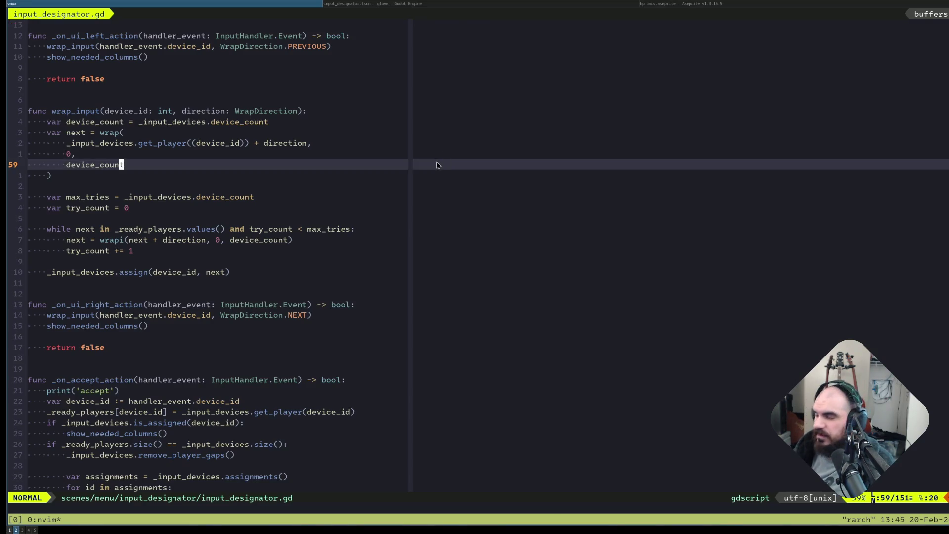
{"action": "key", "text": "super+Right"}
{"action": "key", "text": "F6"}
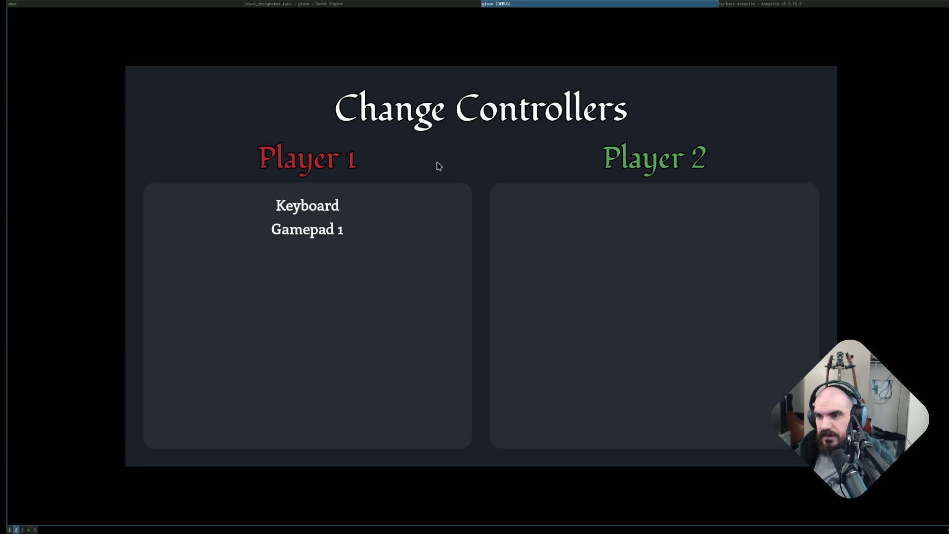
Assign Gamepad 1 to Player 1, start a match, and reassign controllers mid-match.
{"action": "key", "text": "Right"}
{"action": "key", "text": "Return"}
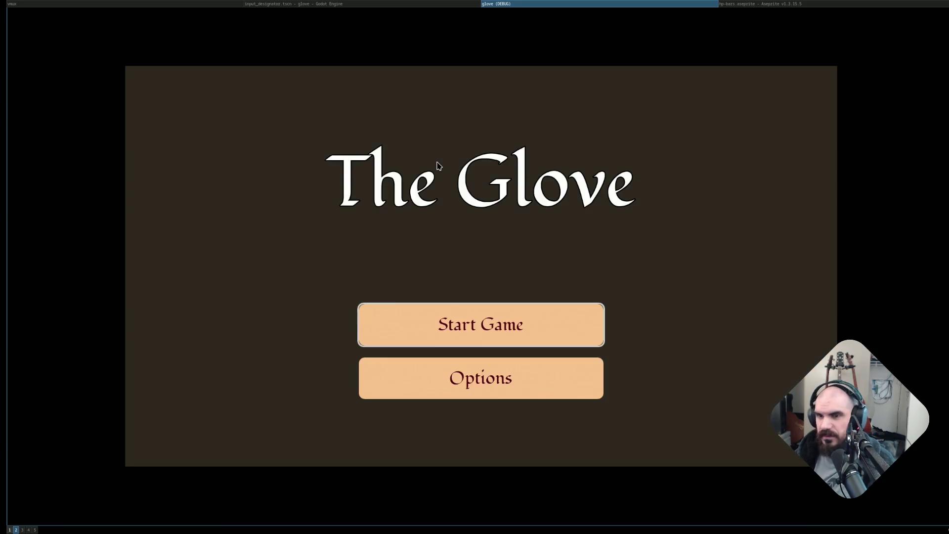
{"action": "key", "text": "Return"}
{"action": "key", "text": "Return"}
{"action": "key", "text": "Return"}
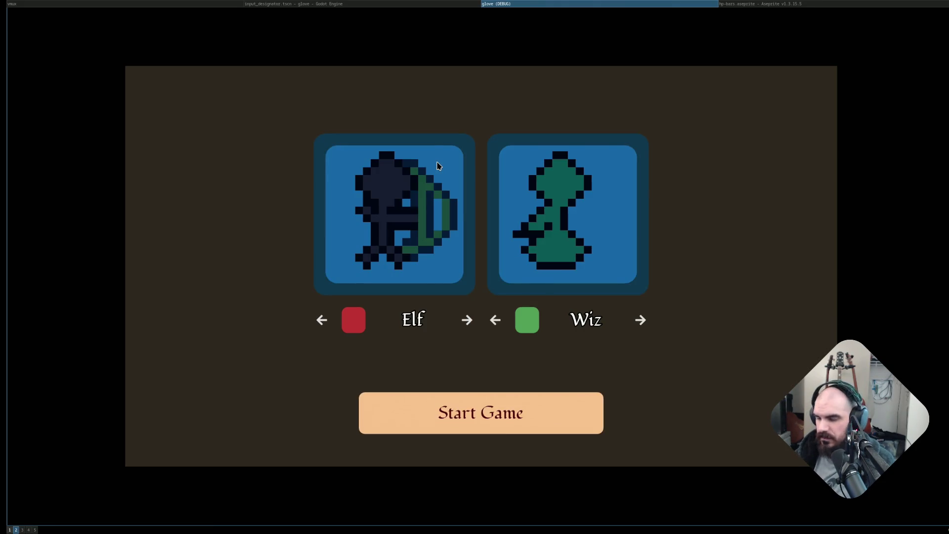
{"action": "key", "text": "Return"}
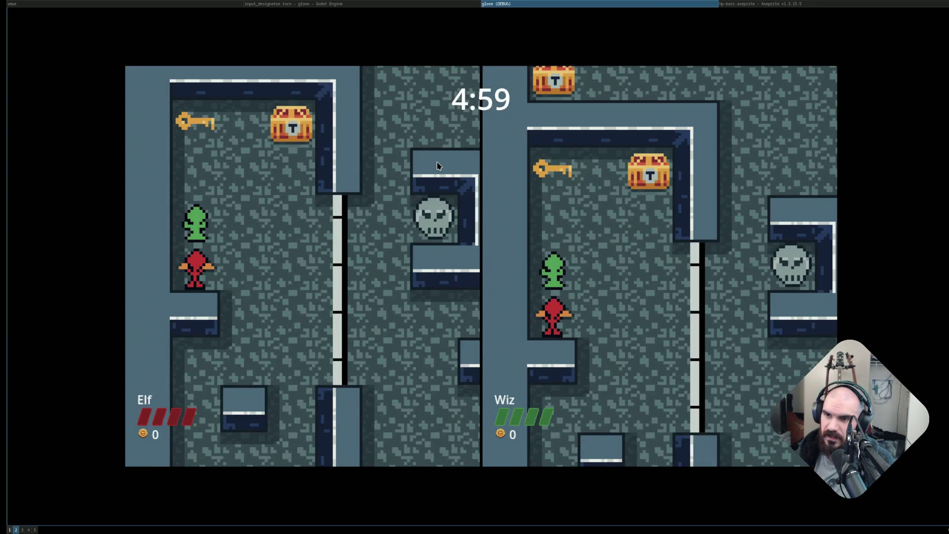
{"action": "key", "text": "Escape"}
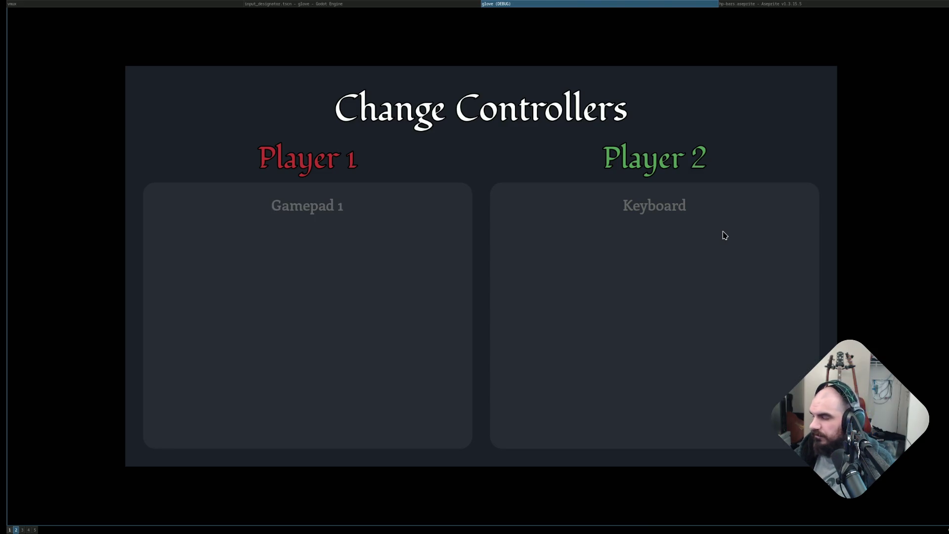
{"action": "key", "text": "F8"}
Relaunch, ready Elf and Wiz, reopen controller assignment mid-match, then exit and stop the game.
{"action": "left_click", "coordinate": [792, 19]}
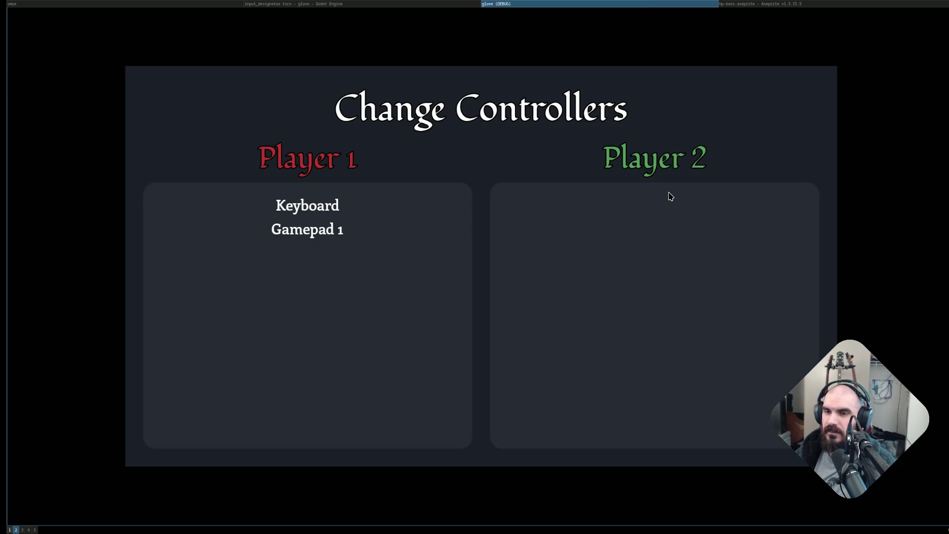
{"action": "key", "text": "Return"}
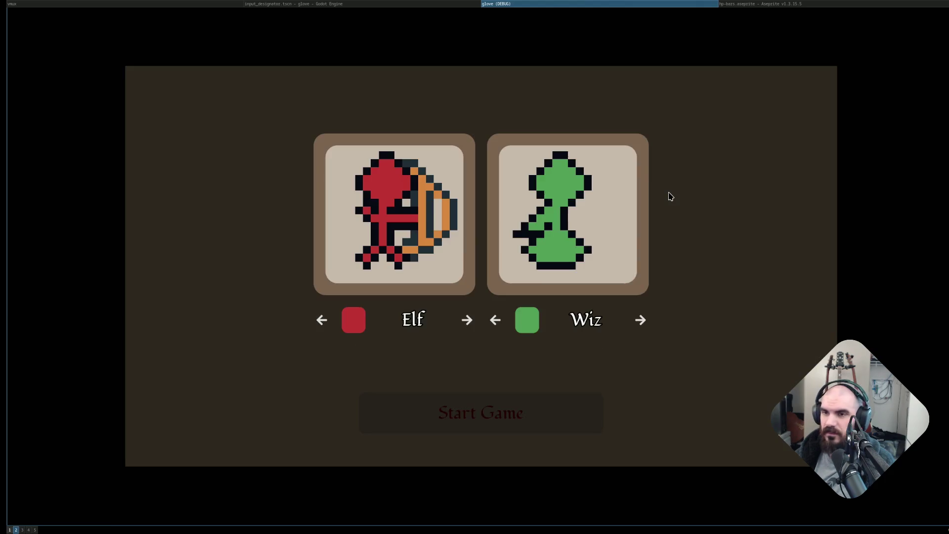
{"action": "key", "text": "Return"}
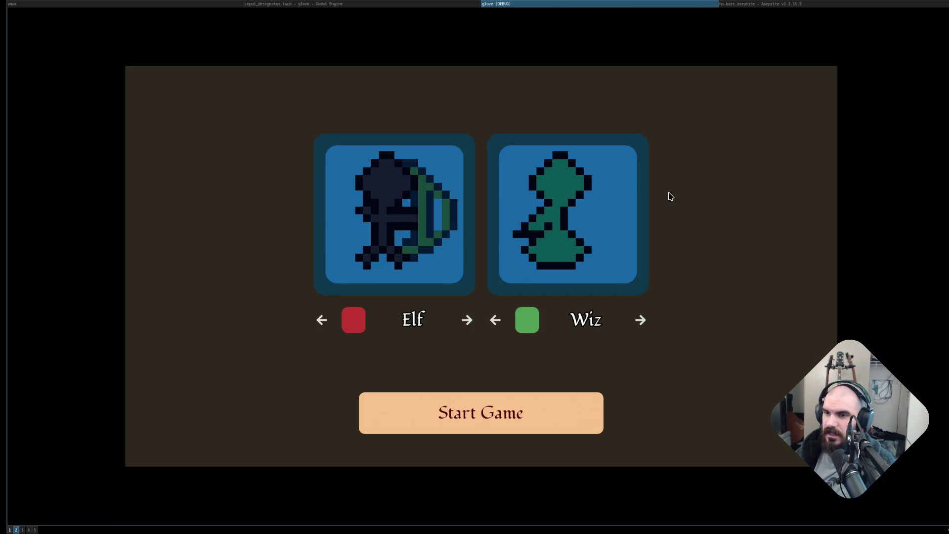
{"action": "key", "text": "Return"}
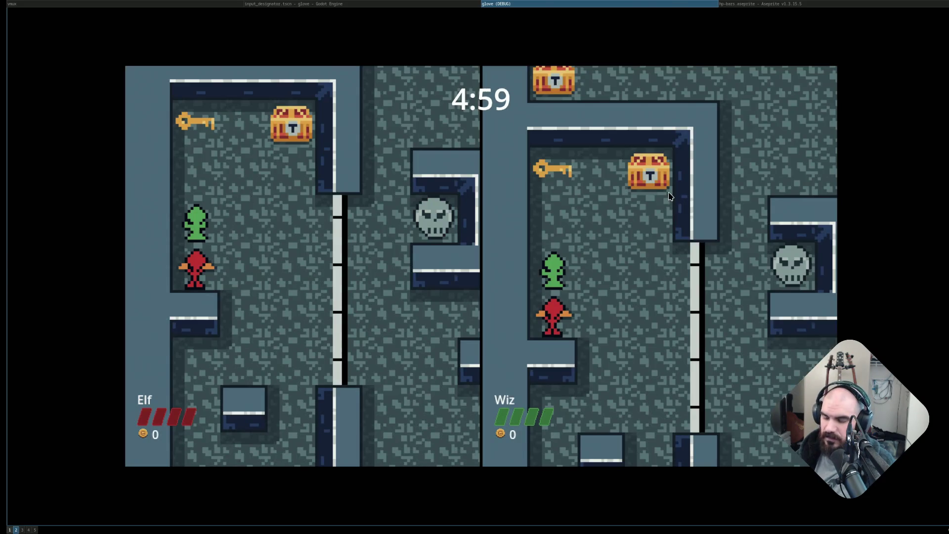
{"action": "key", "text": "Escape"}
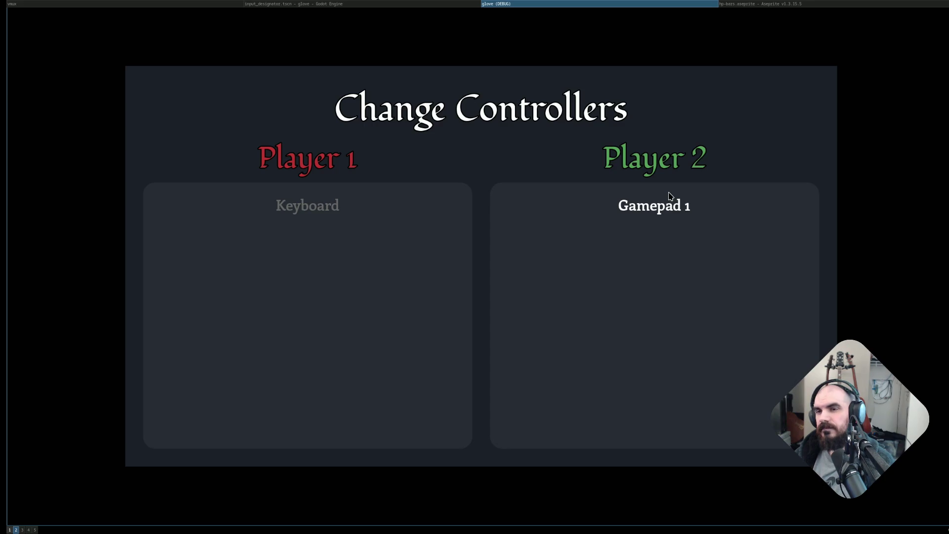
{"action": "key", "text": "Escape"}
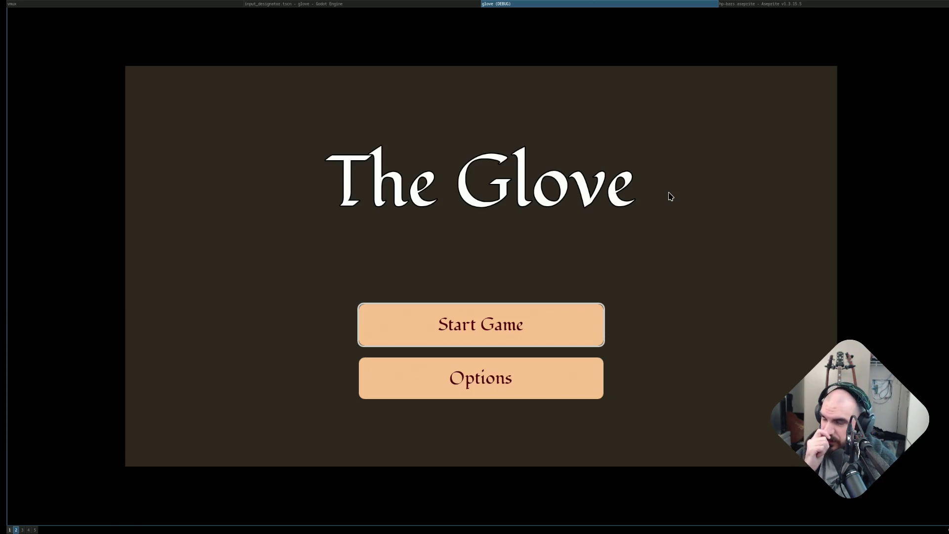
{"action": "key", "text": "F8"}
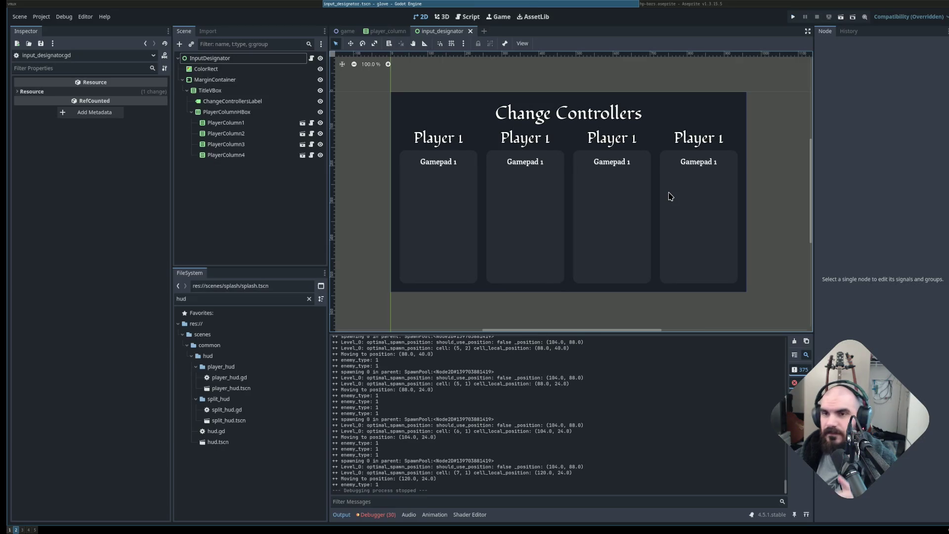
Compare the input_designator.gd script against the scene's four Player columns.
{"action": "key", "text": "super+h"}
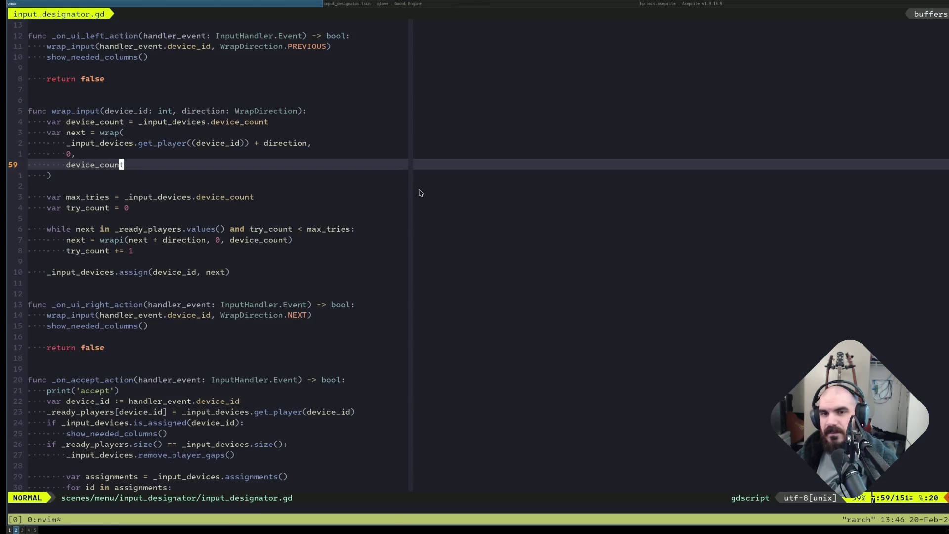
{"action": "key", "text": "super+l"}
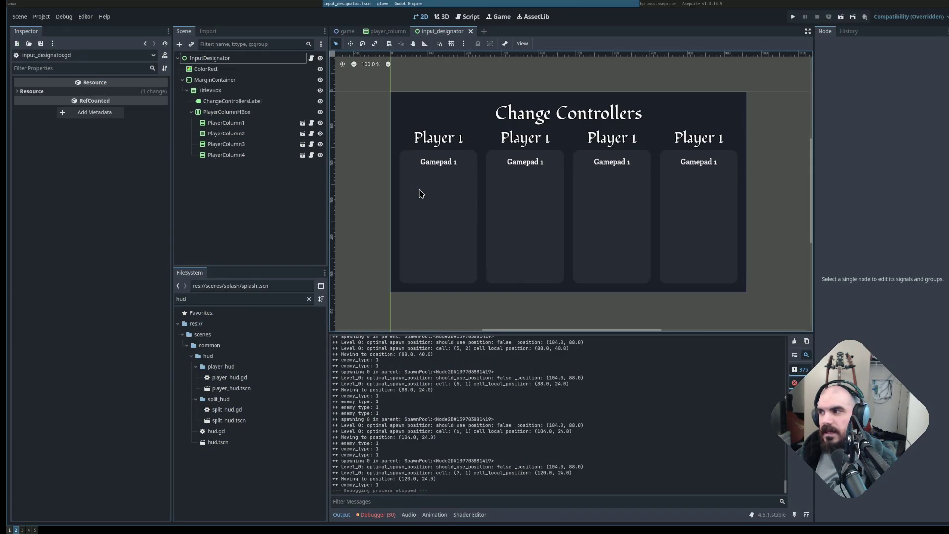
{"action": "key", "text": "super+h"}
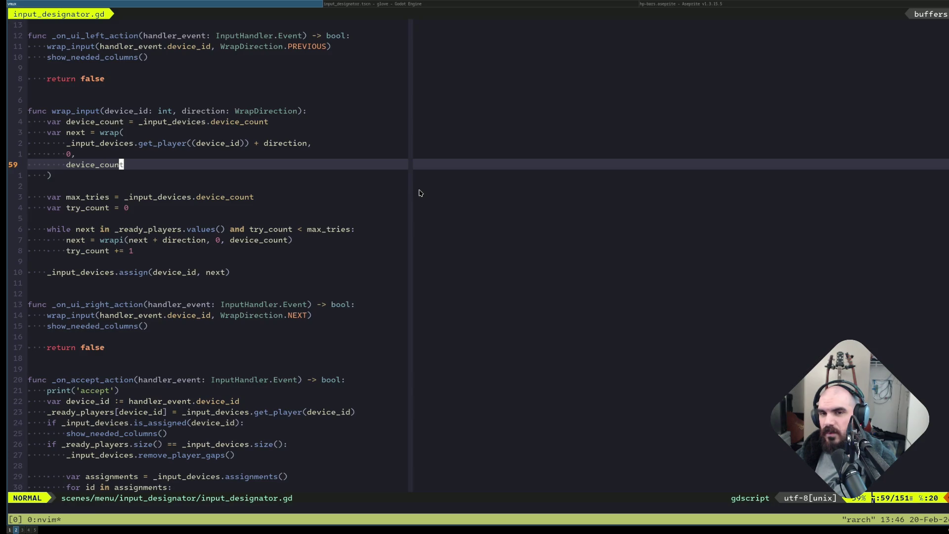
{"action": "key", "text": "super+l"}
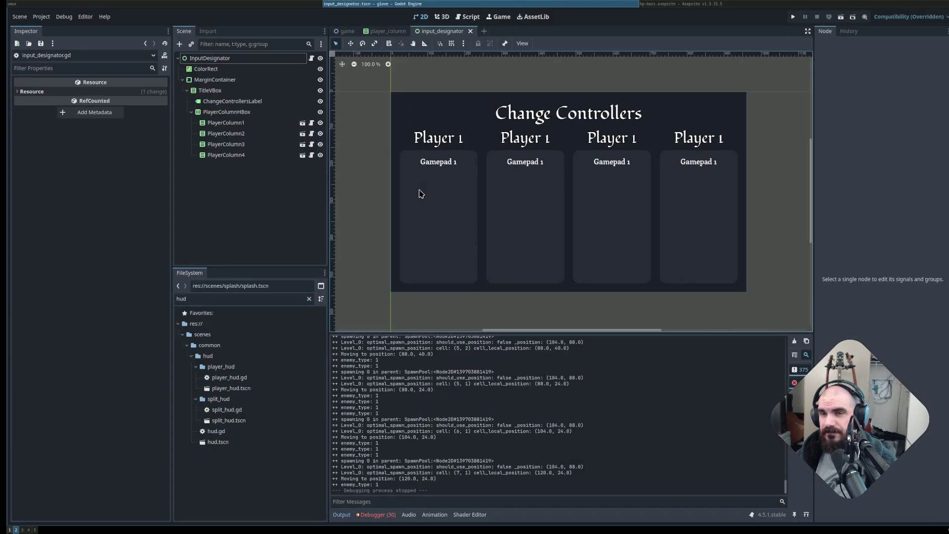
{"action": "key", "text": "super+h"}
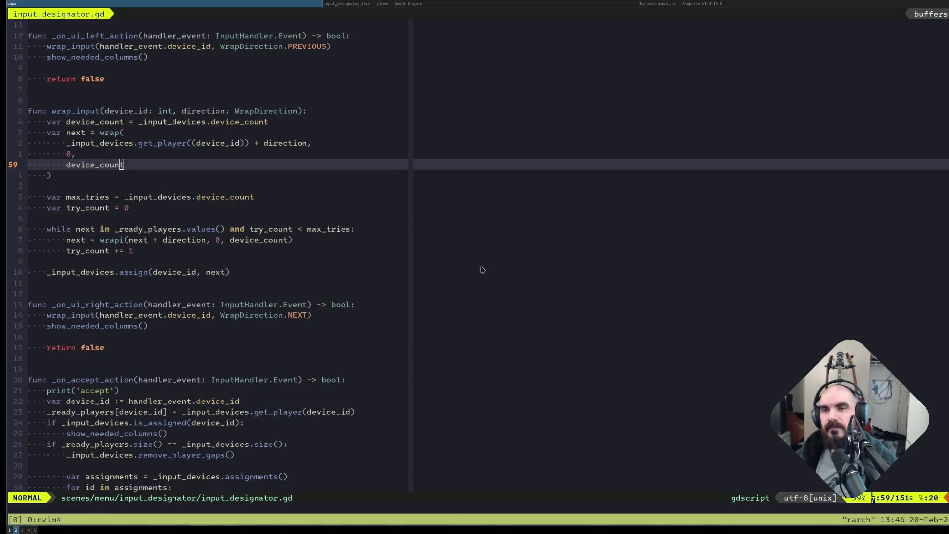
{"action": "key", "text": "super+l"}
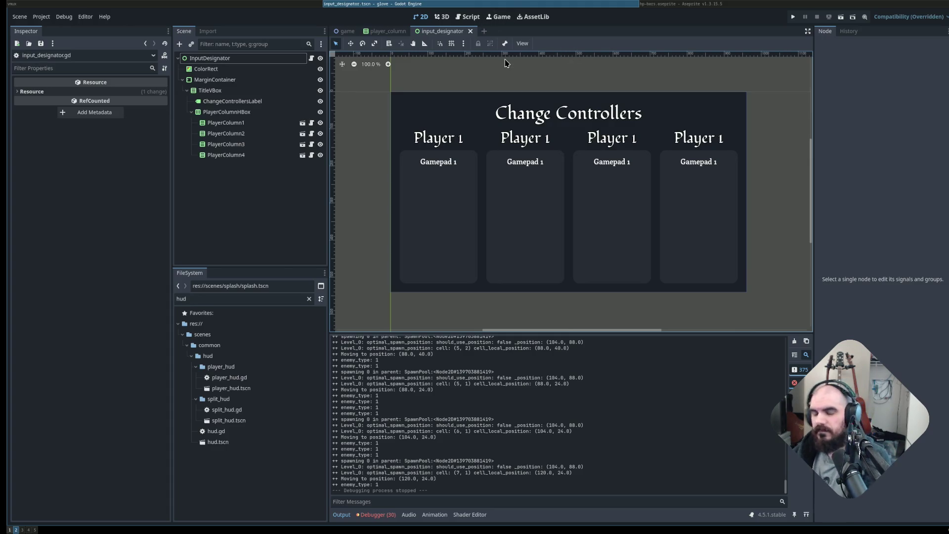
{"action": "key", "text": "alt+Tab"}
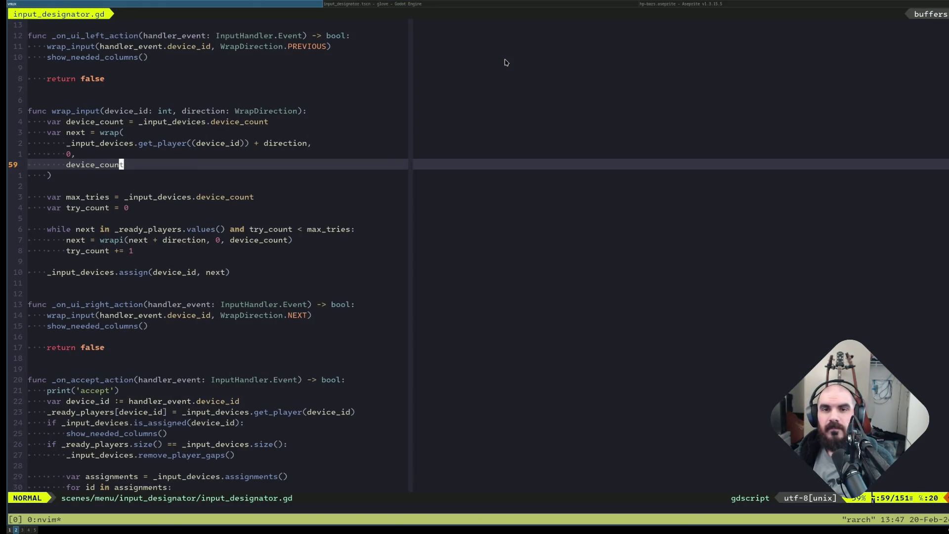
{"action": "left_click", "coordinate": [583, 5]}
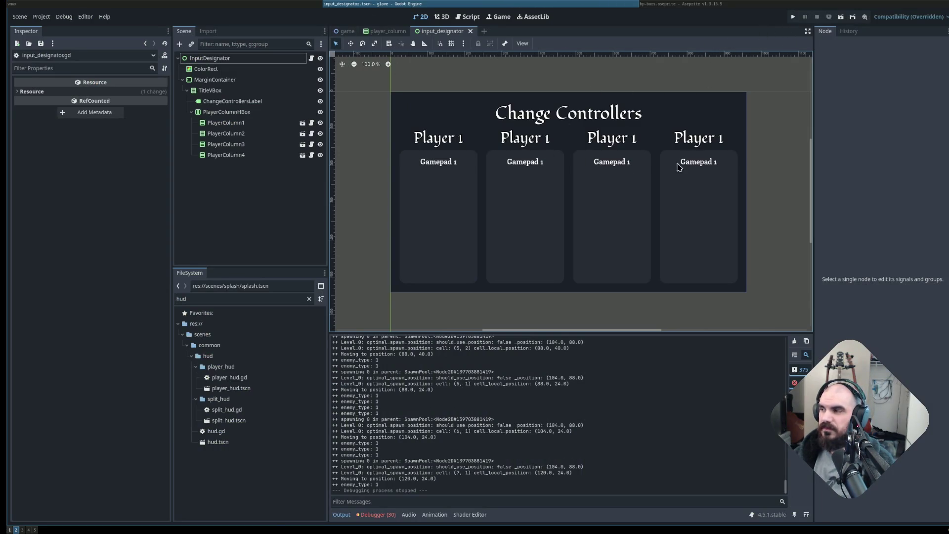
{"action": "left_click", "coordinate": [254, 6]}
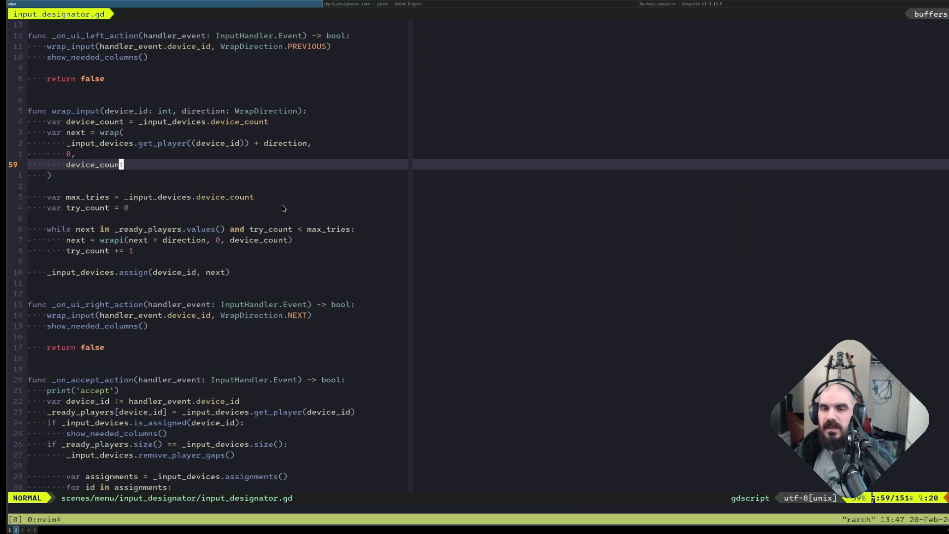
Undo the last script edit in Neovim and switch back to the Godot editor.
{"action": "scroll", "coordinate": [282, 206], "scroll_direction": "up", "scroll_amount": 15}
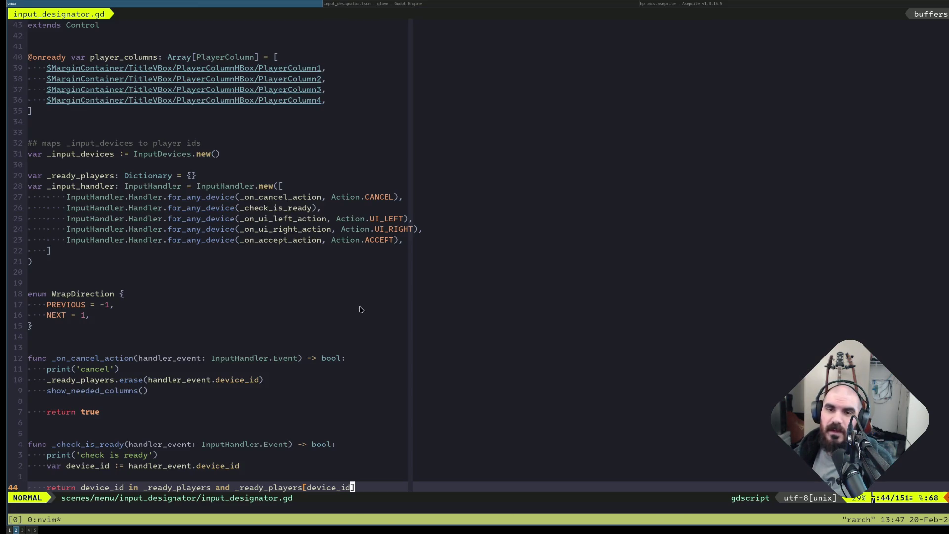
{"action": "scroll", "coordinate": [361, 309], "scroll_direction": "down", "scroll_amount": 2}
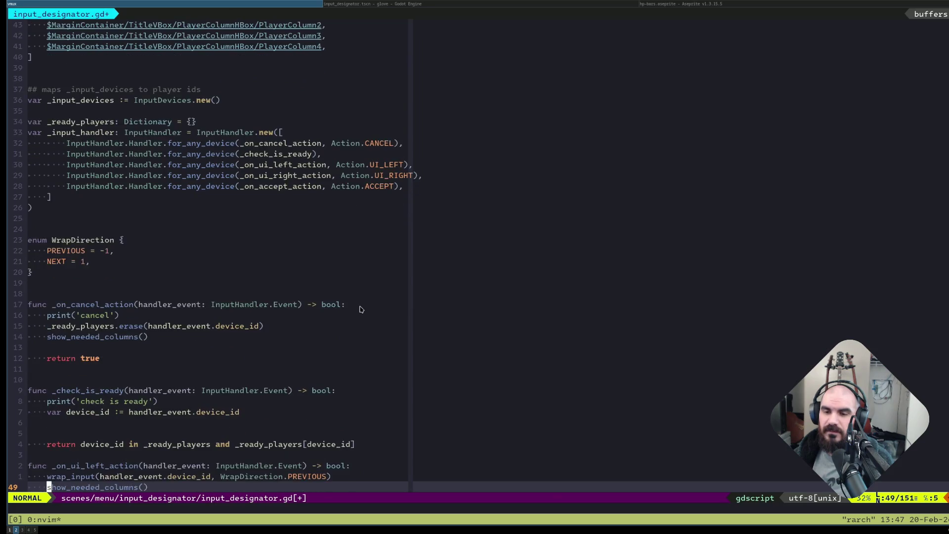
{"action": "key", "text": "u"}
{"action": "key", "text": "j"}
{"action": "key", "text": "j"}
{"action": "key", "text": "j"}
{"action": "key", "text": "alt+Tab"}
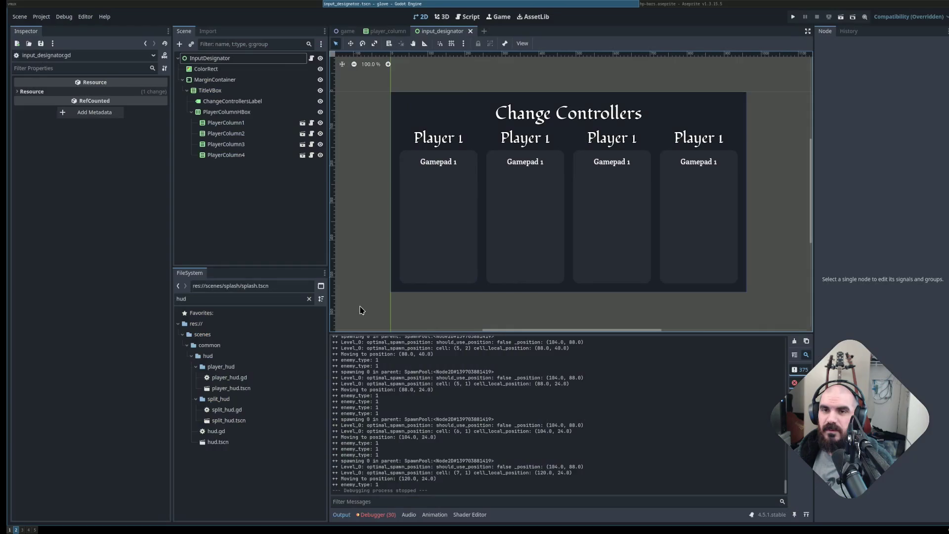
Move the pause-menu input designator card and main-menu return bug card into In Progress.
{"action": "key", "text": "alt+Tab"}
{"action": "key", "text": "alt+Tab"}
{"action": "key", "text": "alt+Tab"}
{"action": "key", "text": "super+3"}
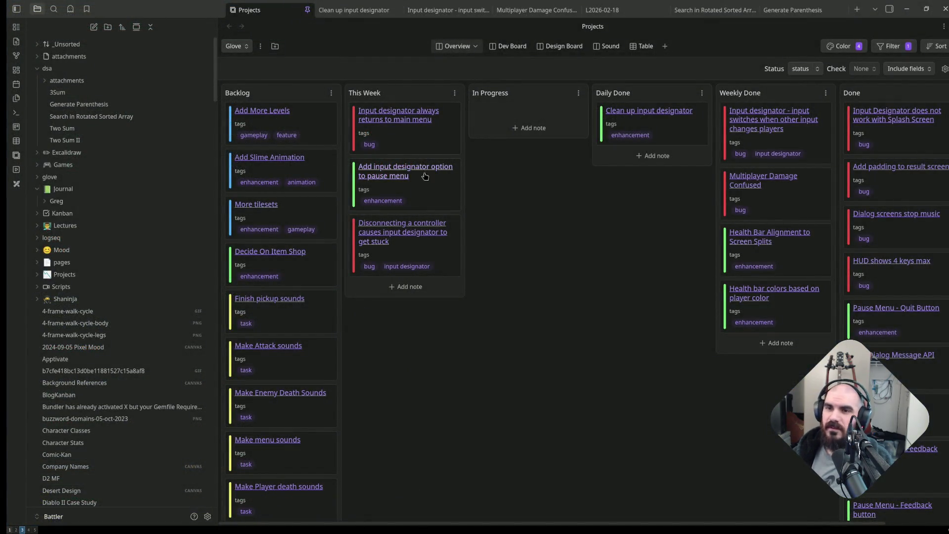
{"action": "mouse_move", "coordinate": [424, 176]}
{"action": "left_mouse_down"}
{"action": "mouse_move", "coordinate": [431, 113]}
{"action": "mouse_move", "coordinate": [429, 138]}
{"action": "left_mouse_up"}
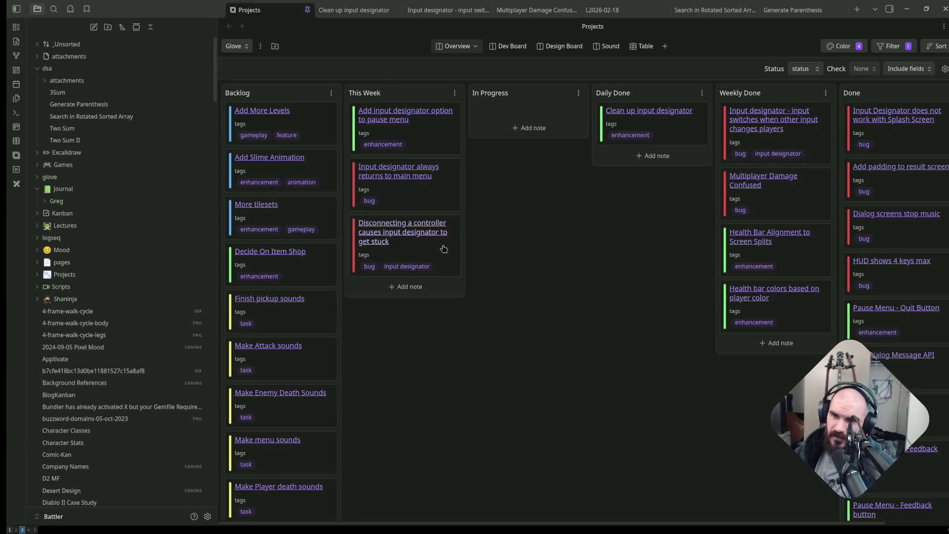
{"action": "mouse_move", "coordinate": [439, 141]}
{"action": "left_mouse_down"}
{"action": "mouse_move", "coordinate": [437, 110]}
{"action": "mouse_move", "coordinate": [559, 110]}
{"action": "mouse_move", "coordinate": [428, 136]}
{"action": "mouse_move", "coordinate": [583, 126]}
{"action": "mouse_move", "coordinate": [562, 127]}
{"action": "left_mouse_up"}
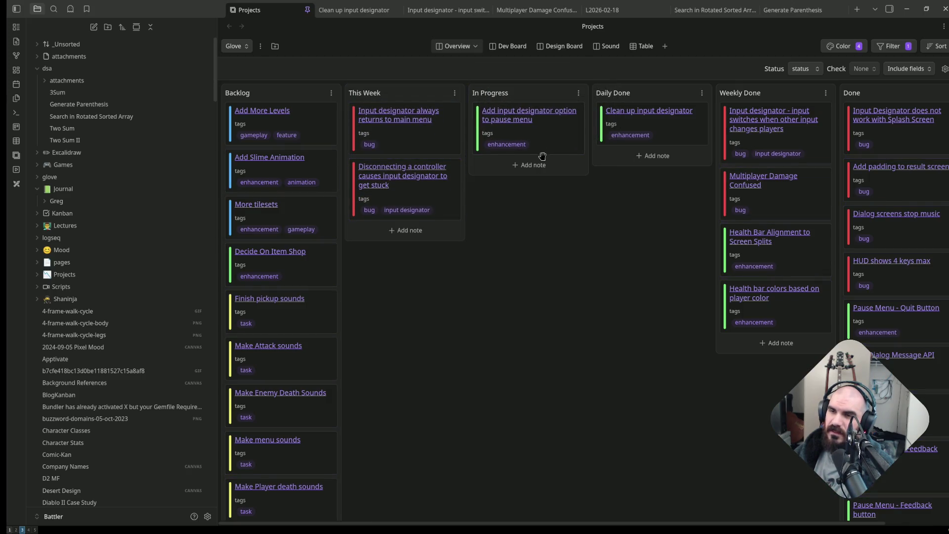
{"action": "mouse_move", "coordinate": [438, 129]}
{"action": "left_mouse_down"}
{"action": "mouse_move", "coordinate": [554, 181]}
{"action": "mouse_move", "coordinate": [561, 161]}
{"action": "mouse_move", "coordinate": [527, 166]}
{"action": "left_mouse_up"}
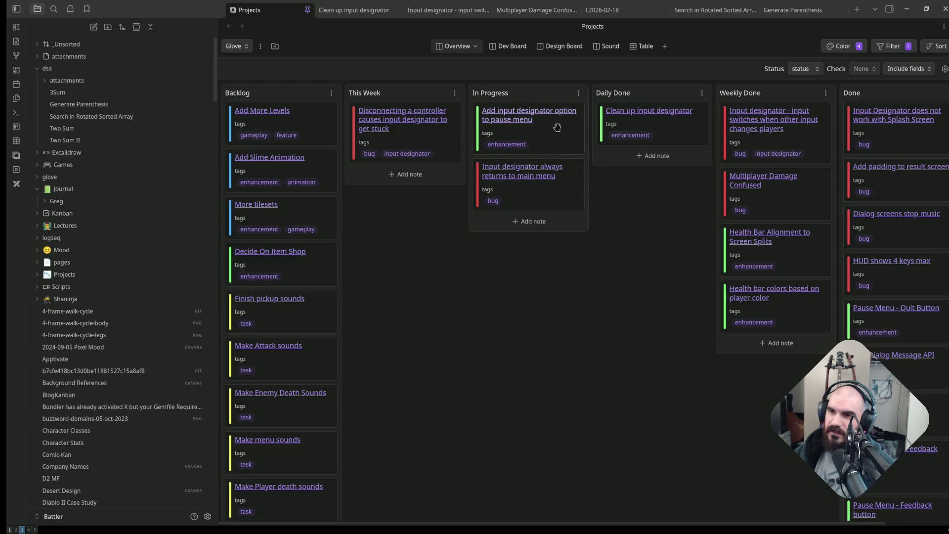
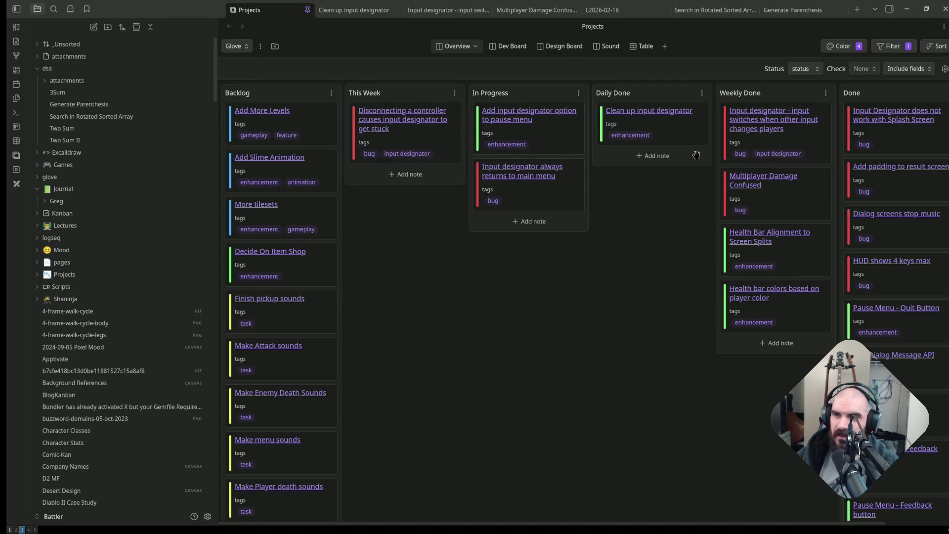
Move the 'Input designator always returns to main menu' card from In Progress to the top of This Week.
{"action": "left_click", "coordinate": [565, 134]}
{"action": "key", "text": "Escape"}
{"action": "left_click_drag", "start_coordinate": [565, 193], "coordinate": [420, 123]}
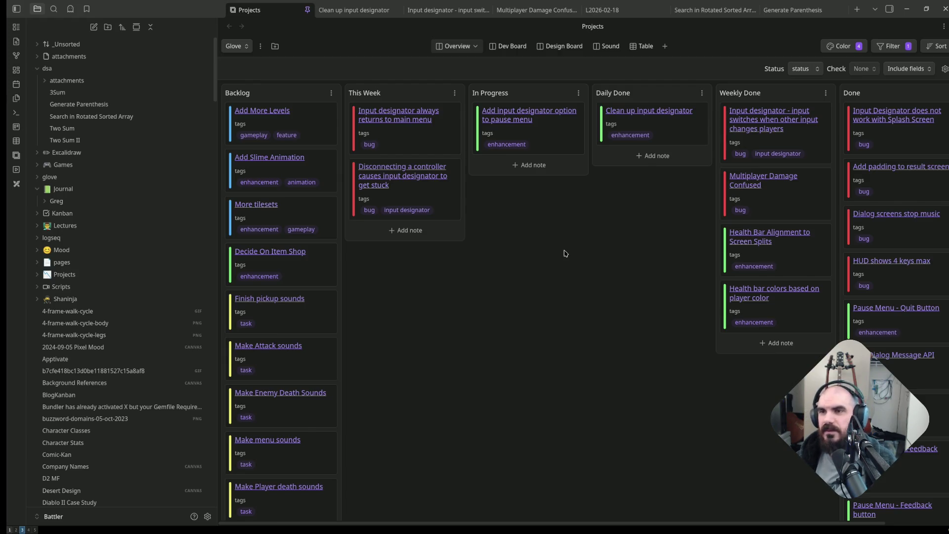
Switch workspaces to bring the Godot Engine editor to the front.
{"action": "key", "text": "super+4"}
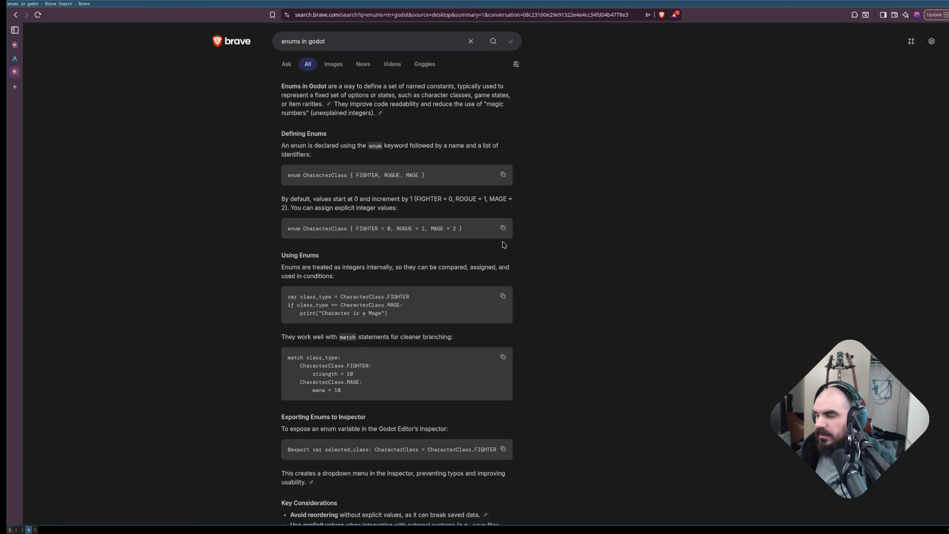
{"action": "key", "text": "super+3"}
{"action": "key", "text": "super+2"}
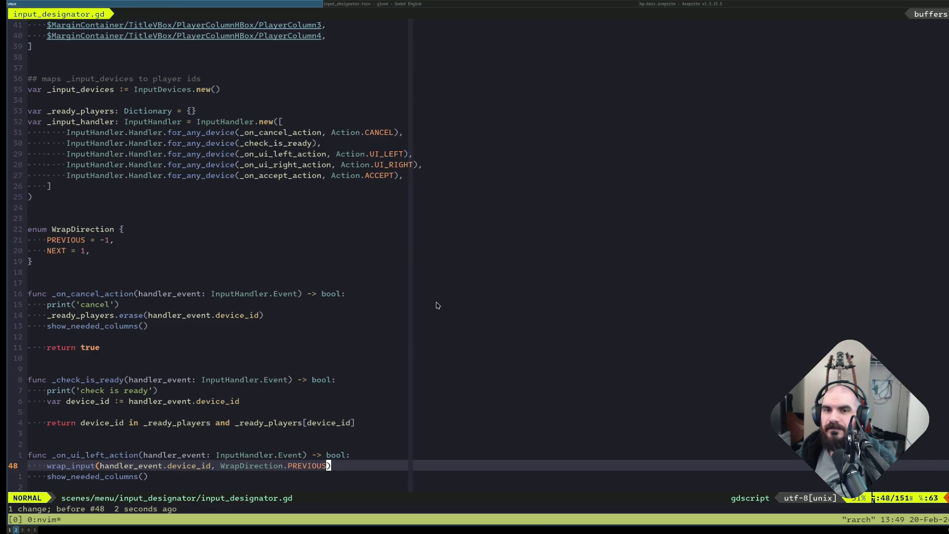
{"action": "key", "text": "super+l"}
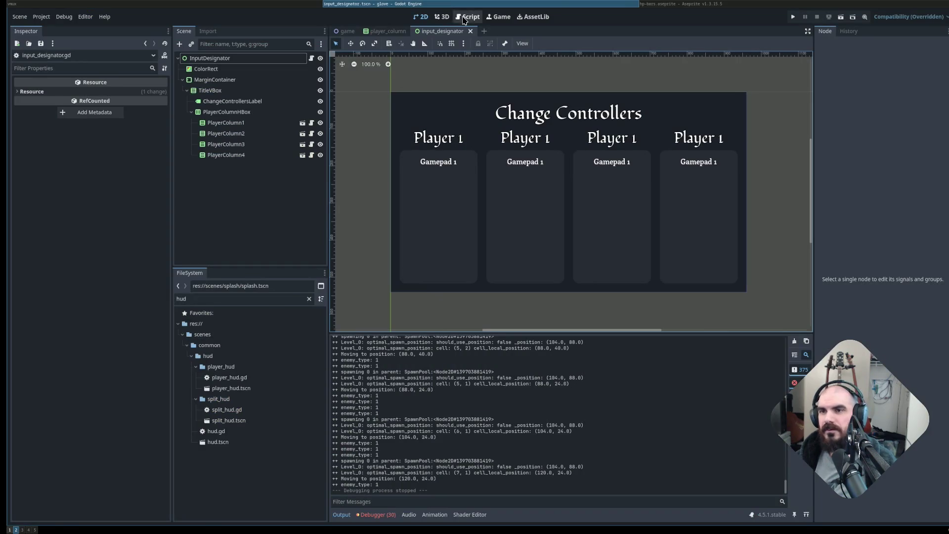
Close the input_designator and player_column scene tabs.
{"action": "middle_click", "coordinate": [427, 33]}
{"action": "middle_click", "coordinate": [394, 34]}
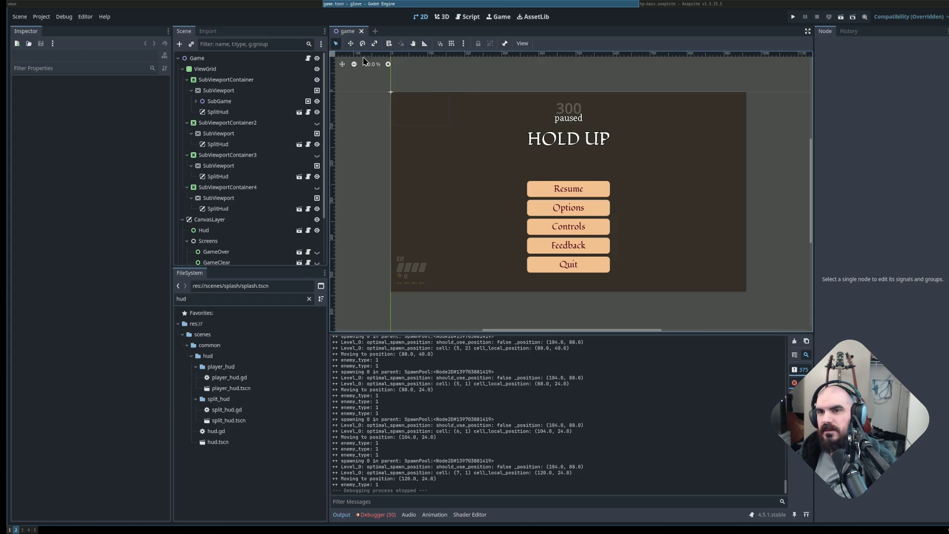
{"action": "scroll", "coordinate": [252, 237], "scroll_direction": "down", "scroll_amount": 3}
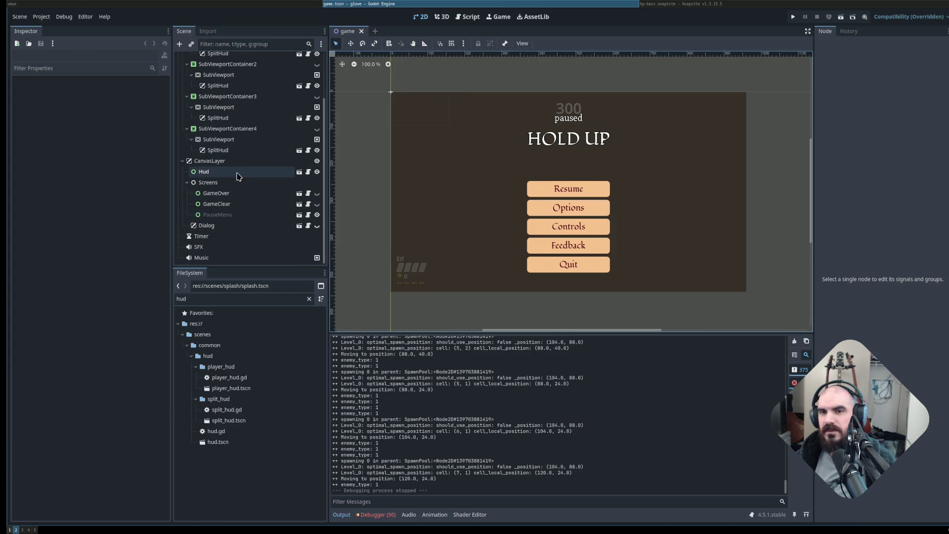
{"action": "scroll", "coordinate": [257, 158], "scroll_direction": "up", "scroll_amount": 3}
Collapse the viewport containers and ViewGrid, then open the PauseMenu scene for editing.
{"action": "left_click", "coordinate": [188, 80]}
{"action": "left_click", "coordinate": [187, 91]}
{"action": "left_click", "coordinate": [187, 102]}
{"action": "left_click", "coordinate": [187, 112]}
{"action": "left_click", "coordinate": [183, 68]}
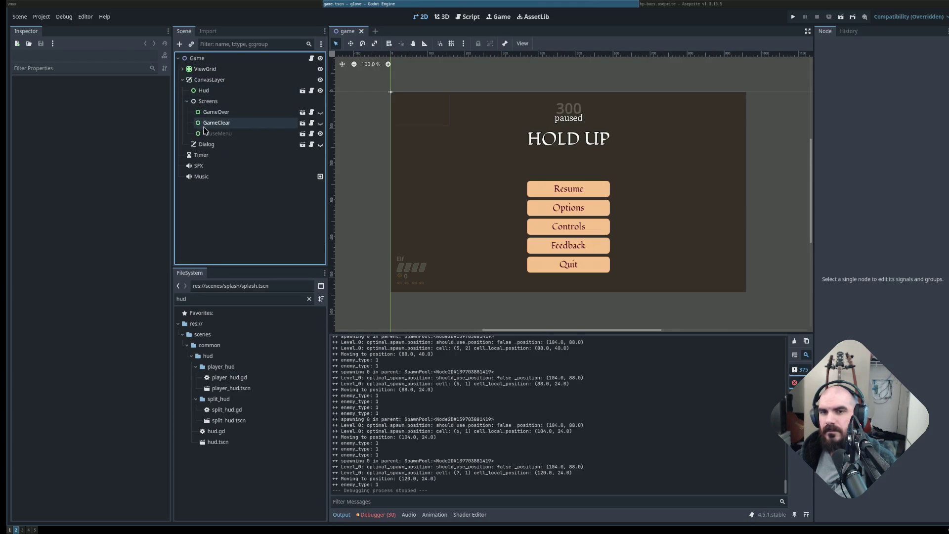
{"action": "left_click", "coordinate": [289, 136]}
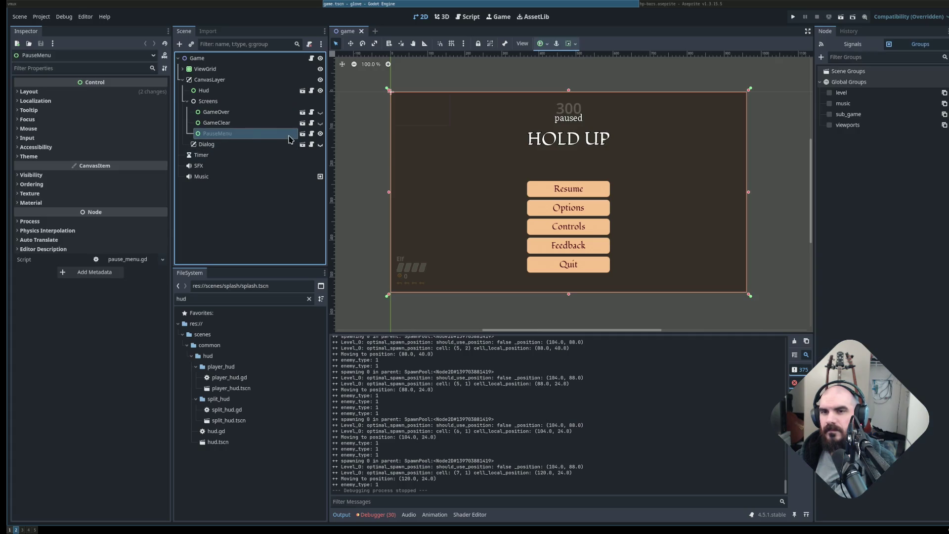
{"action": "left_click", "coordinate": [303, 133]}
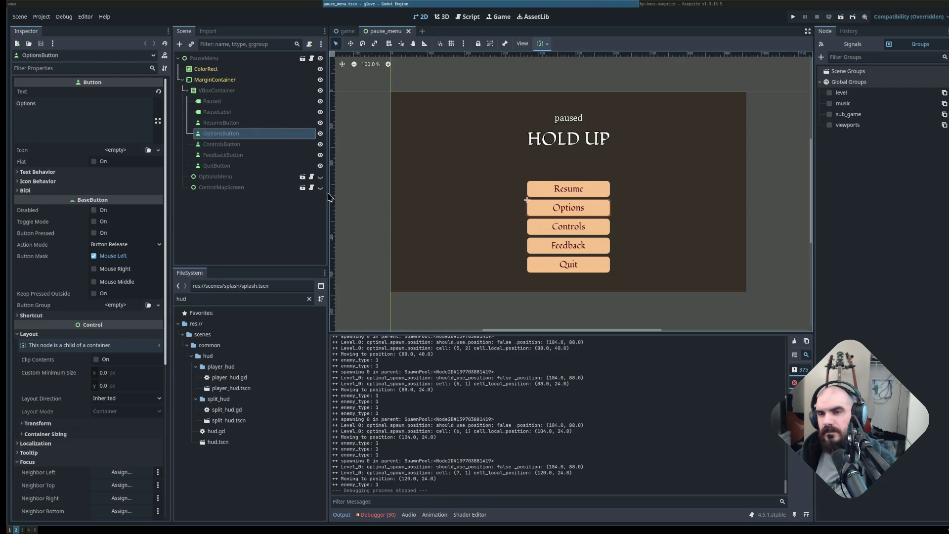
Duplicate ResumeButton, then delete the ResumeButton2 copy, keeping the pause menu's five buttons.
{"action": "left_click", "coordinate": [231, 144]}
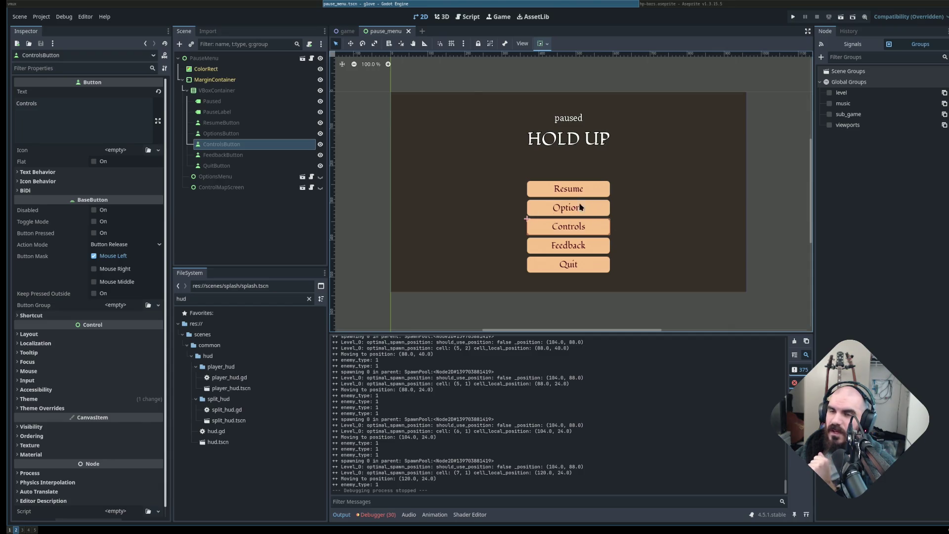
{"action": "left_click", "coordinate": [237, 123]}
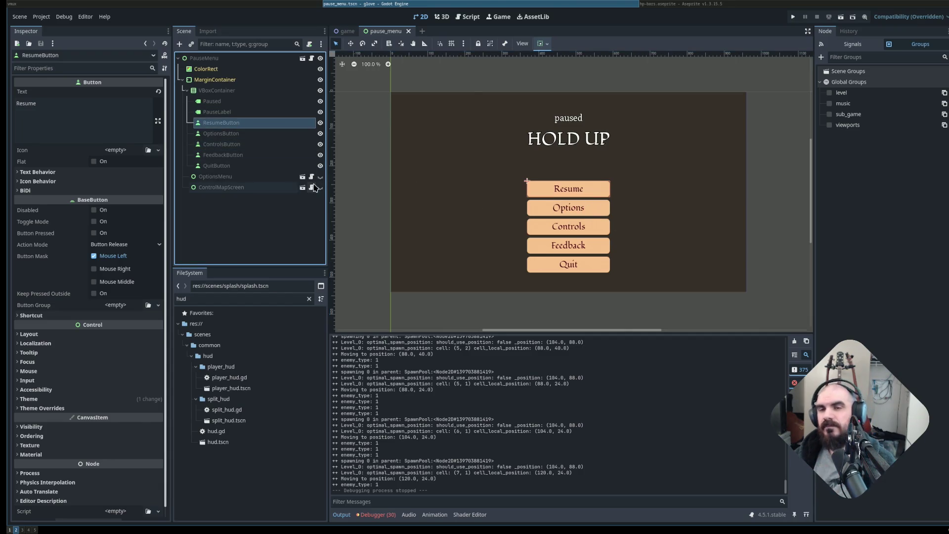
{"action": "key", "text": "ctrl+d"}
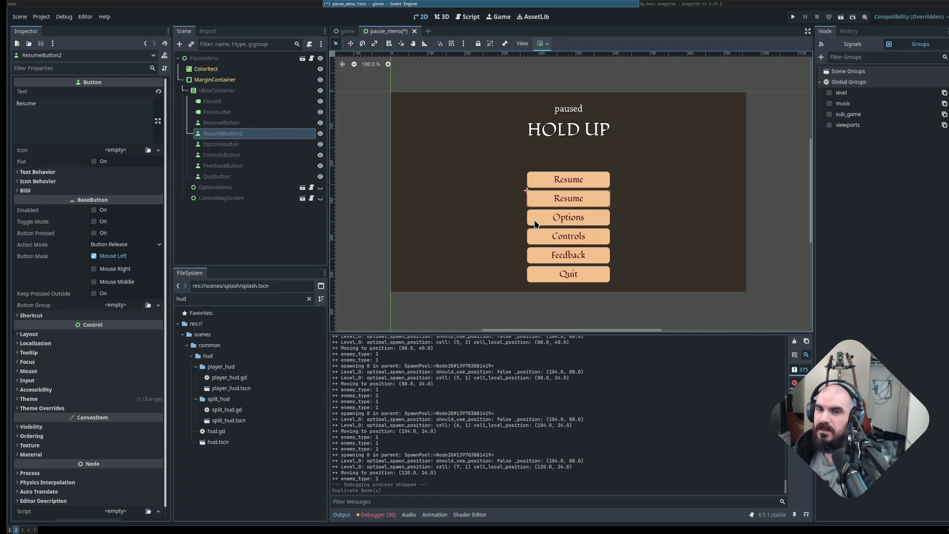
{"action": "left_click", "coordinate": [261, 155]}
{"action": "left_click", "coordinate": [231, 144]}
{"action": "left_click", "coordinate": [228, 134]}
{"action": "key", "text": "Delete"}
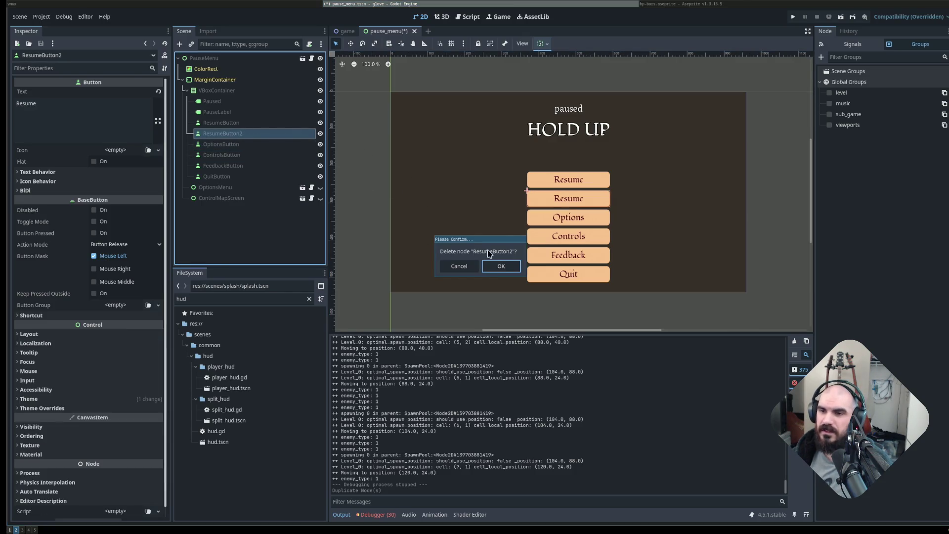
{"action": "left_click", "coordinate": [495, 266]}
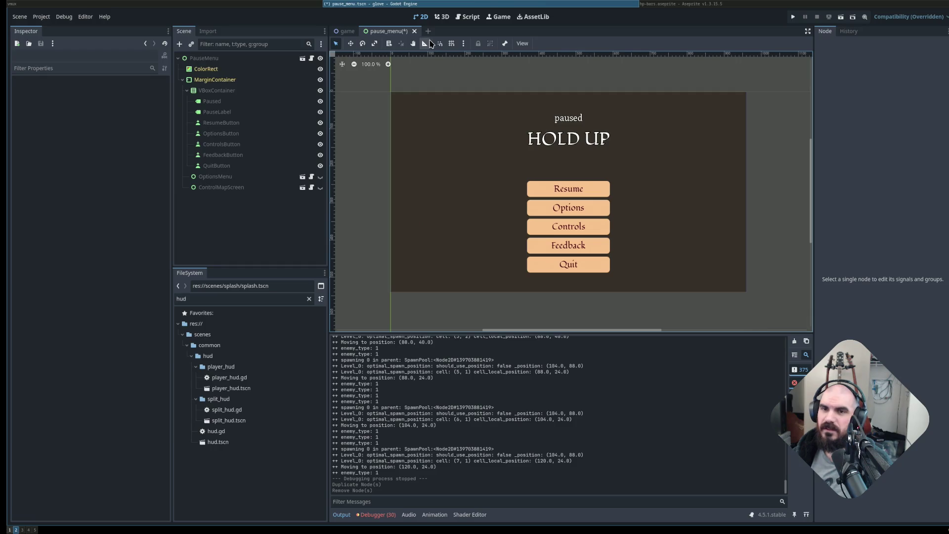
Quick-open the options_menu.tscn scene by searching 'options'.
{"action": "key", "text": "ctrl+shift+o"}
{"action": "type", "text": "options"}
{"action": "key", "text": "Return"}
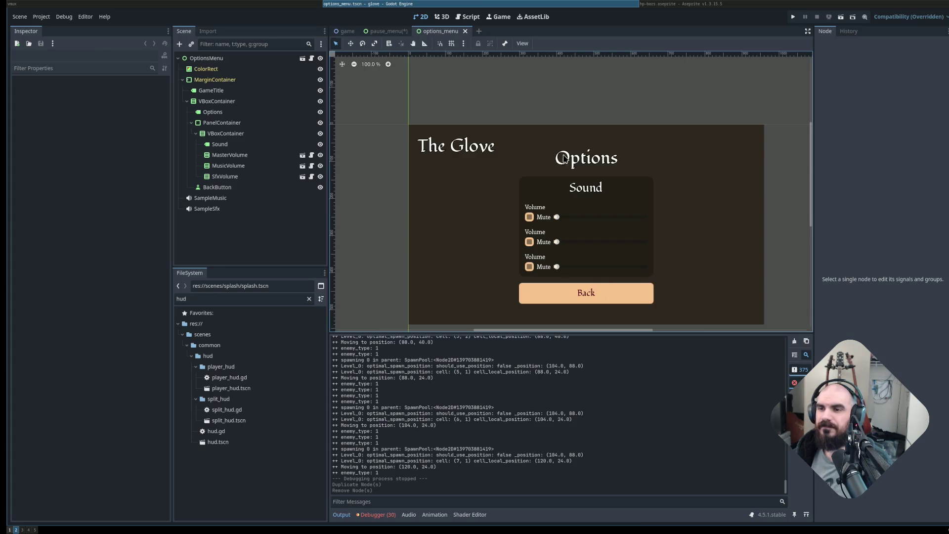
Collapse the inner VBoxContainer and duplicate BackButton, creating BackButton2.
{"action": "scroll", "coordinate": [656, 232], "scroll_direction": "up", "scroll_amount": 3}
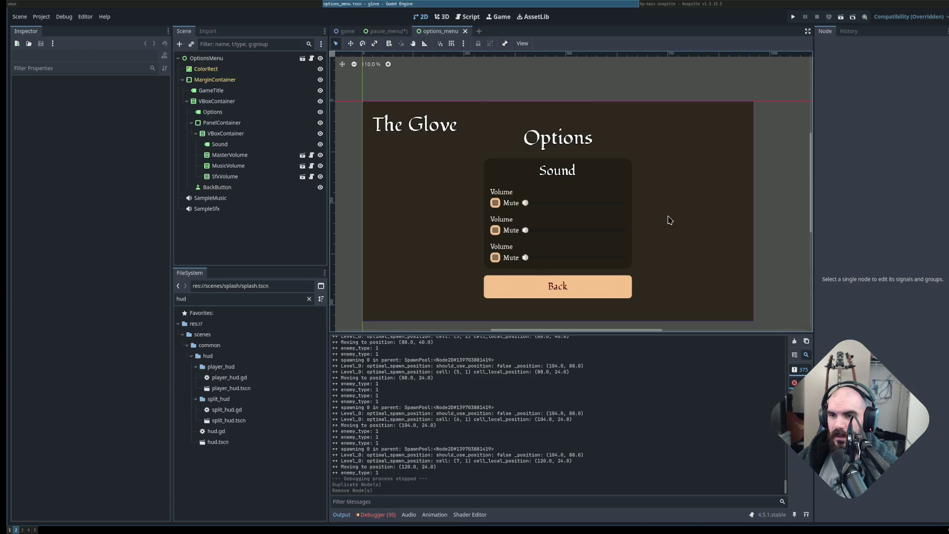
{"action": "scroll", "coordinate": [746, 255], "scroll_direction": "down", "scroll_amount": 1}
{"action": "scroll", "coordinate": [742, 233], "scroll_direction": "down", "scroll_amount": 2}
{"action": "scroll", "coordinate": [741, 233], "scroll_direction": "right", "scroll_amount": 2}
{"action": "scroll", "coordinate": [630, 217], "scroll_direction": "up", "scroll_amount": 1}
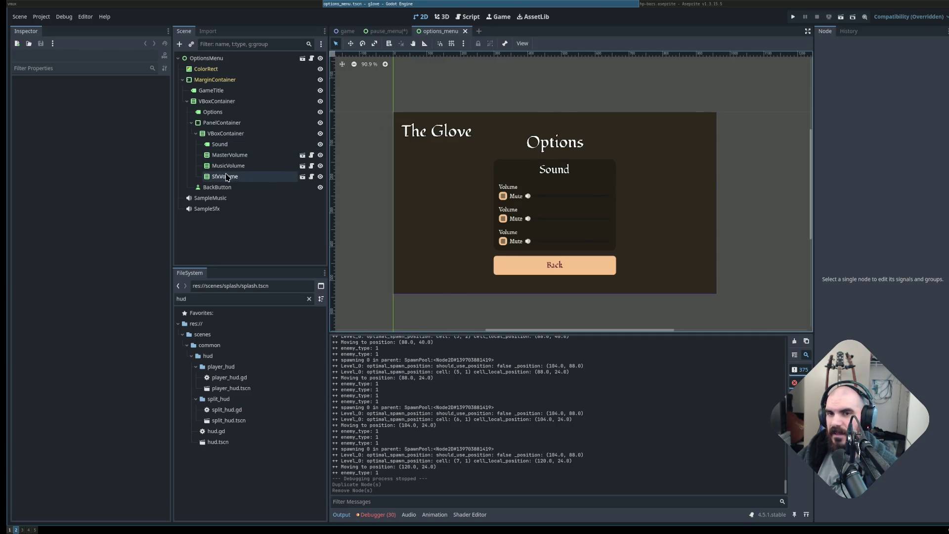
{"action": "left_click", "coordinate": [196, 133]}
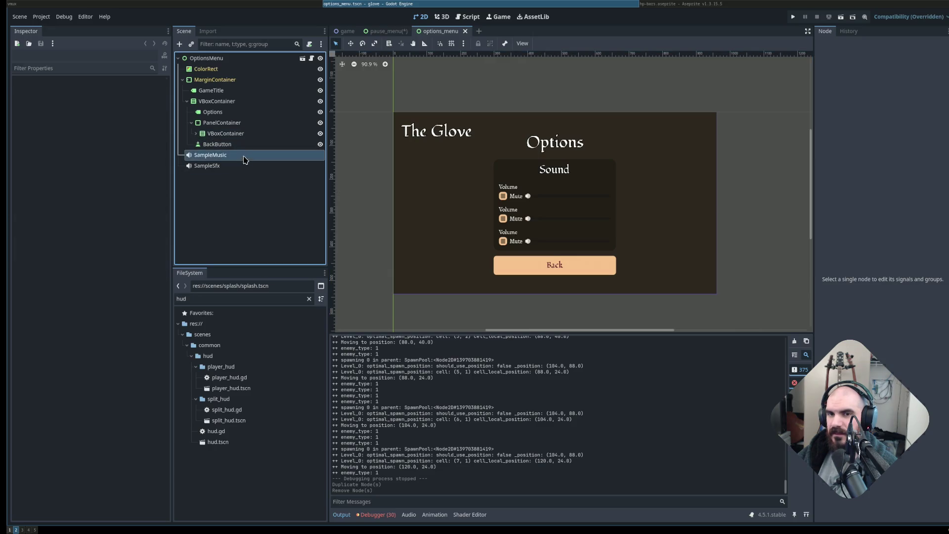
{"action": "left_click", "coordinate": [251, 145]}
{"action": "key", "text": "ctrl+d"}
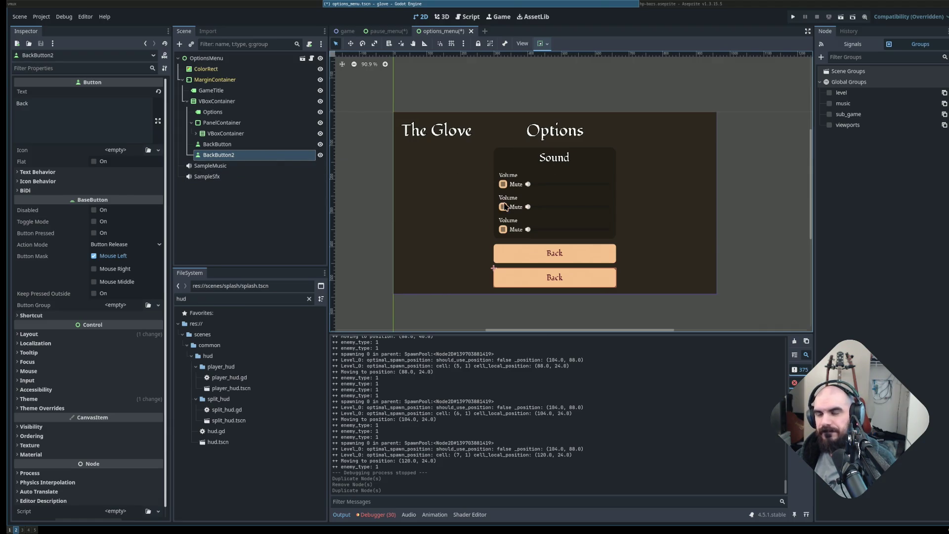
Move BackButton2 above the original BackButton and label it 'Assign Inputs'.
{"action": "left_click", "coordinate": [238, 144]}
{"action": "left_click_drag", "start_coordinate": [246, 155], "coordinate": [243, 144]}
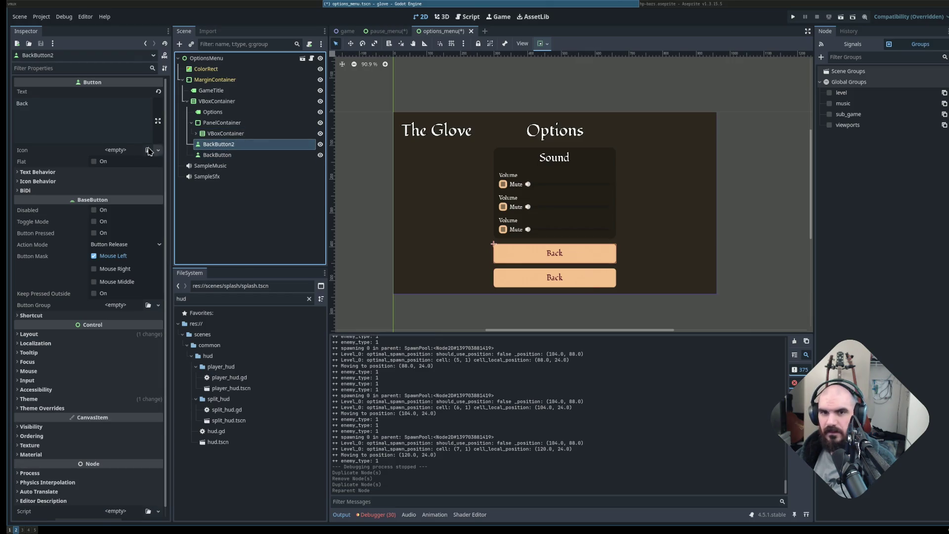
{"action": "double_click", "coordinate": [73, 113]}
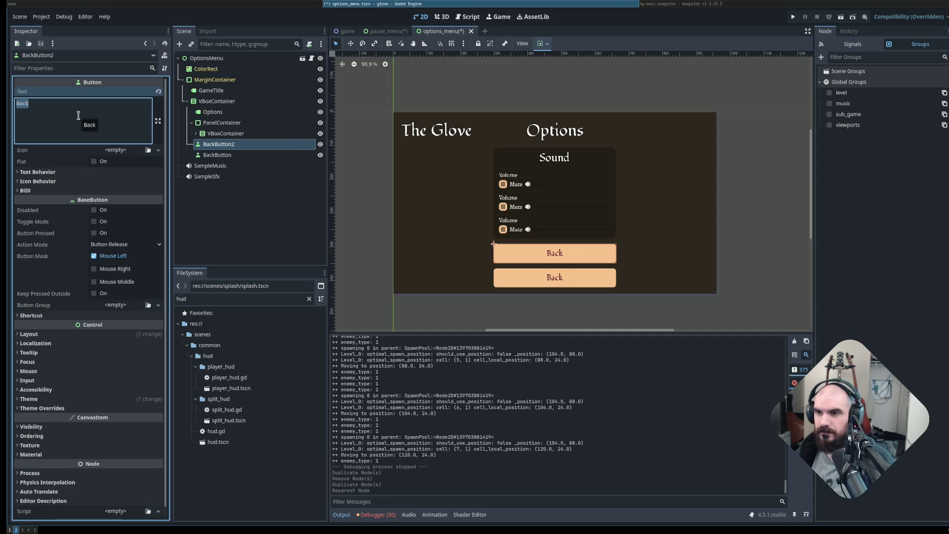
{"action": "type", "text": "Assign Inputs"}
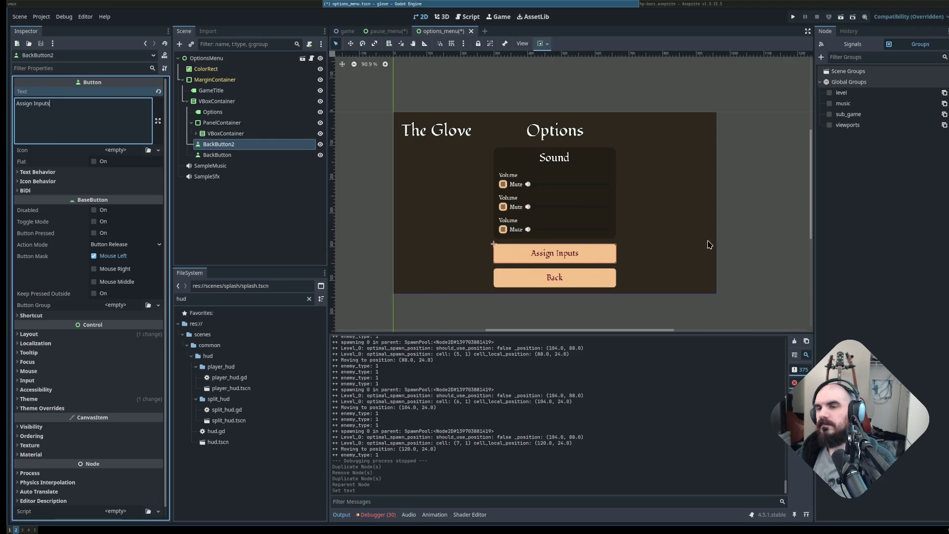
{"action": "left_click", "coordinate": [629, 279]}
Relabel the new button to 'Reassign Players'.
{"action": "left_click", "coordinate": [553, 260]}
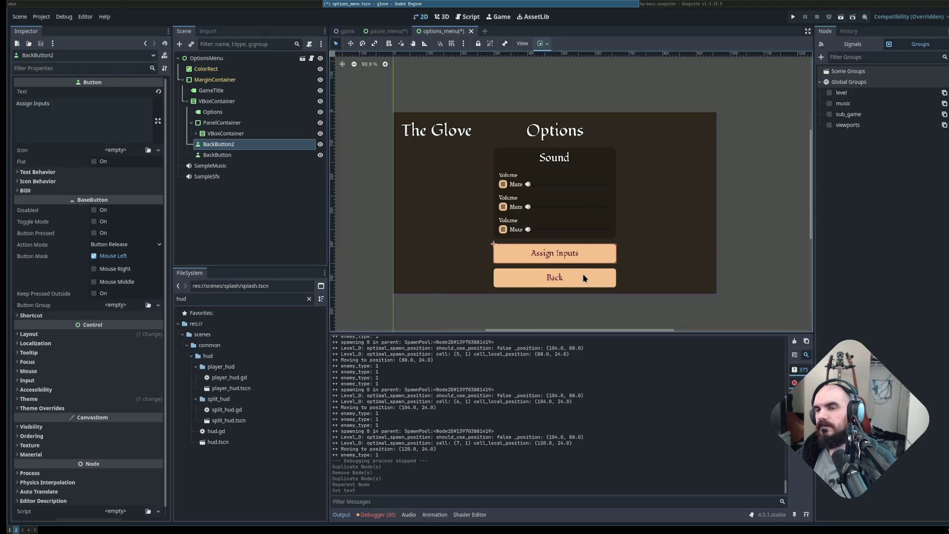
{"action": "double_click", "coordinate": [102, 104]}
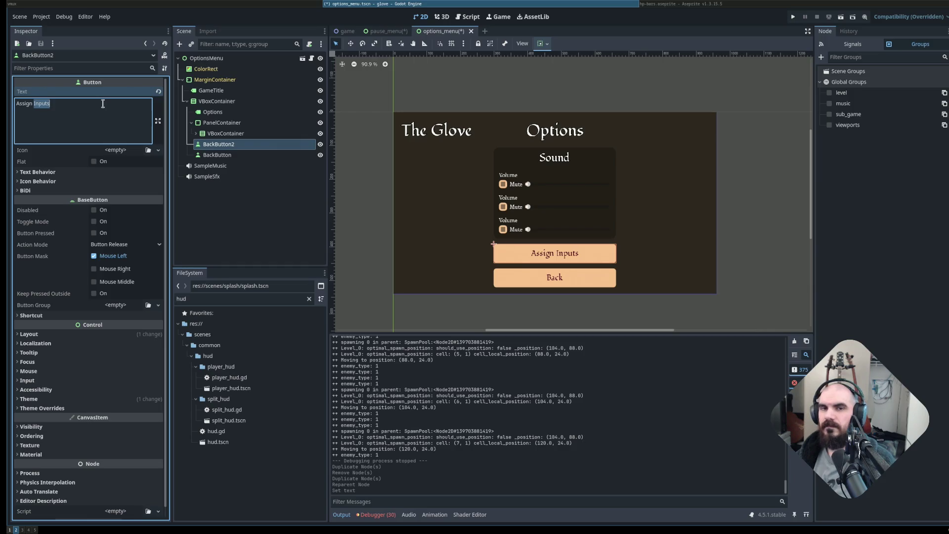
{"action": "type", "text": "Players"}
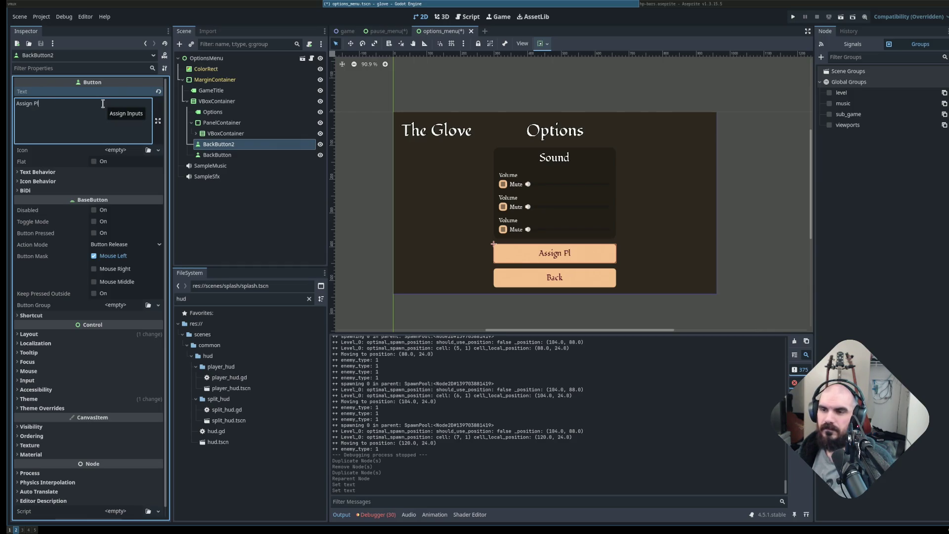
{"action": "key", "text": "ctrl+a"}
{"action": "key", "text": "BackSpace"}
{"action": "type", "text": "Reassign Players"}
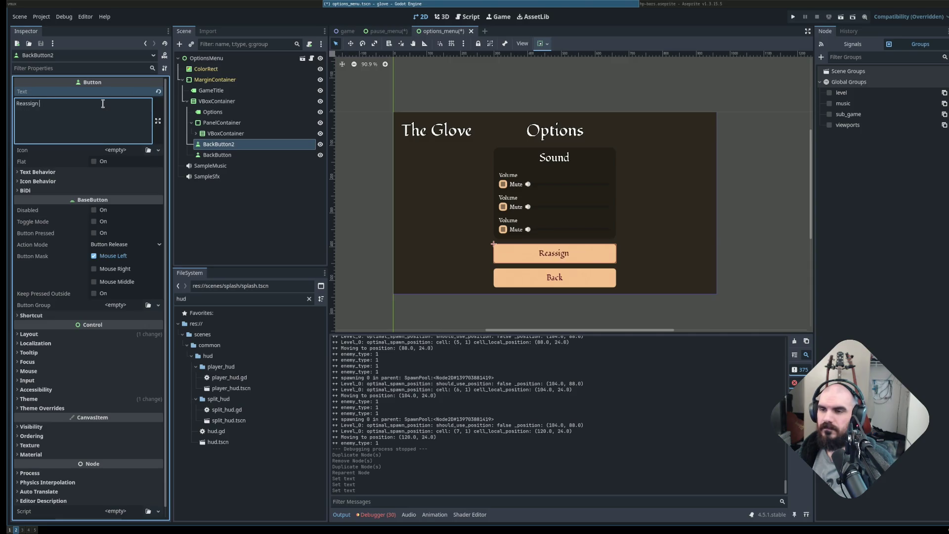
{"action": "left_click", "coordinate": [747, 232]}
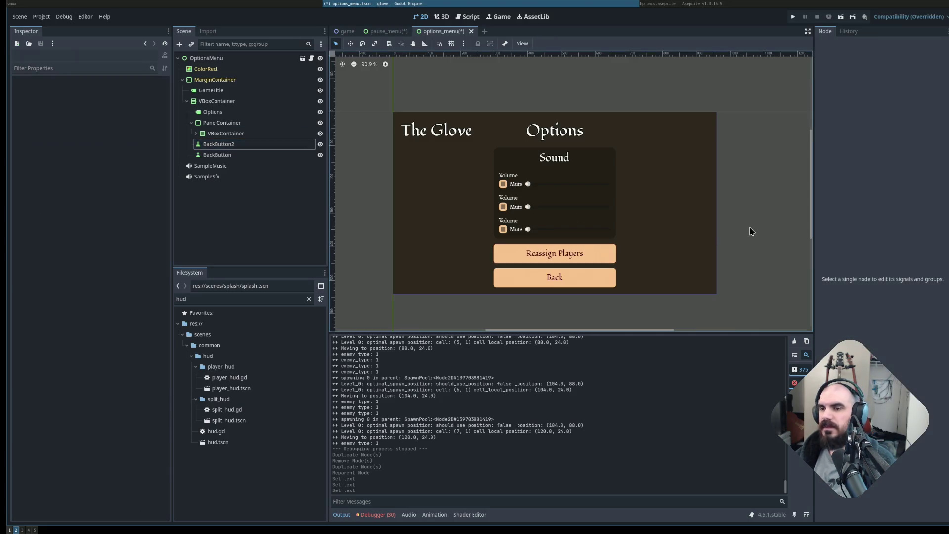
Relabel the button again, settling on 'Controller Settings'.
{"action": "left_click", "coordinate": [581, 251]}
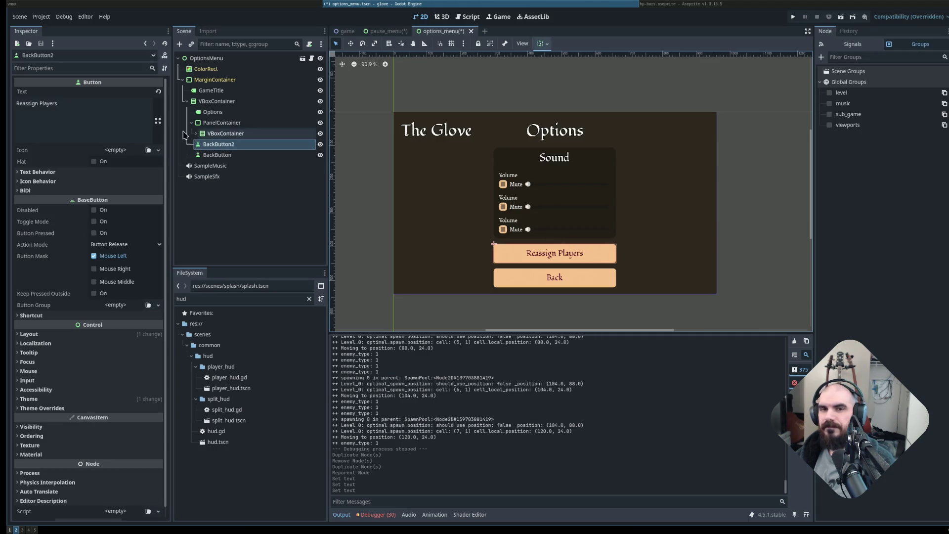
{"action": "double_click", "coordinate": [110, 110]}
{"action": "type", "text": "Player 1"}
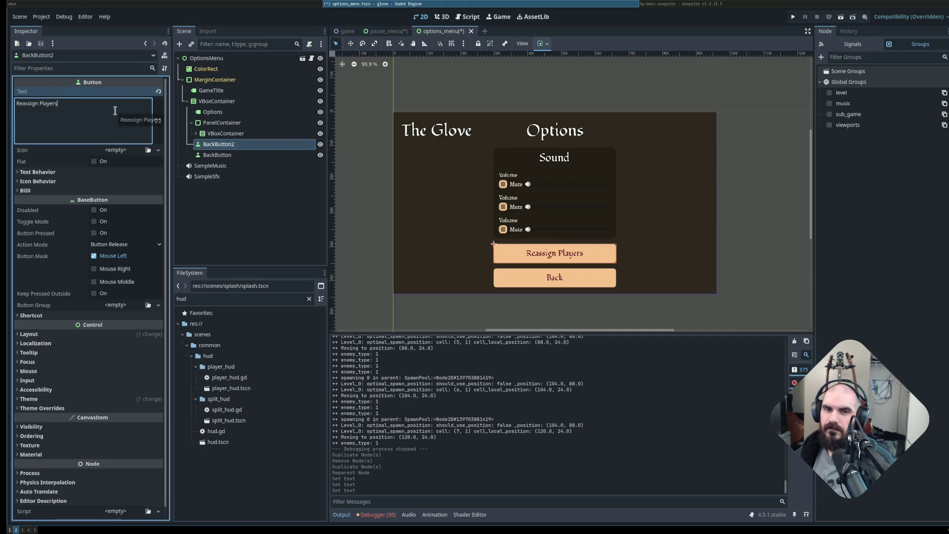
{"action": "type", "text": "nput"}
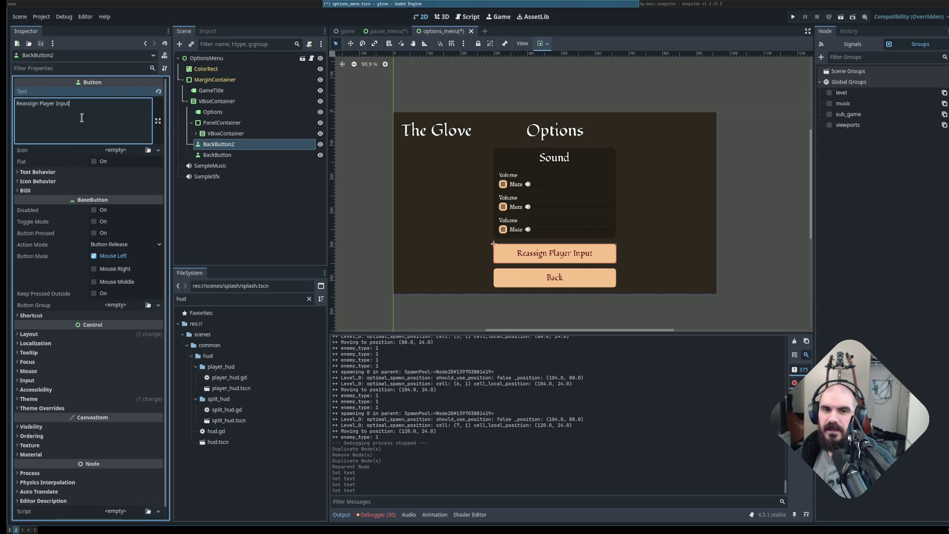
{"action": "double_click", "coordinate": [30, 103]}
{"action": "triple_click", "coordinate": [92, 107]}
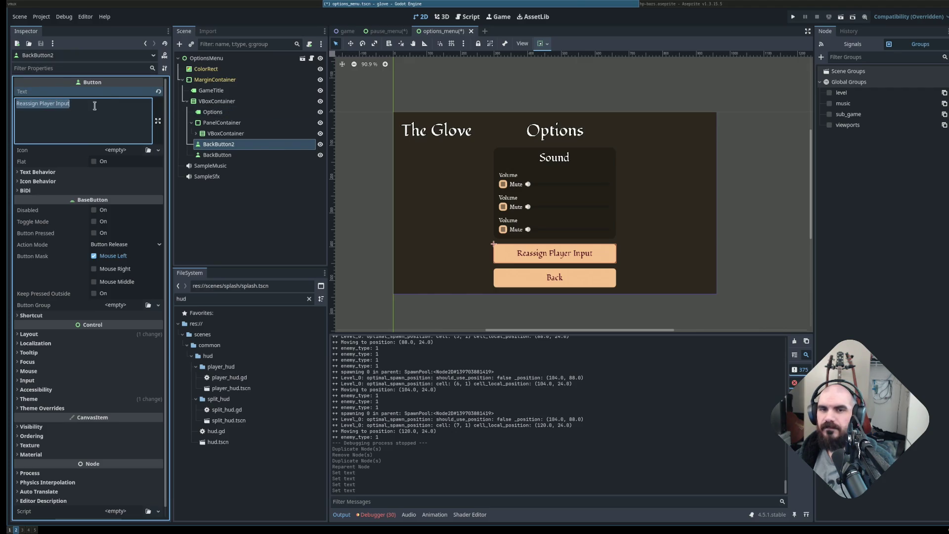
{"action": "type", "text": "Controller"}
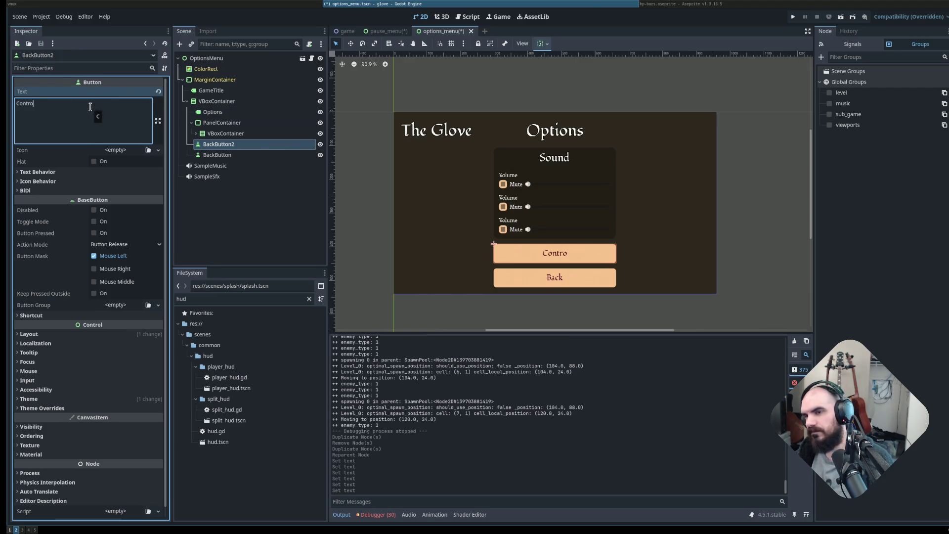
{"action": "type", "text": " Settings"}
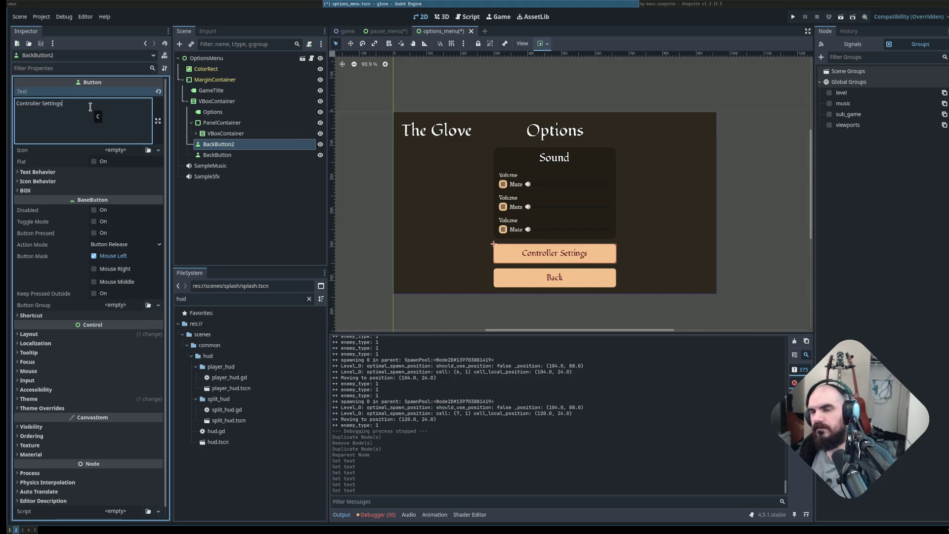
{"action": "left_click", "coordinate": [745, 198]}
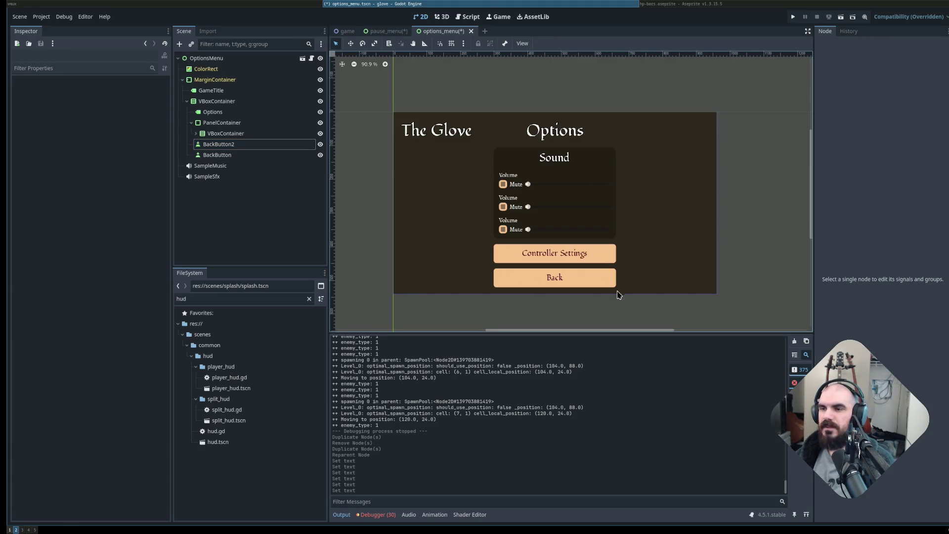
Change the button's label to 'Change Players' and review it in the Options panel.
{"action": "left_click", "coordinate": [596, 254]}
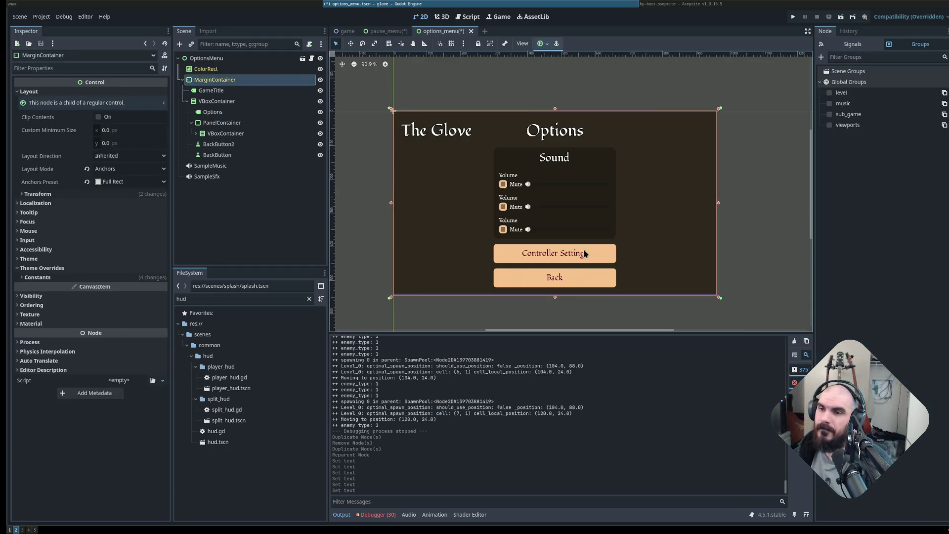
{"action": "triple_click", "coordinate": [53, 113]}
{"action": "type", "text": "C"}
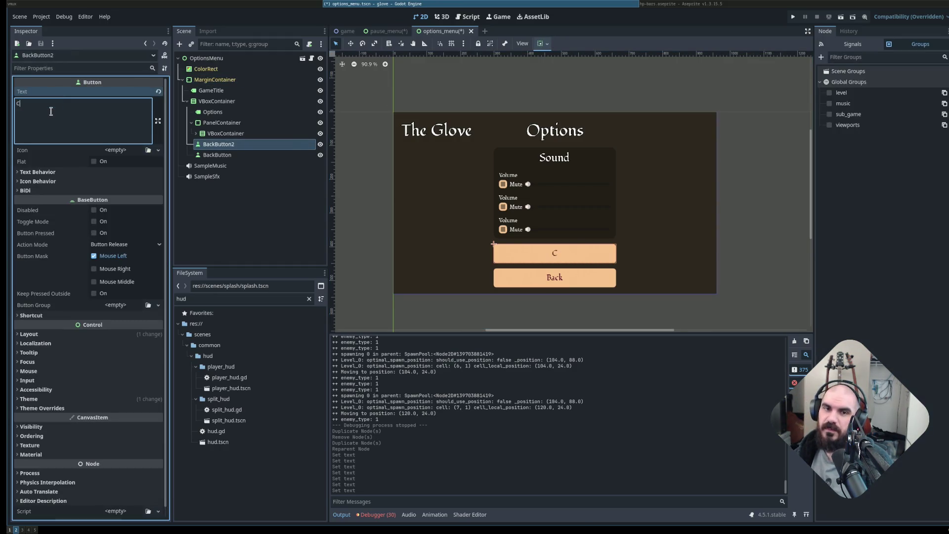
{"action": "type", "text": "hange Players"}
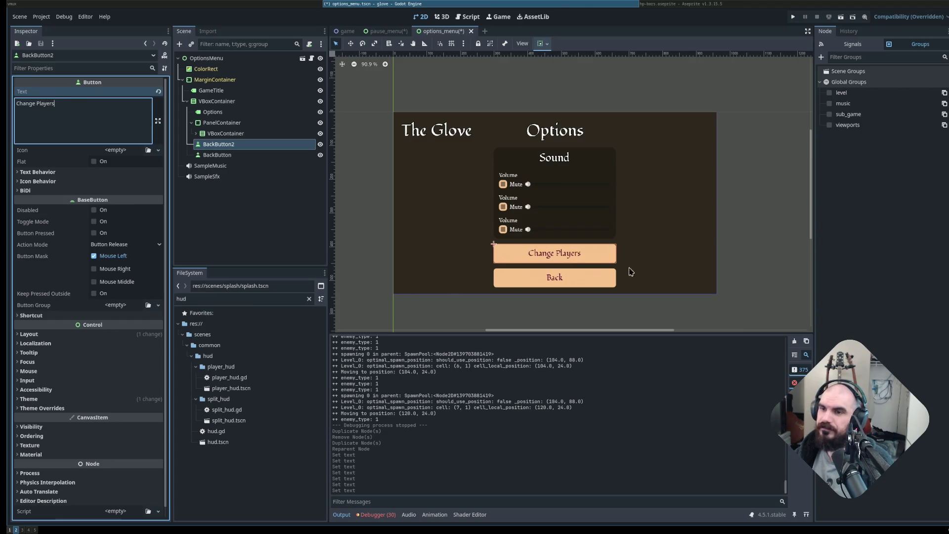
{"action": "left_click", "coordinate": [744, 262]}
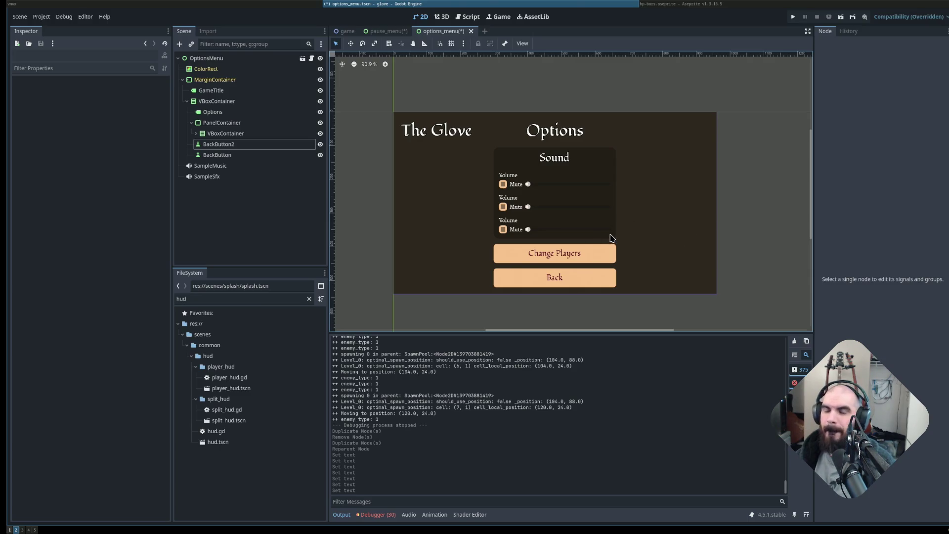
{"action": "left_click", "coordinate": [690, 217]}
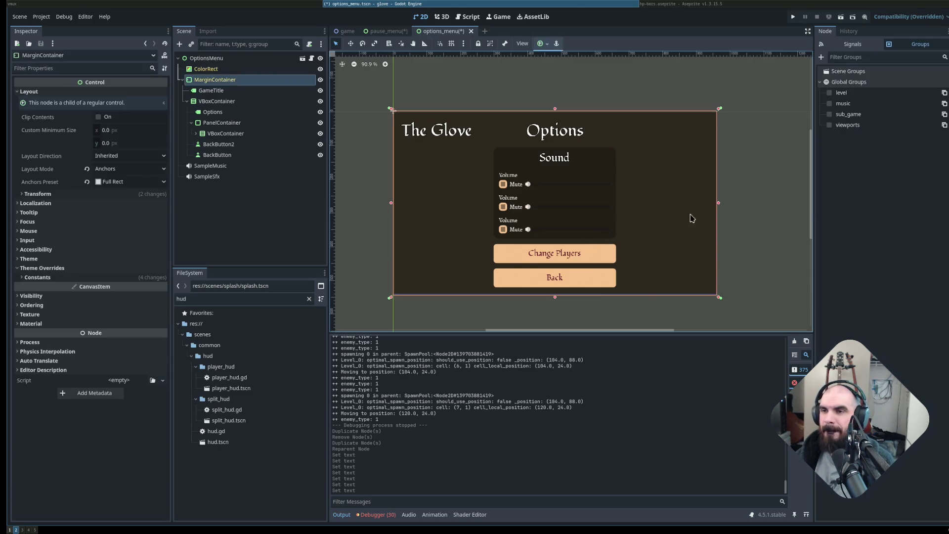
{"action": "left_click", "coordinate": [557, 258]}
{"action": "scroll", "coordinate": [595, 256], "scroll_direction": "up", "scroll_amount": 2}
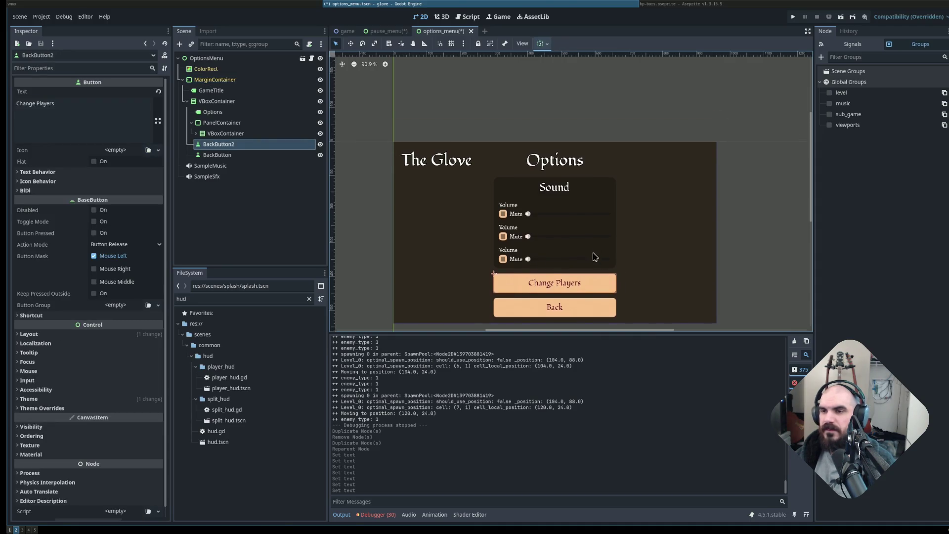
{"action": "scroll", "coordinate": [595, 247], "scroll_direction": "up", "scroll_amount": 5}
{"action": "left_click", "coordinate": [517, 144]}
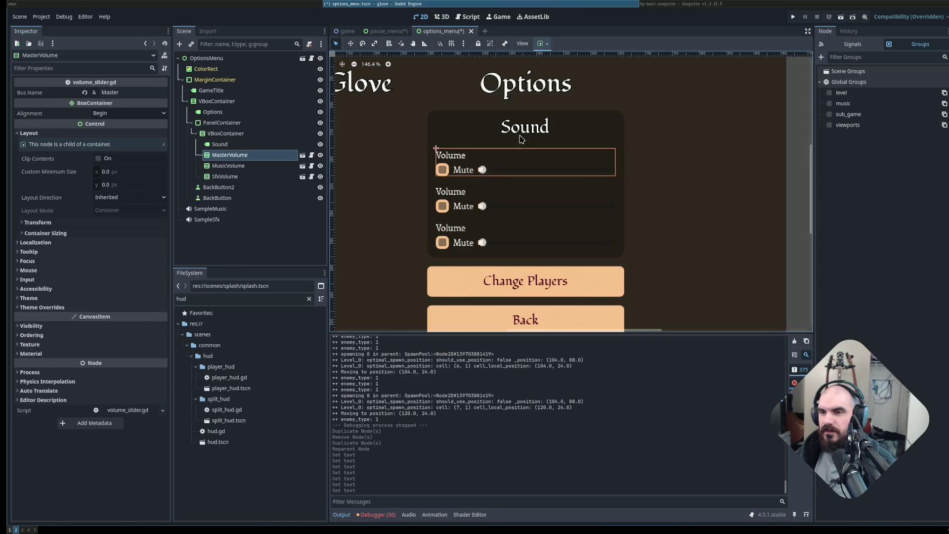
{"action": "left_click", "coordinate": [518, 136]}
{"action": "left_click", "coordinate": [519, 153]}
{"action": "left_click", "coordinate": [524, 138]}
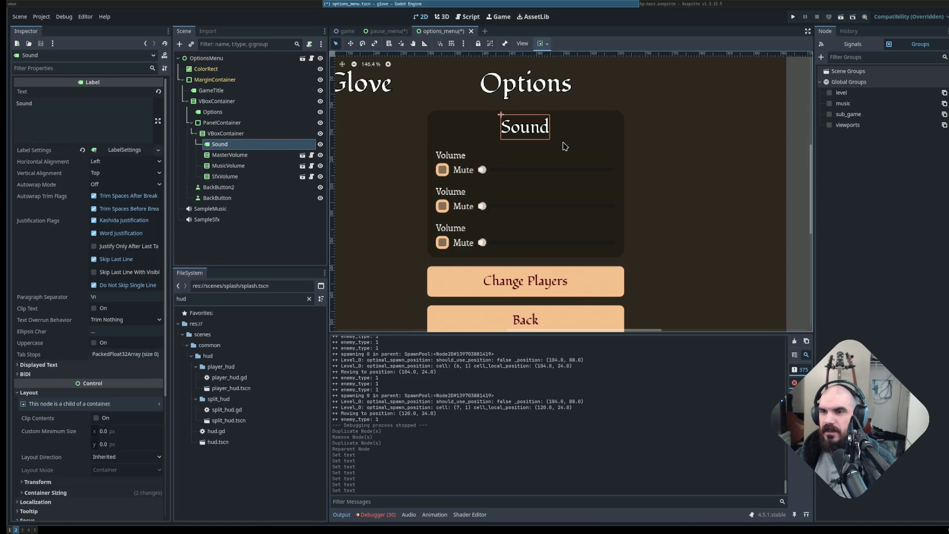
{"action": "left_click", "coordinate": [565, 147]}
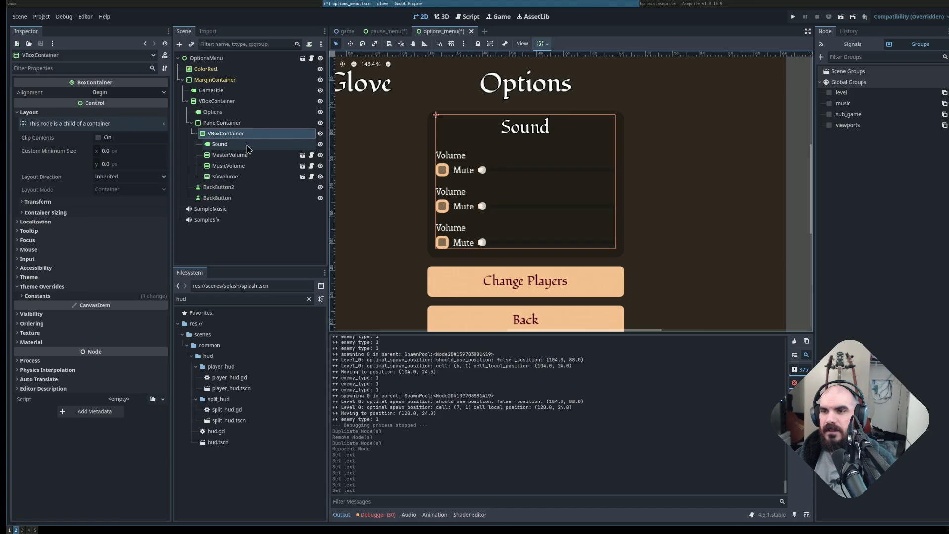
{"action": "left_click", "coordinate": [222, 123]}
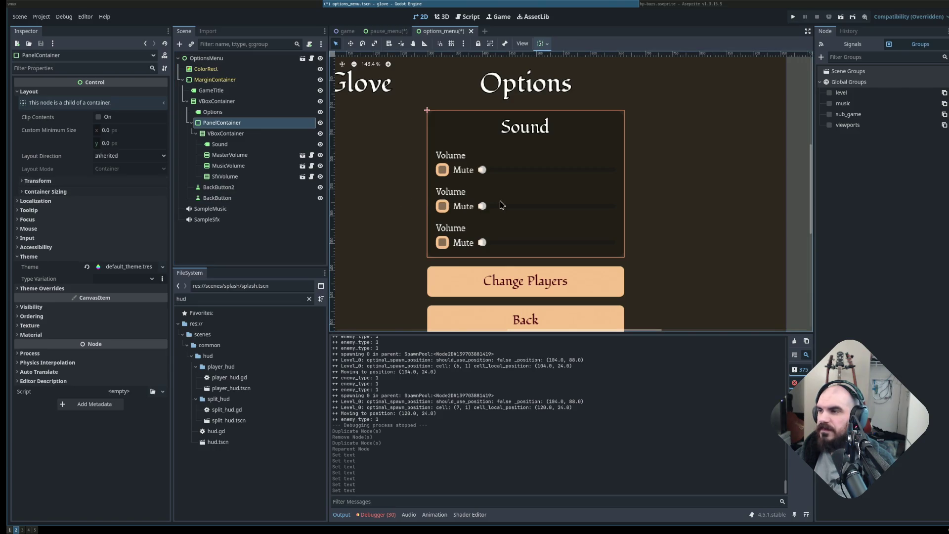
{"action": "scroll", "coordinate": [697, 209], "scroll_direction": "down", "scroll_amount": 1}
{"action": "scroll", "coordinate": [697, 208], "scroll_direction": "down", "scroll_amount": 2}
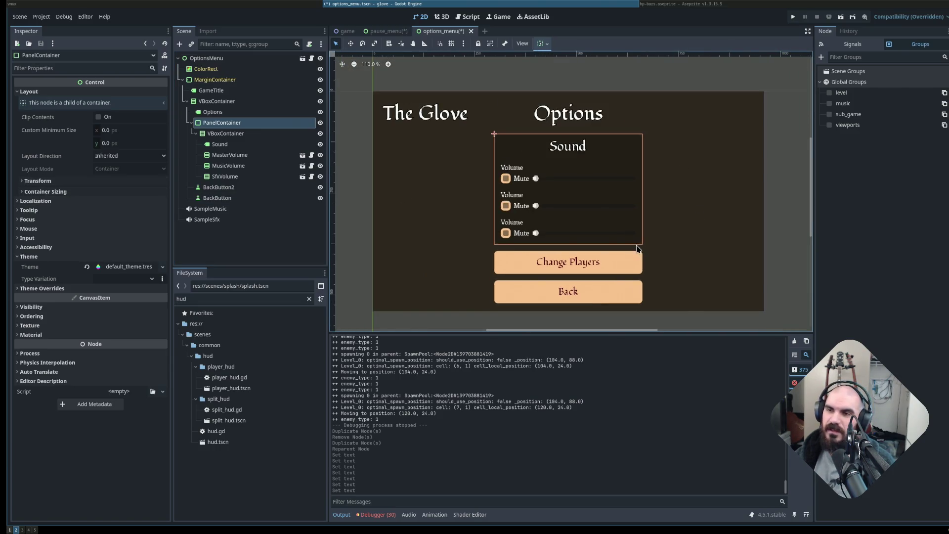
{"action": "left_click", "coordinate": [615, 272]}
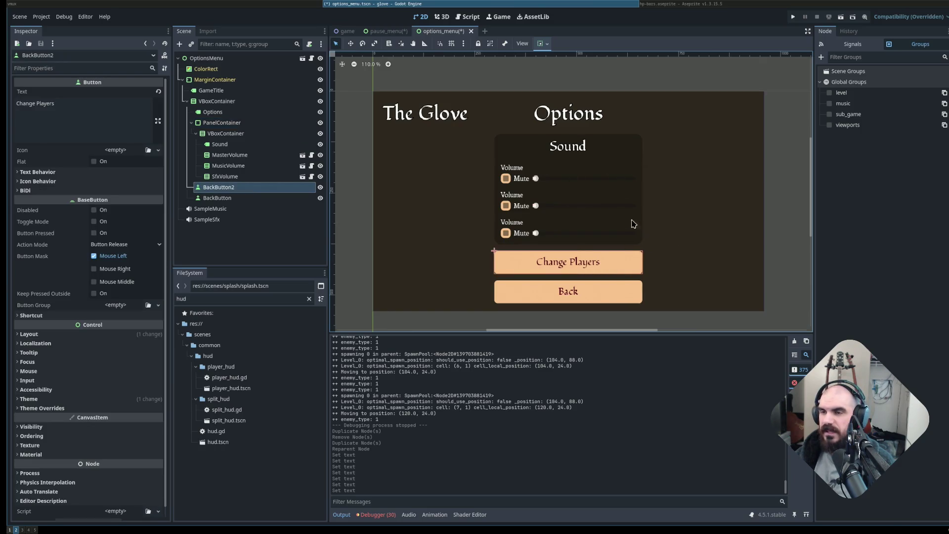
{"action": "left_click", "coordinate": [667, 275]}
{"action": "left_click", "coordinate": [641, 287]}
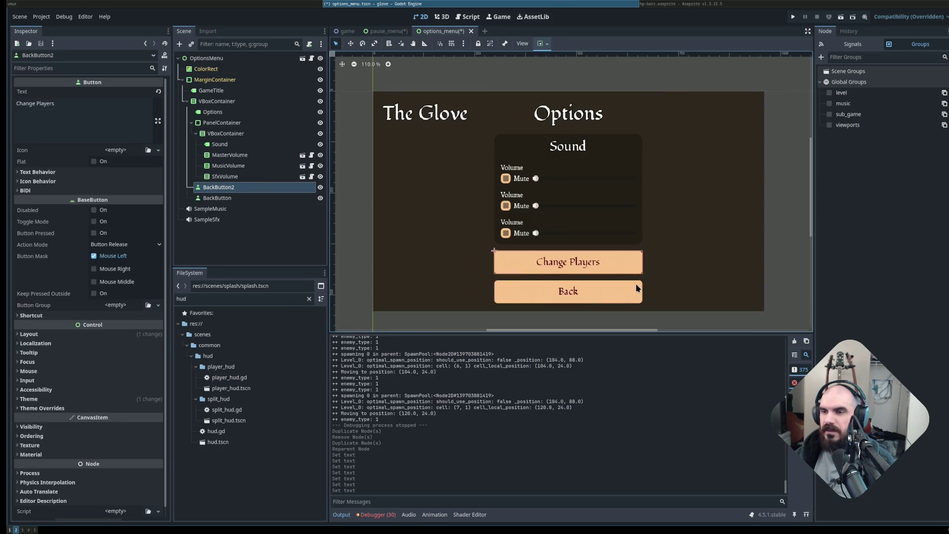
{"action": "left_click", "coordinate": [638, 225]}
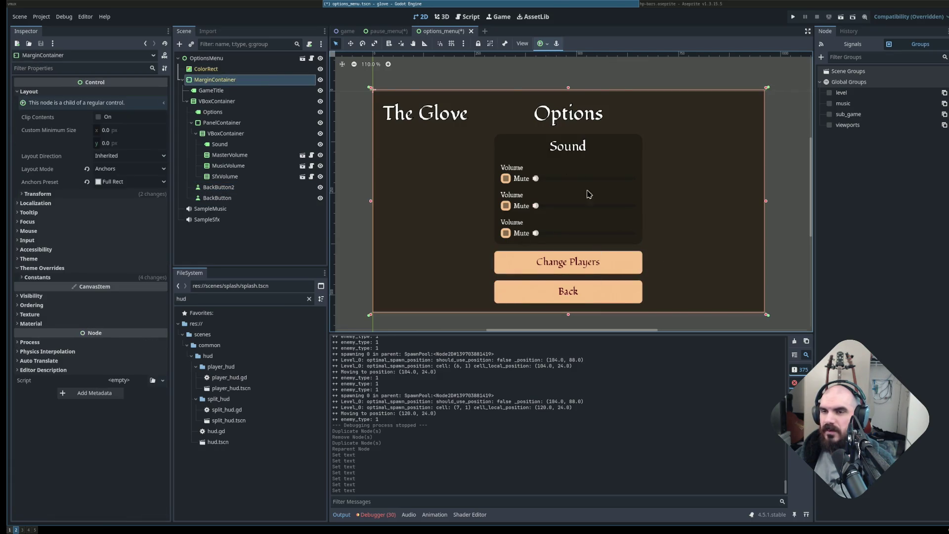
{"action": "scroll", "coordinate": [710, 211], "scroll_direction": "right", "scroll_amount": 1}
{"action": "scroll", "coordinate": [710, 211], "scroll_direction": "right", "scroll_amount": 2}
{"action": "scroll", "coordinate": [716, 193], "scroll_direction": "down", "scroll_amount": 1}
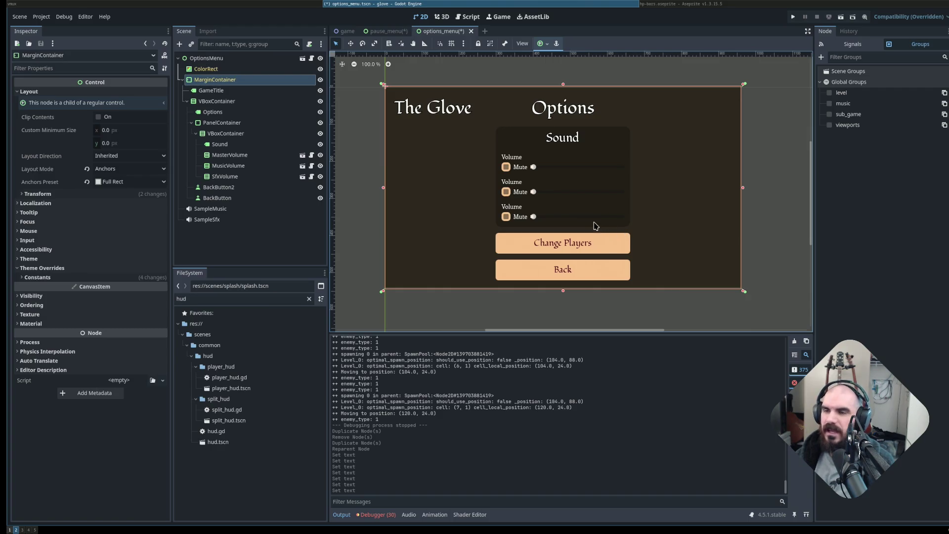
{"action": "left_click", "coordinate": [764, 225]}
{"action": "left_click", "coordinate": [589, 249]}
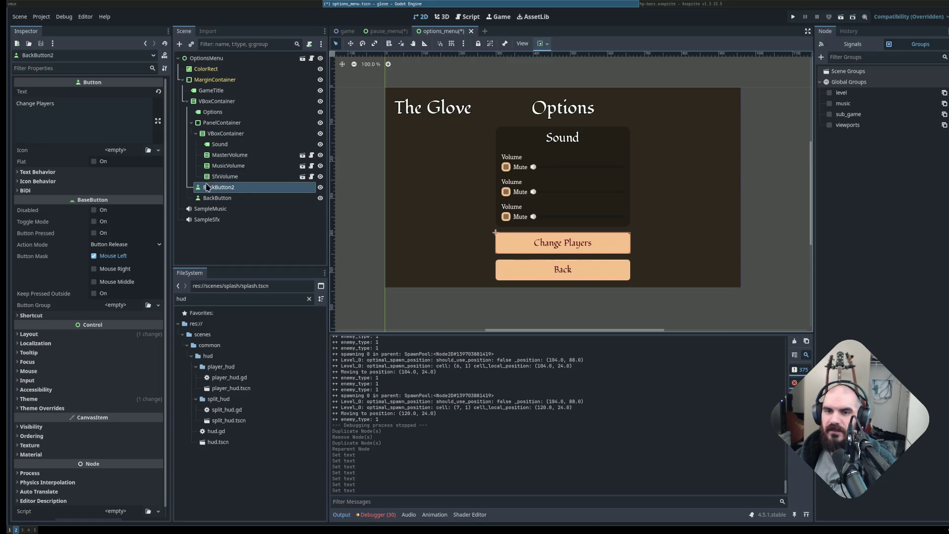
Rename BackButton2 to ChangePlayersButton and save the options_menu scene.
{"action": "double_click", "coordinate": [231, 189]}
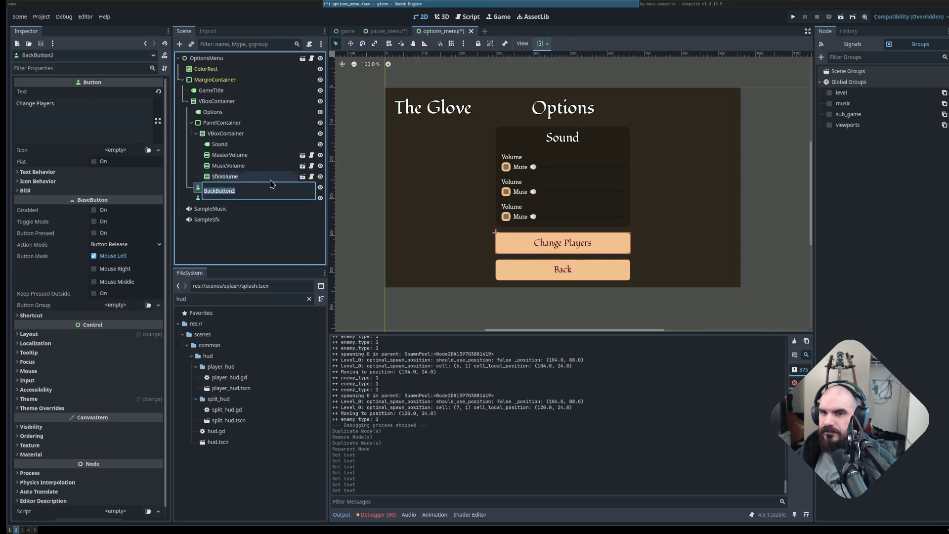
{"action": "type", "text": "ChangePlaye"}
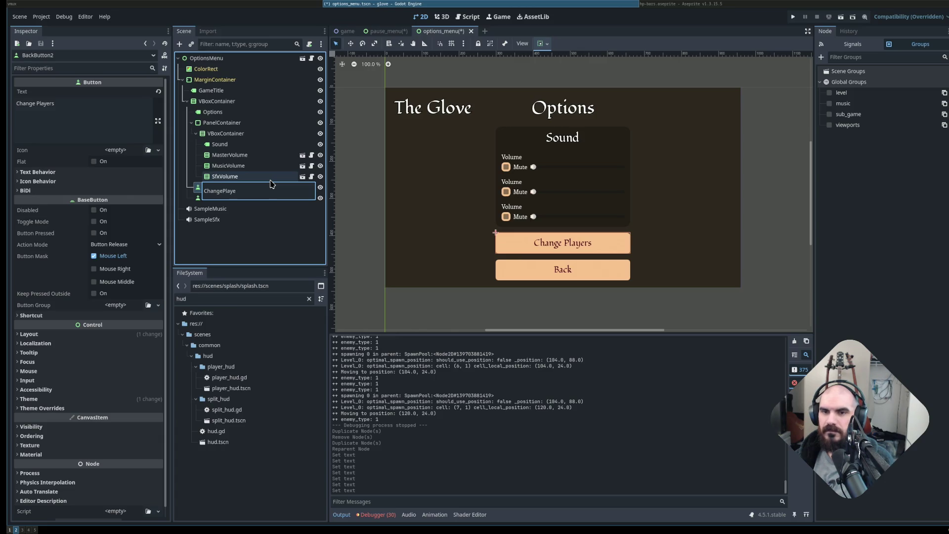
{"action": "type", "text": "rs"}
{"action": "key", "text": "Return"}
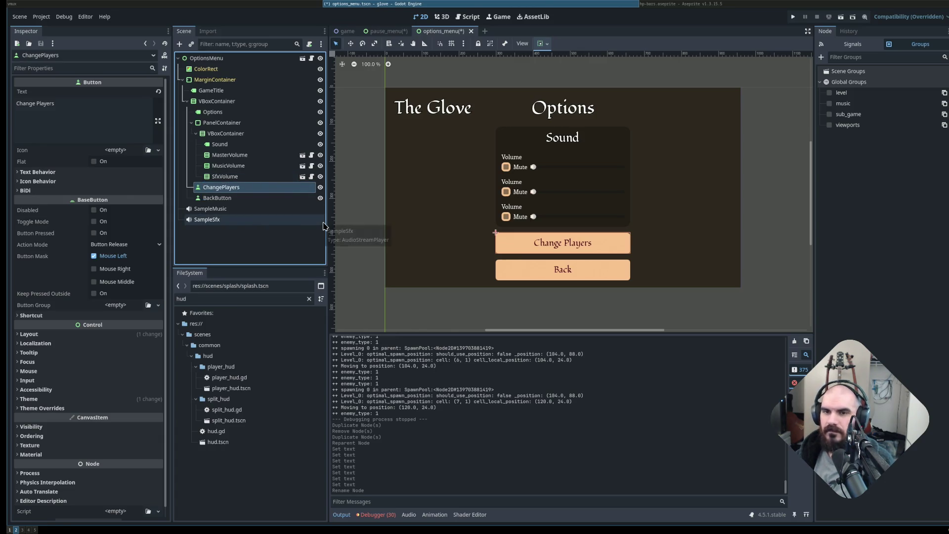
{"action": "key", "text": "F2"}
{"action": "type", "text": "Button"}
{"action": "key", "text": "Return"}
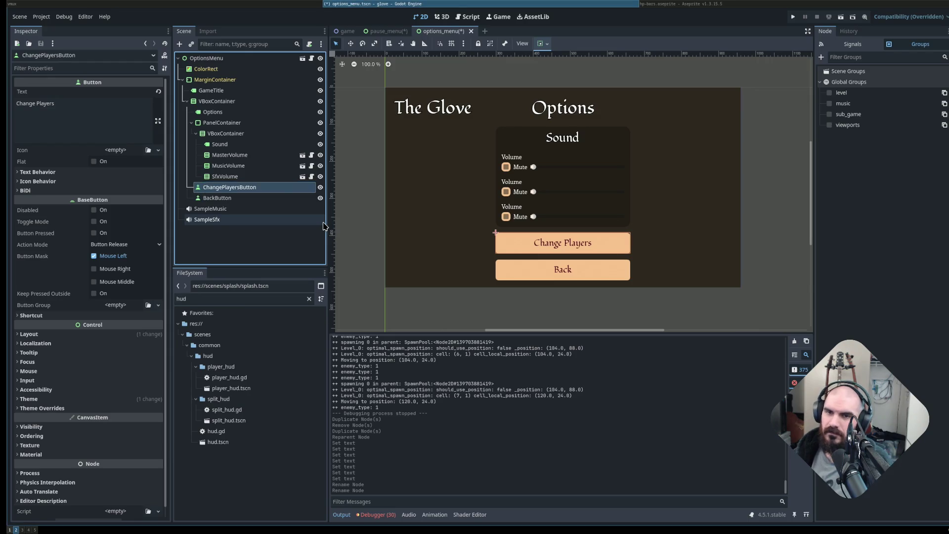
{"action": "left_click", "coordinate": [794, 253]}
{"action": "key", "text": "ctrl+s"}
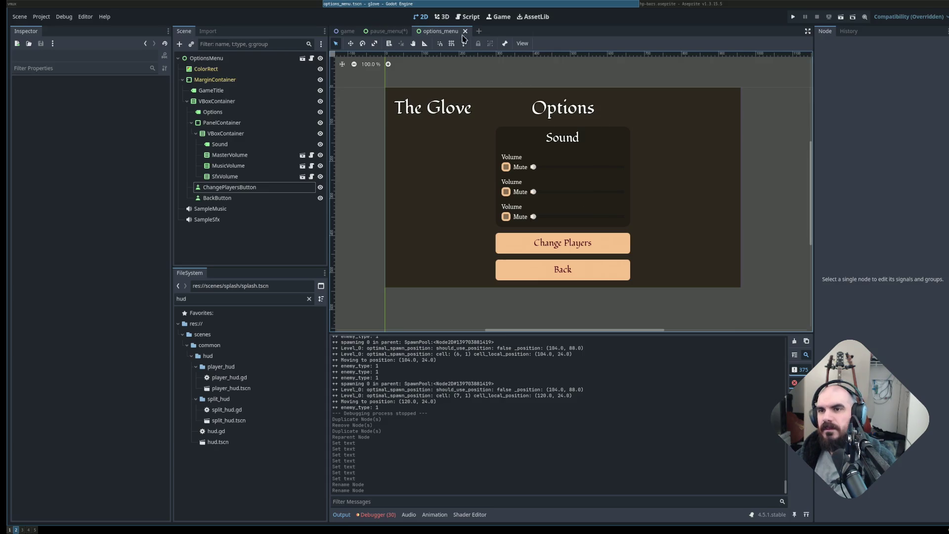
Open the options_menu.gd script from the scene's script icon.
{"action": "left_click", "coordinate": [312, 57]}
{"action": "scroll", "coordinate": [554, 173], "scroll_direction": "down", "scroll_amount": 2}
{"action": "scroll", "coordinate": [551, 170], "scroll_direction": "up", "scroll_amount": 2}
Add an onready change_players_button reference at line 8 of options_menu.gd and save.
{"action": "left_click", "coordinate": [676, 123]}
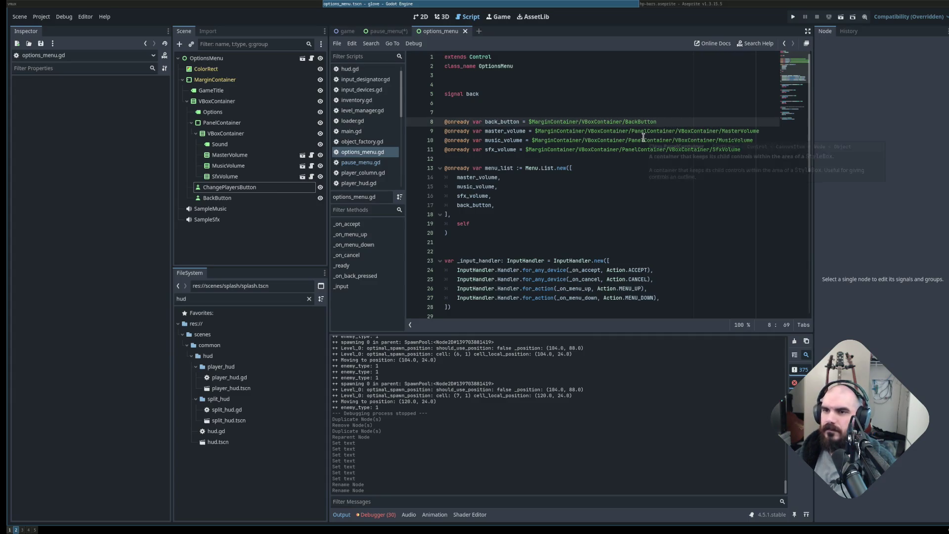
{"action": "key", "text": "ctrl+shift+Return"}
{"action": "left_click_drag", "start_coordinate": [230, 187], "coordinate": [472, 122]}
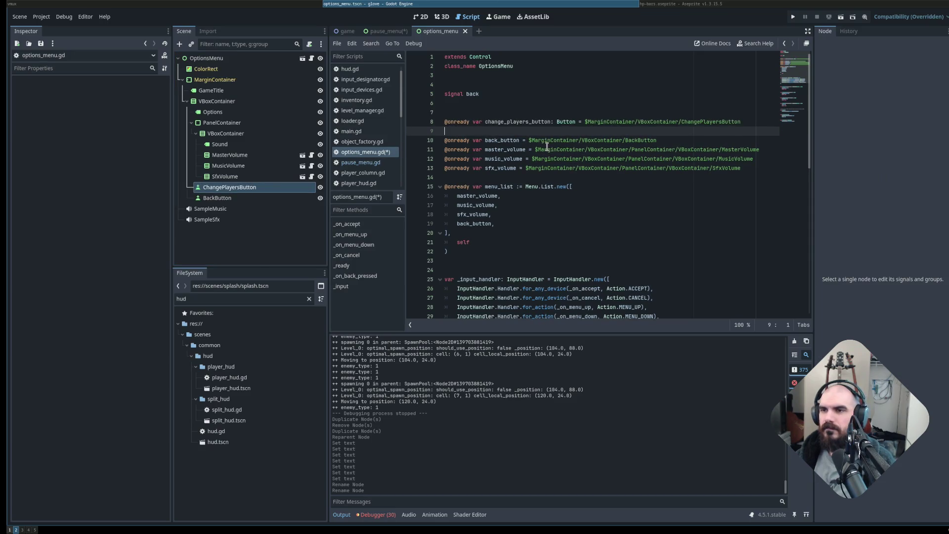
{"action": "key", "text": "BackSpace"}
{"action": "key", "text": "ctrl+s"}
Switch from Godot to input_designator.gd in Neovim.
{"action": "triple_click", "coordinate": [550, 193]}
{"action": "key", "text": "Down"}
{"action": "key", "text": "Down"}
{"action": "key", "text": "Down"}
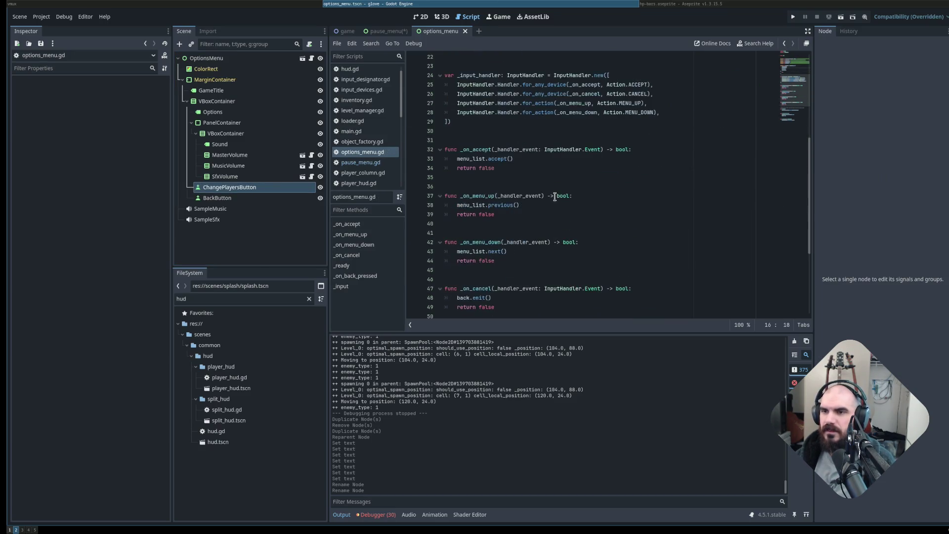
{"action": "key", "text": "super+h"}
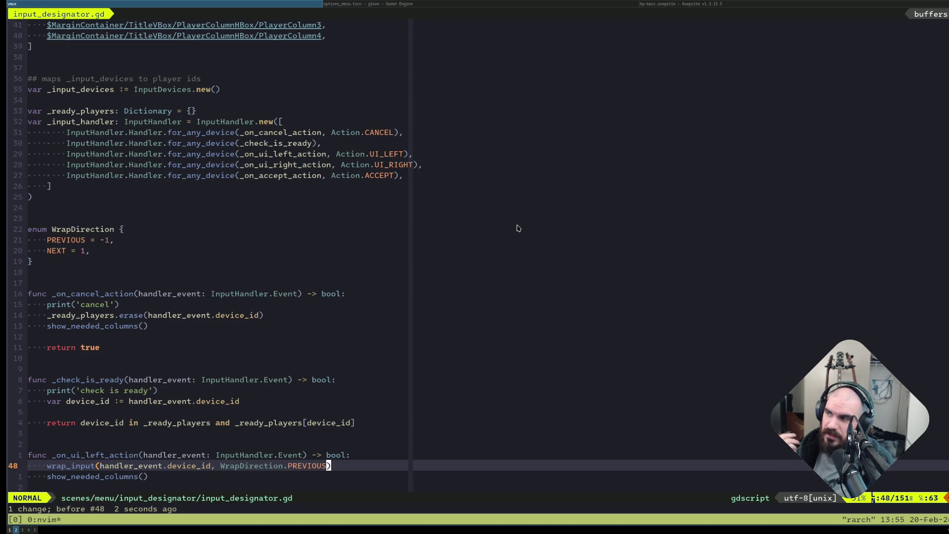
Review the cancel, left-action and accept handlers in input_designator.gd, then return to Godot's options_menu.gd.
{"action": "left_click", "coordinate": [380, 323]}
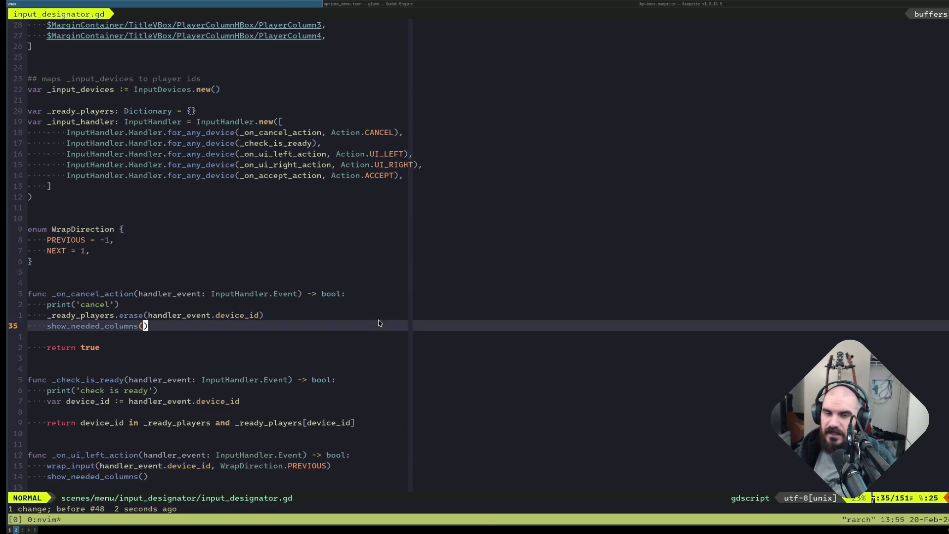
{"action": "scroll", "coordinate": [379, 324], "scroll_direction": "down", "scroll_amount": 6}
{"action": "left_click", "coordinate": [352, 252]}
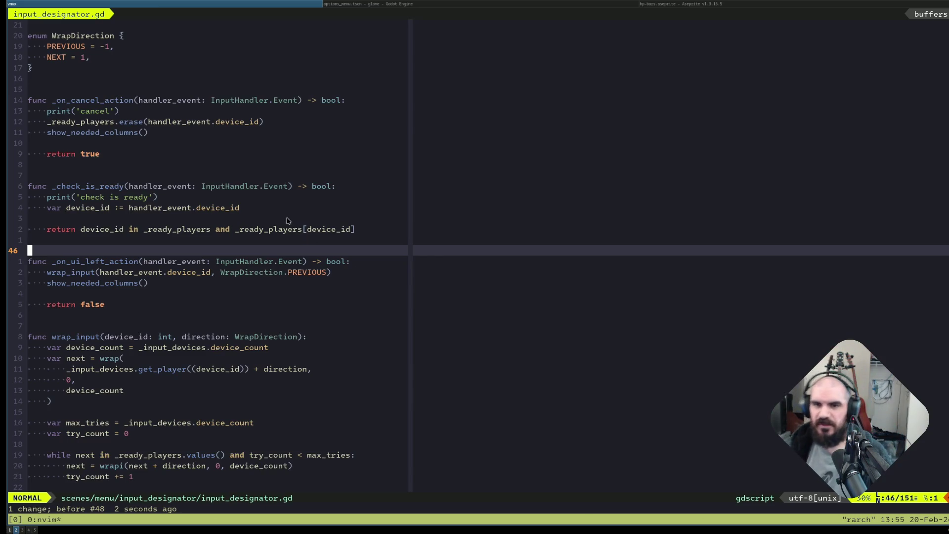
{"action": "left_click", "coordinate": [313, 351]}
{"action": "left_click", "coordinate": [303, 327]}
{"action": "scroll", "coordinate": [292, 306], "scroll_direction": "down", "scroll_amount": 12}
{"action": "scroll", "coordinate": [264, 289], "scroll_direction": "down", "scroll_amount": 12}
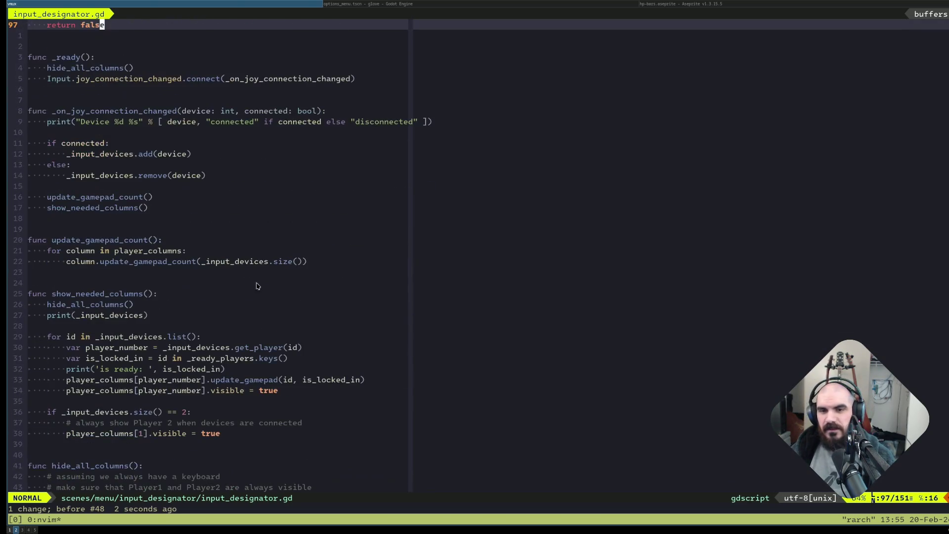
{"action": "scroll", "coordinate": [257, 282], "scroll_direction": "up", "scroll_amount": 20}
{"action": "left_click", "coordinate": [255, 283]}
{"action": "left_click", "coordinate": [256, 240]}
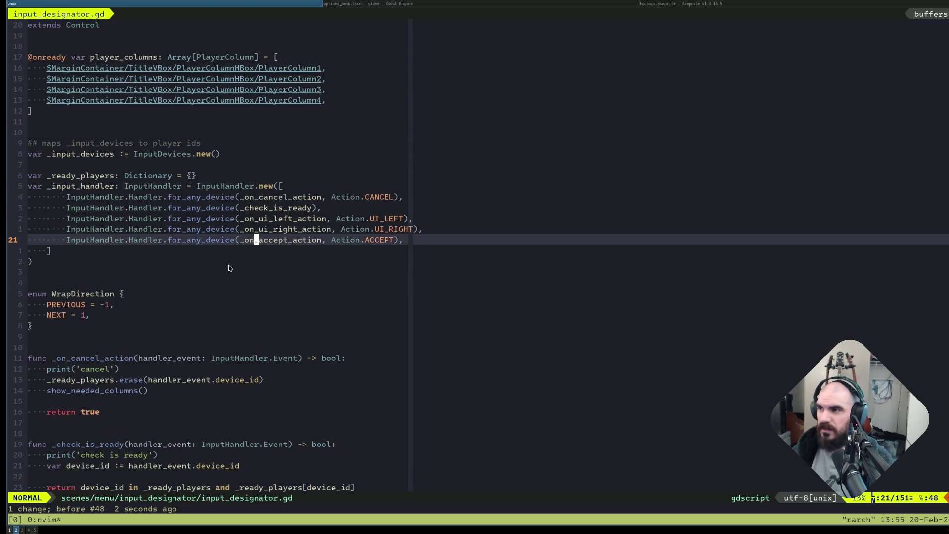
{"action": "key", "text": "alt+Tab"}
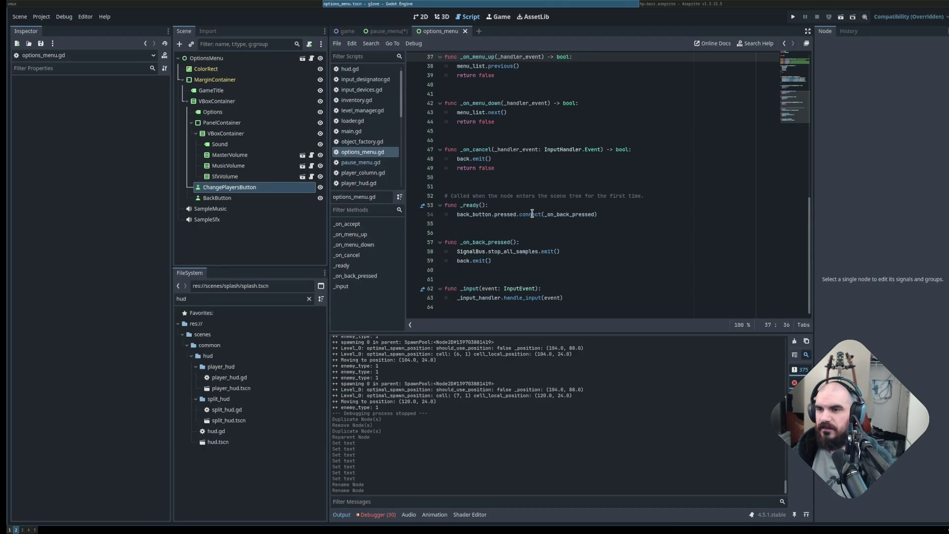
Look over options_menu.gd and the pause_menu scene, then go back to input_designator.gd in Neovim.
{"action": "left_click", "coordinate": [553, 186]}
{"action": "scroll", "coordinate": [544, 153], "scroll_direction": "up", "scroll_amount": 4}
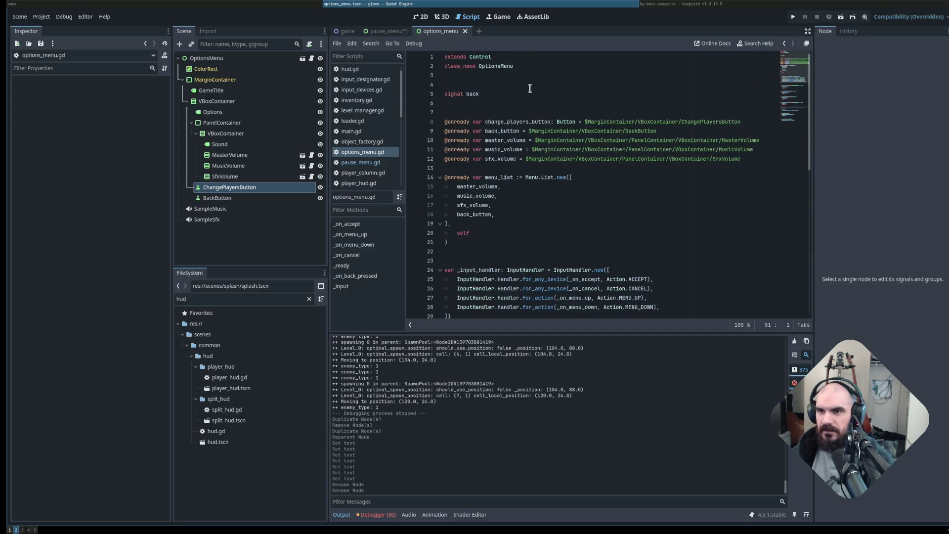
{"action": "scroll", "coordinate": [542, 168], "scroll_direction": "down", "scroll_amount": 8}
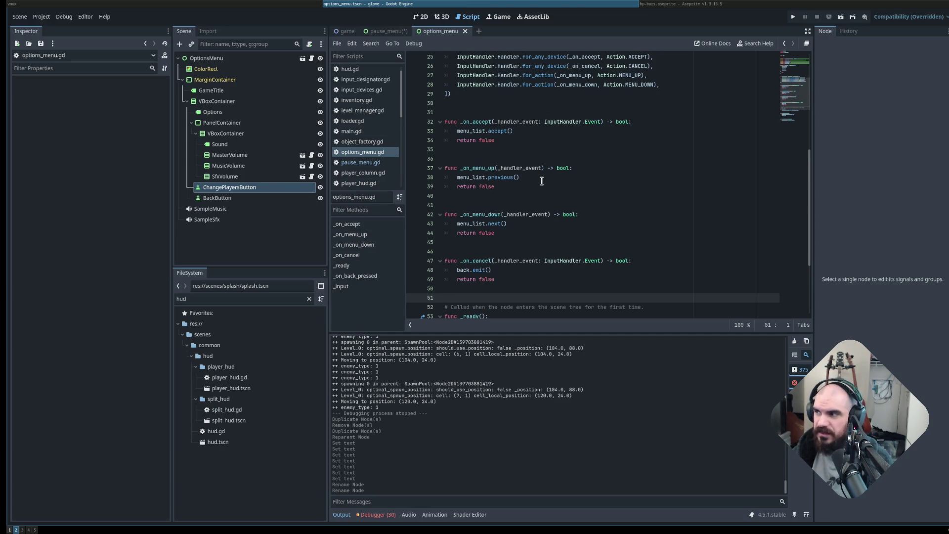
{"action": "left_click", "coordinate": [391, 31]}
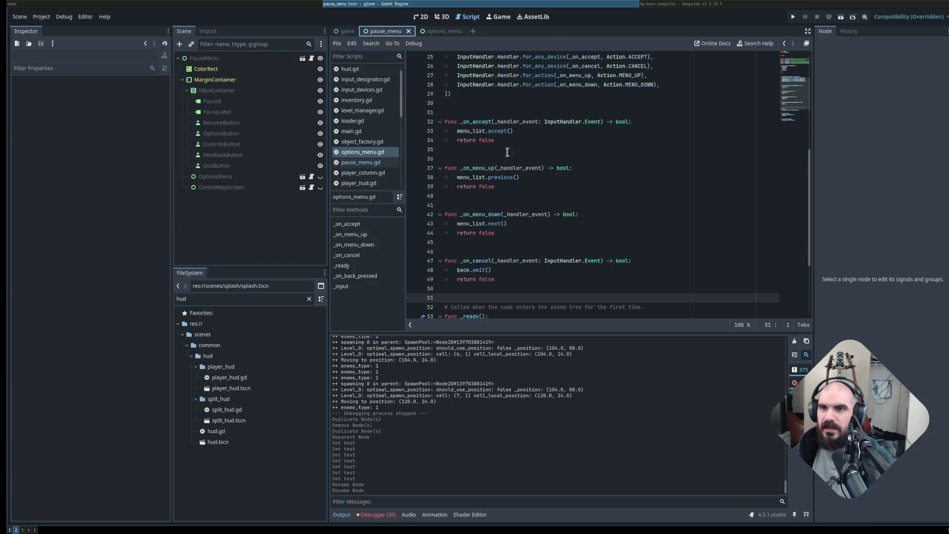
{"action": "scroll", "coordinate": [480, 106], "scroll_direction": "up", "scroll_amount": 8}
{"action": "left_click", "coordinate": [434, 31]}
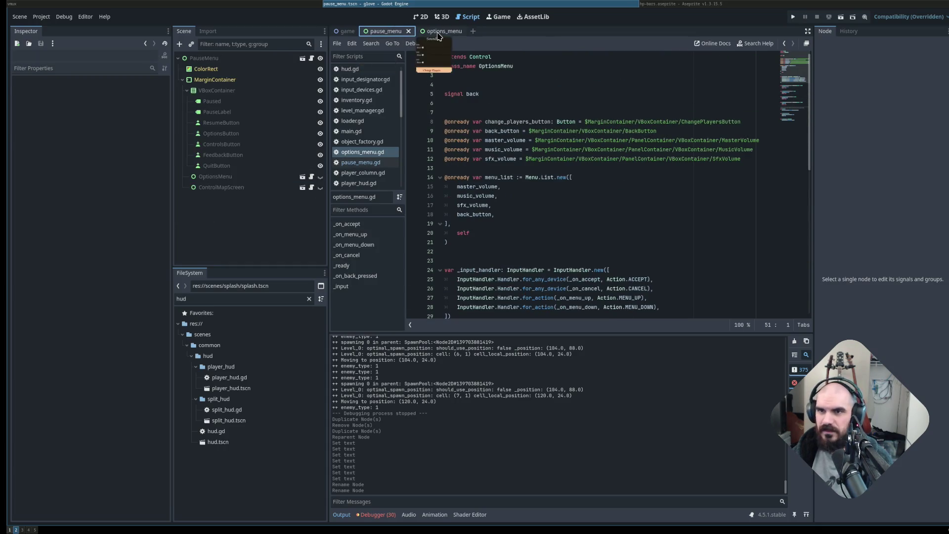
{"action": "left_click", "coordinate": [482, 203]}
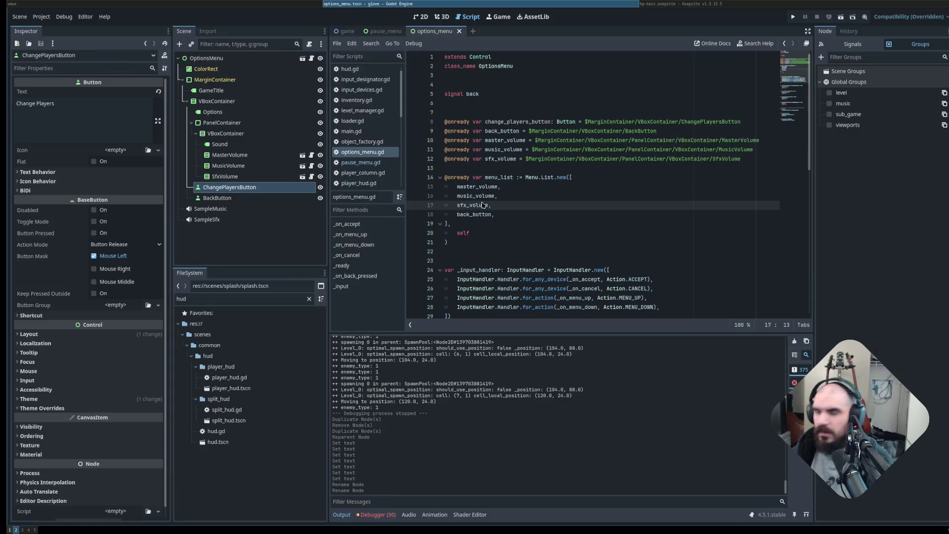
{"action": "key", "text": "alt+Tab"}
{"action": "left_click", "coordinate": [395, 352]}
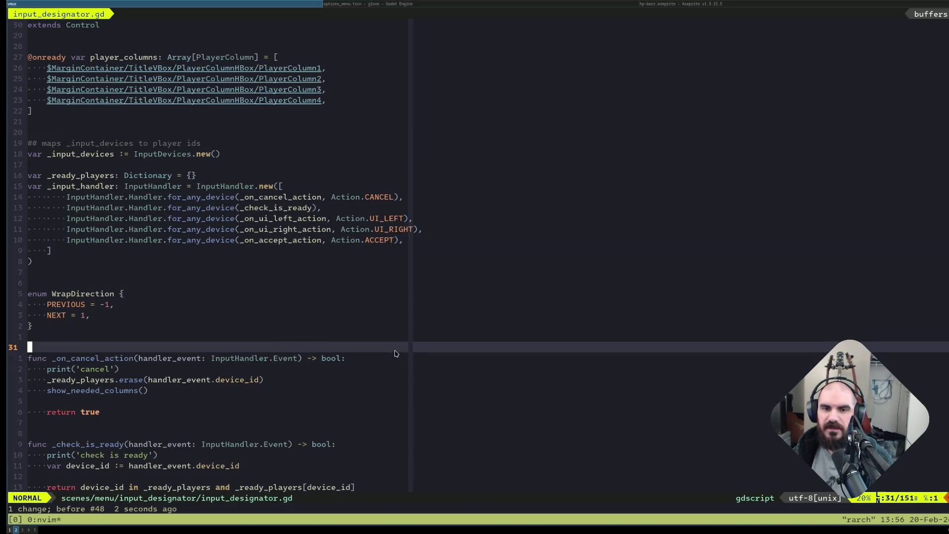
Open options_menu.gd in Neovim through the project file finder.
{"action": "scroll", "coordinate": [380, 346], "scroll_direction": "down", "scroll_amount": 20}
{"action": "scroll", "coordinate": [262, 273], "scroll_direction": "down", "scroll_amount": 6}
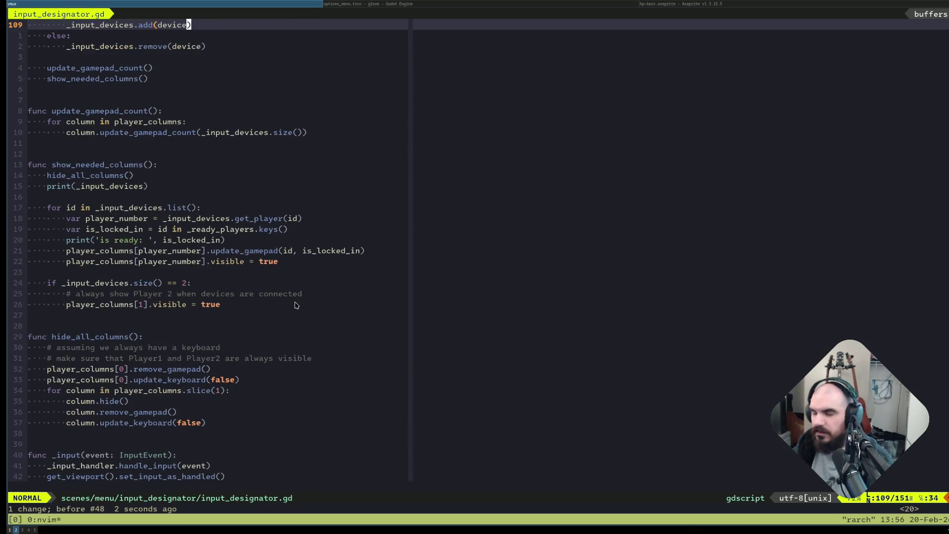
{"action": "key", "text": "ctrl+p"}
{"action": "type", "text": "options_men"}
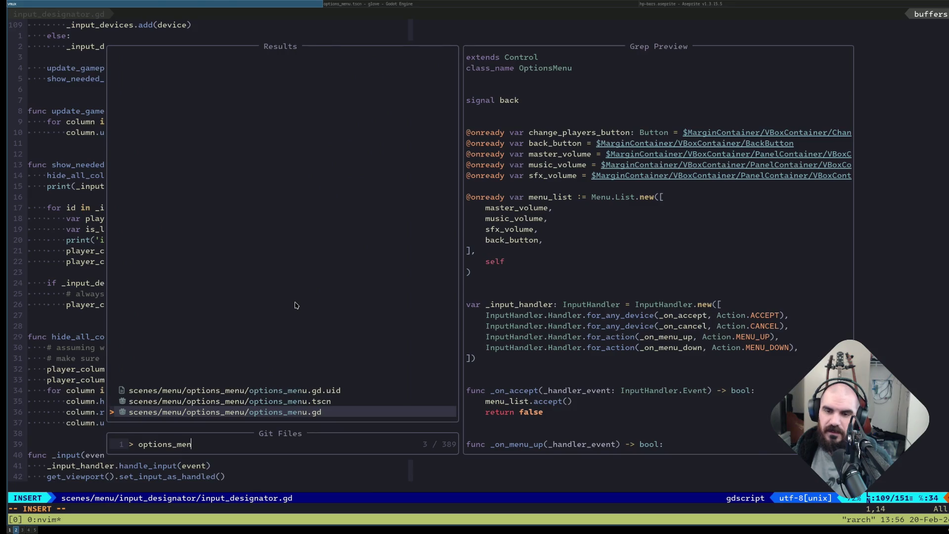
{"action": "key", "text": "Return"}
Jump to where back_button's pressed signal is connected in _ready.
{"action": "key", "text": "g"}
{"action": "key", "text": "g"}
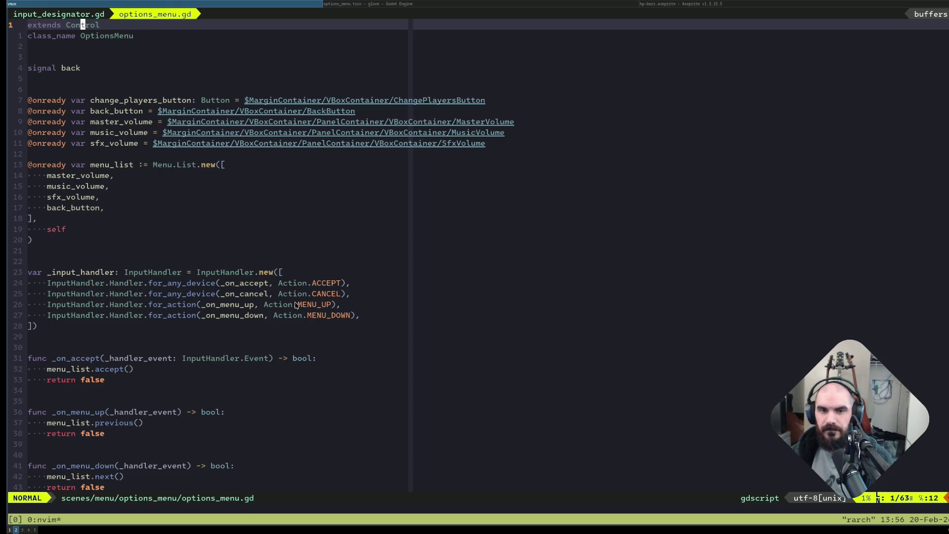
{"action": "key", "text": "j"}
{"action": "key", "text": "j"}
{"action": "key", "text": "j"}
{"action": "key", "text": "w"}
{"action": "key", "text": "w"}
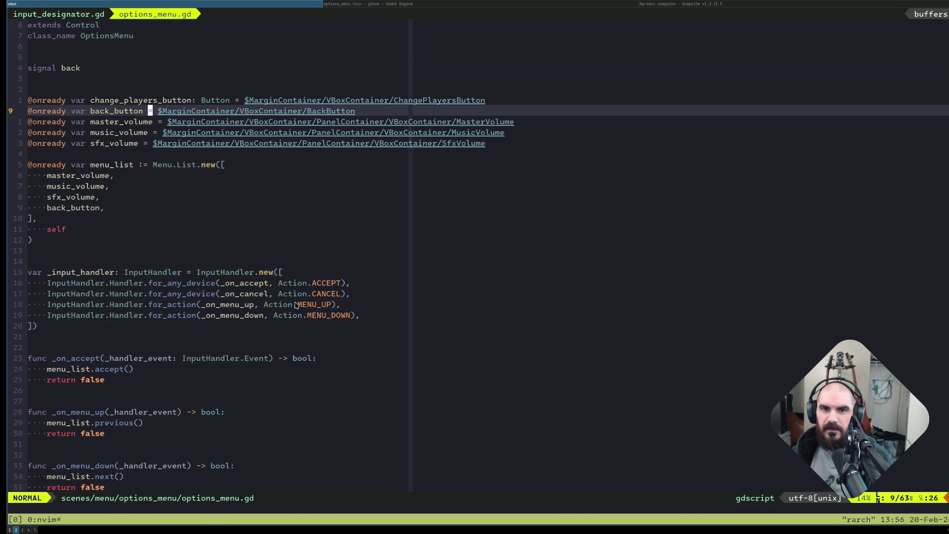
{"action": "key", "text": "b"}
{"action": "key", "text": "asterisk"}
{"action": "key", "text": "n"}
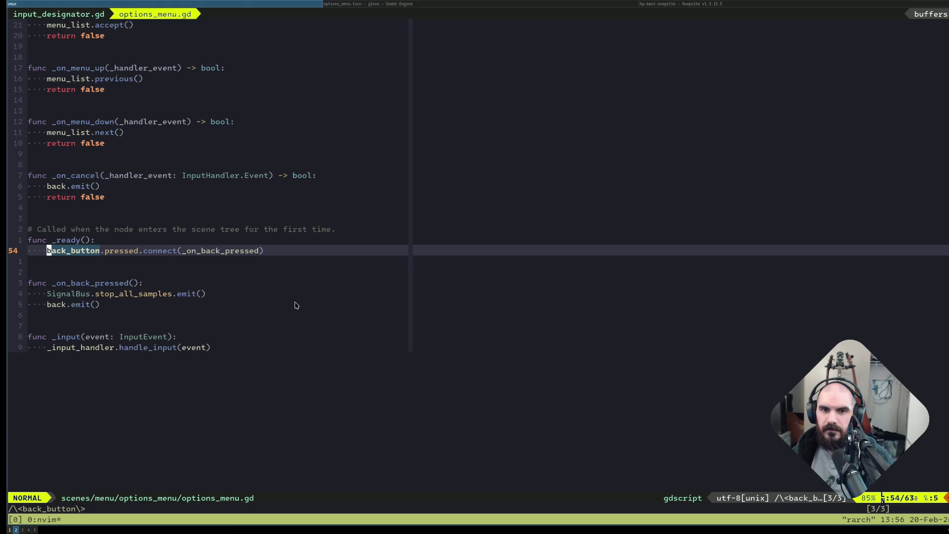
Add 'change_players_button.pressed.connect(_on_changed_players_pressed)' above the back_button connection.
{"action": "key", "text": "o"}
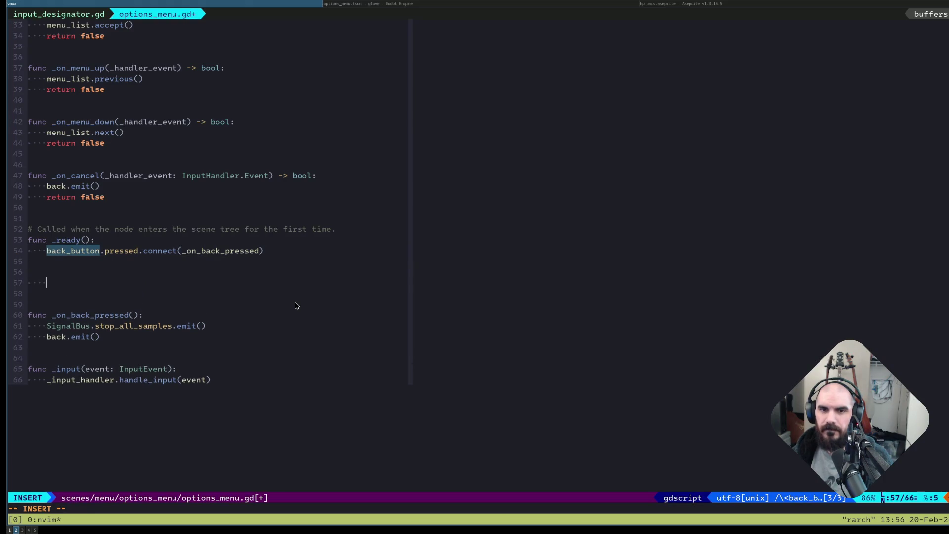
{"action": "type", "text": "change"}
{"action": "key", "text": "Return"}
{"action": "key", "text": "Escape"}
{"action": "key", "text": "u"}
{"action": "key", "text": "shift+o"}
{"action": "type", "text": "change_players_button.pres"}
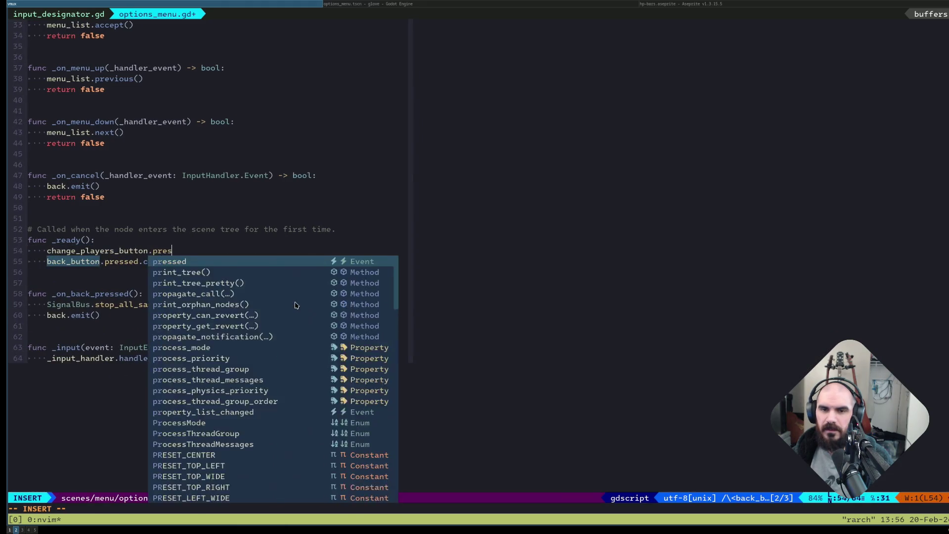
{"action": "type", "text": "sed.connect"}
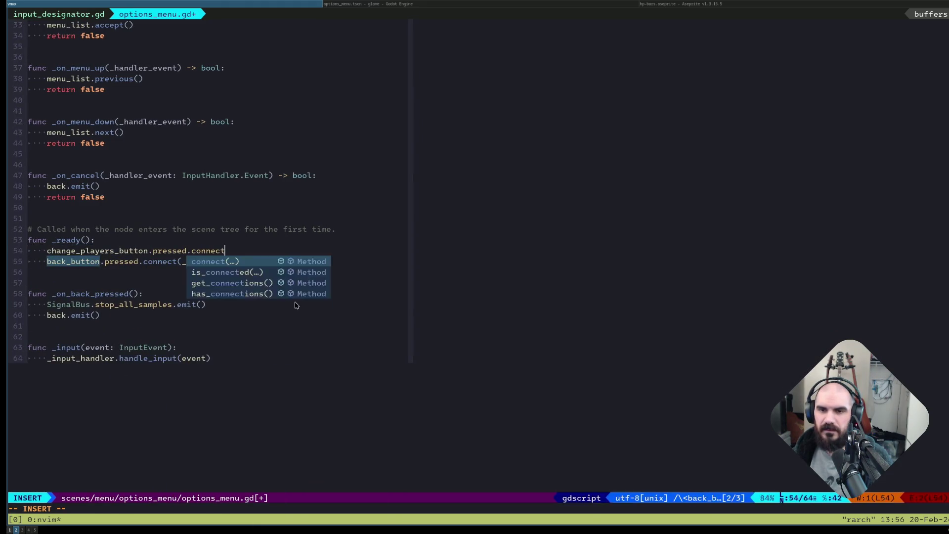
{"action": "type", "text": "(_on_changed"}
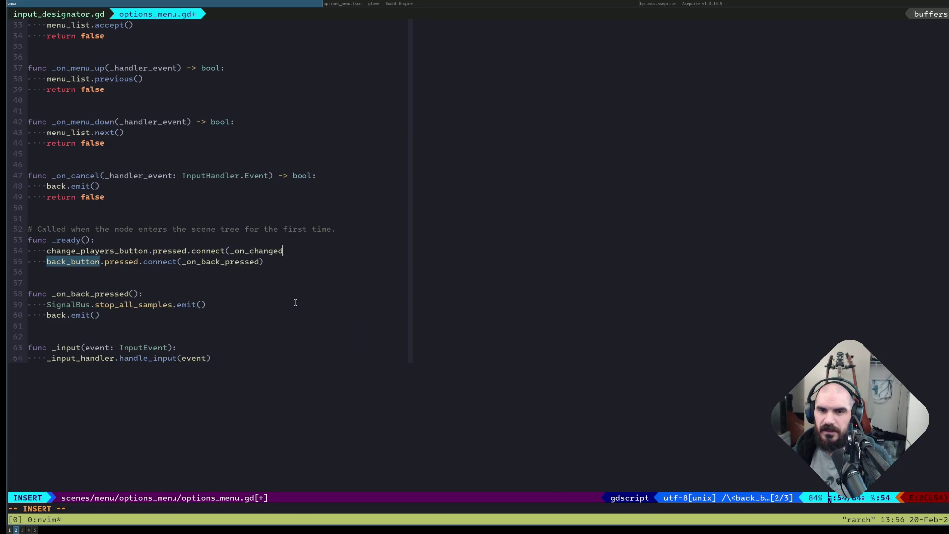
{"action": "type", "text": "_players_pressed)"}
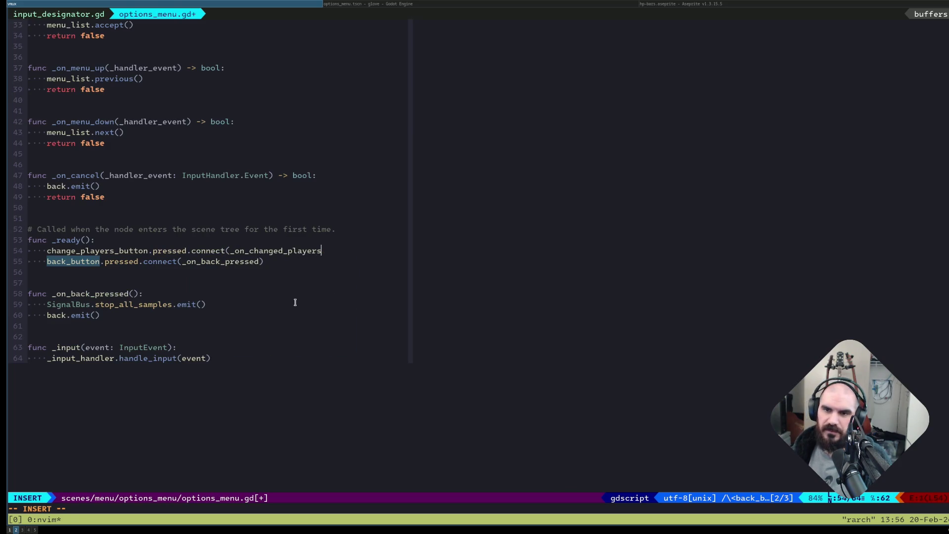
Add an _on_changed_players_pressed() function stubbed with pass below the back_button connection, and save options_menu.gd.
{"action": "key", "text": "Down"}
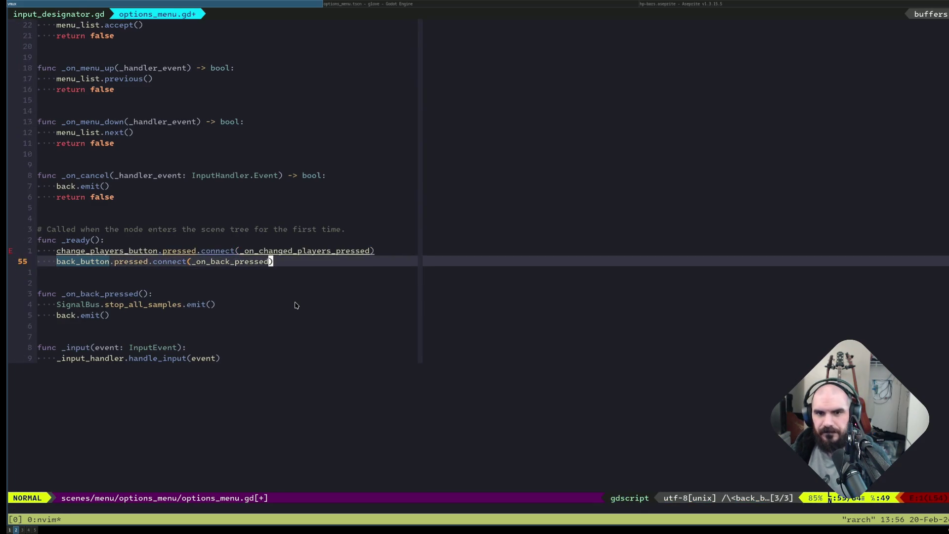
{"action": "key", "text": "Return"}
{"action": "key", "text": "Return"}
{"action": "key", "text": "Return"}
{"action": "type", "text": "func _on_cha"}
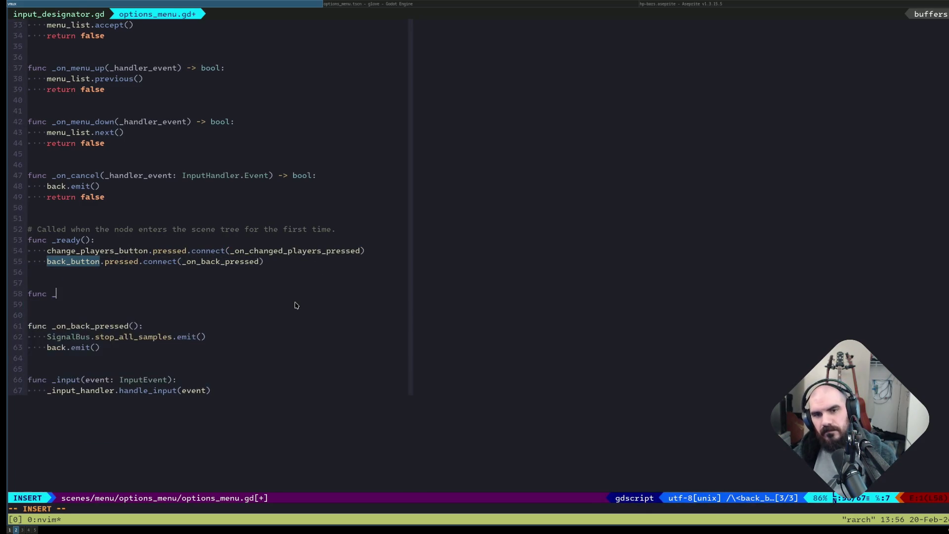
{"action": "key", "text": "Tab"}
{"action": "type", "text": "():"}
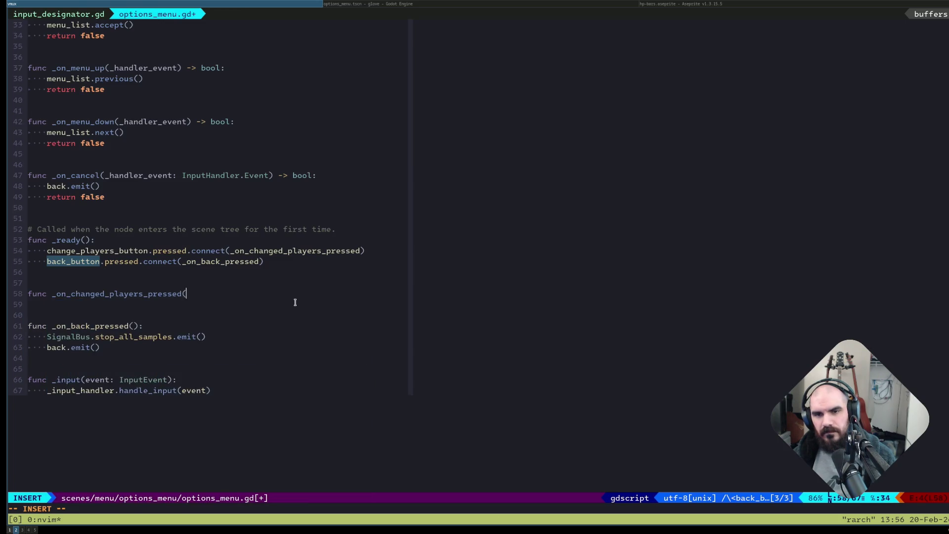
{"action": "key", "text": "Return"}
{"action": "type", "text": "SignalBus."}
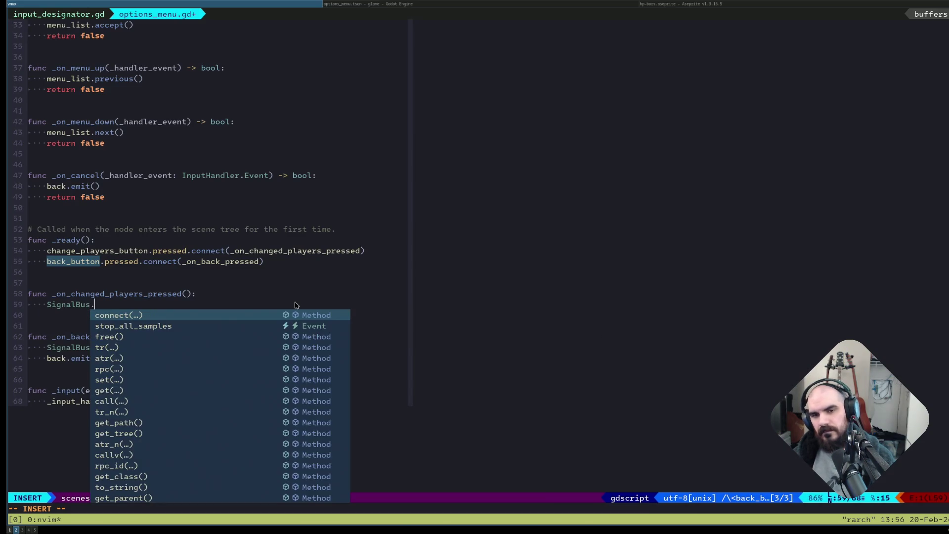
{"action": "key", "text": "ctrl+w"}
{"action": "key", "text": "ctrl+w"}
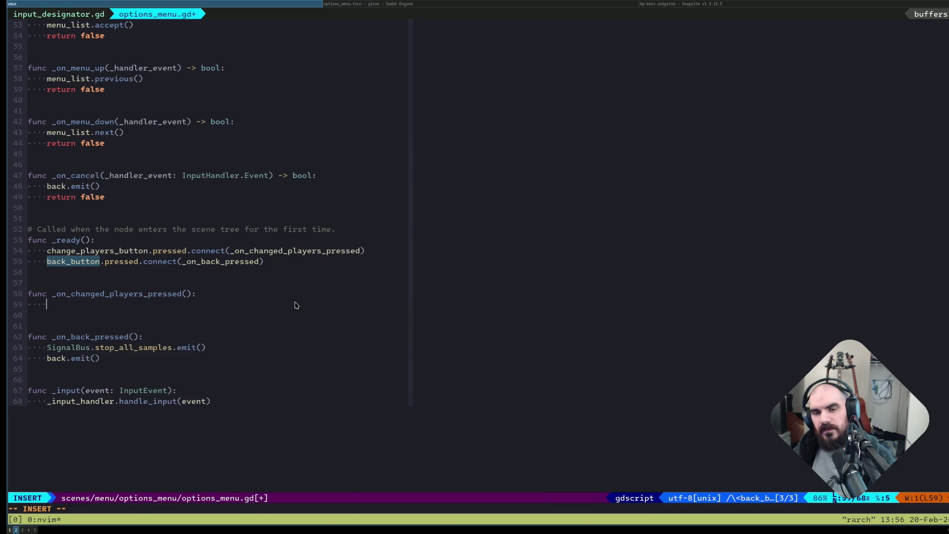
{"action": "key", "text": "Escape"}
{"action": "type", "text": "Spass"}
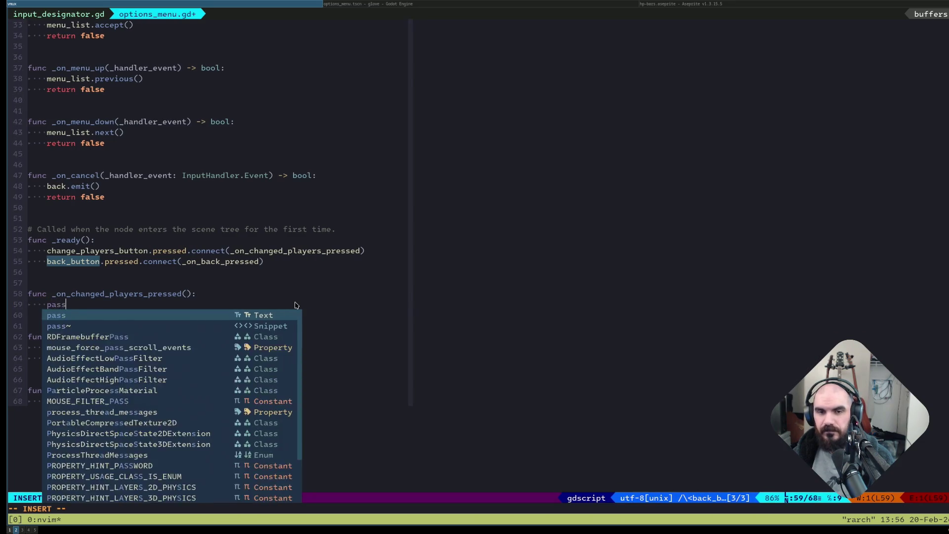
{"action": "key", "text": "Escape"}
{"action": "type", "text": "j:w"}
{"action": "key", "text": "Return"}
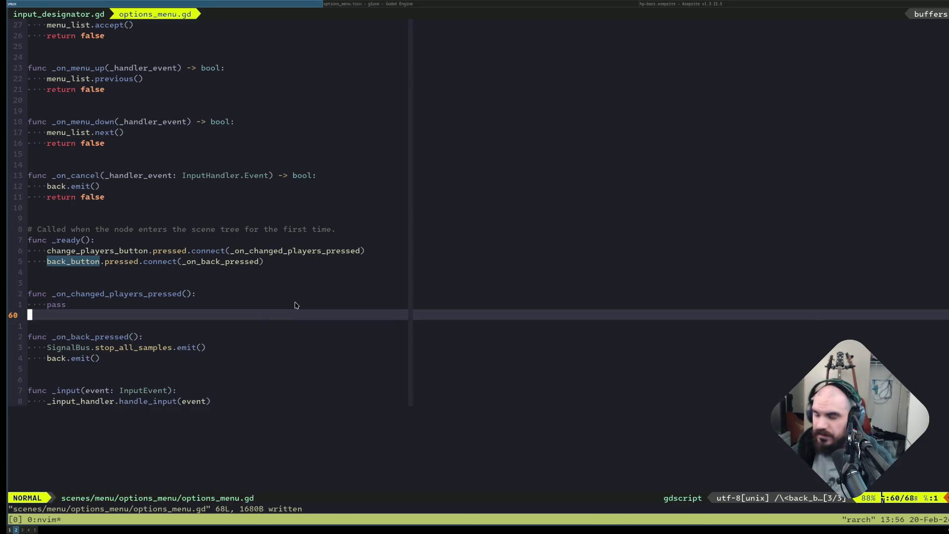
Open Telescope live grep for an empty project-wide text search.
{"action": "key", "text": "space"}
{"action": "key", "text": "f"}
{"action": "key", "text": "w"}
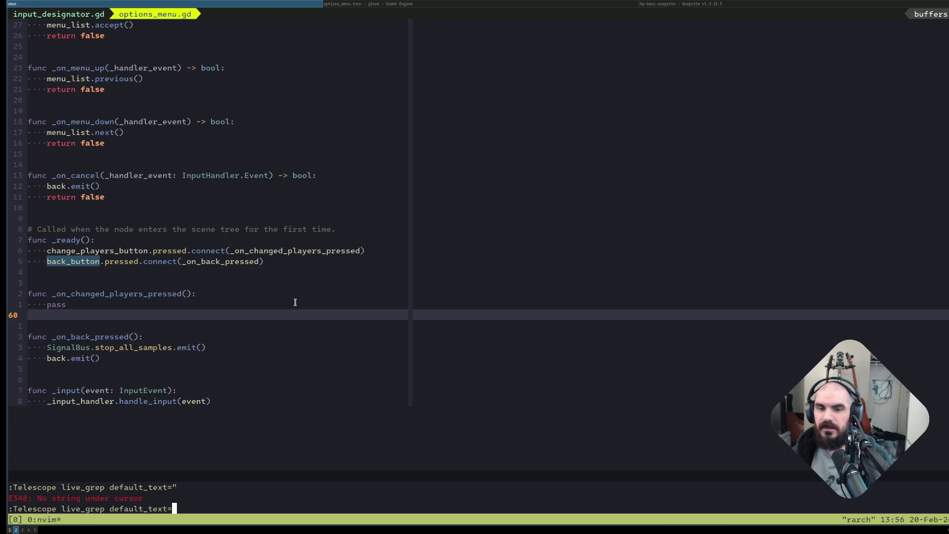
{"action": "key", "text": "Escape"}
{"action": "key", "text": "j"}
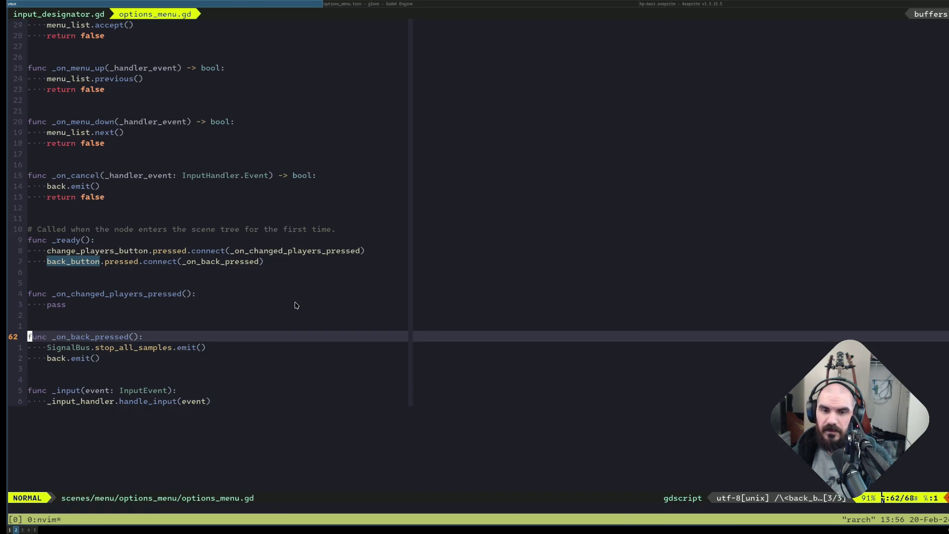
{"action": "key", "text": "space"}
{"action": "key", "text": "f"}
{"action": "key", "text": "g"}
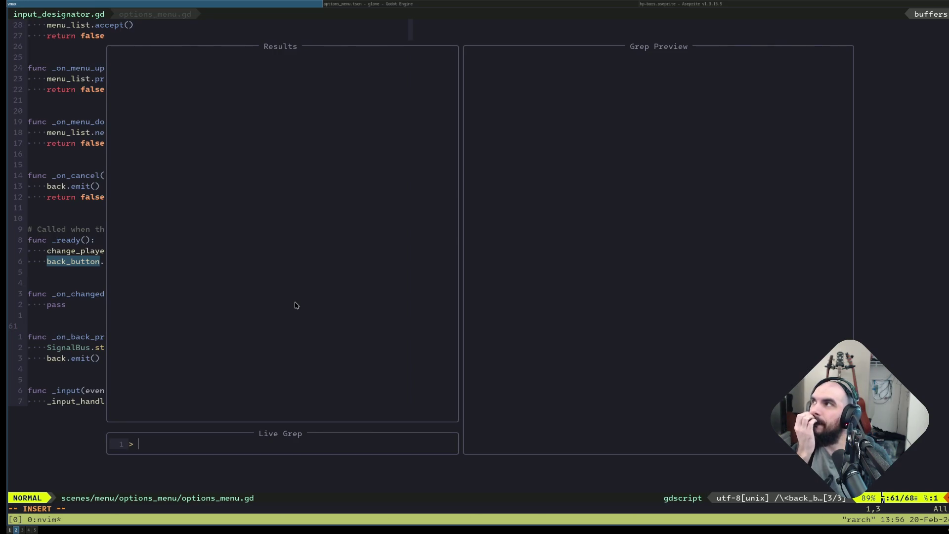
Grep the project for InputDesignator and preview the root_menu.tscn and menu.gd matches.
{"action": "type", "text": "InputDesignator"}
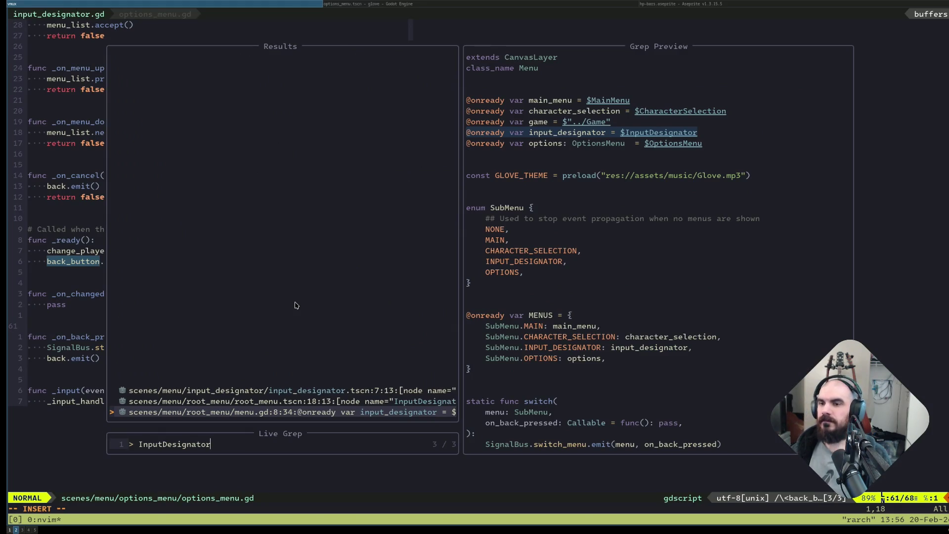
{"action": "key", "text": "ctrl+p"}
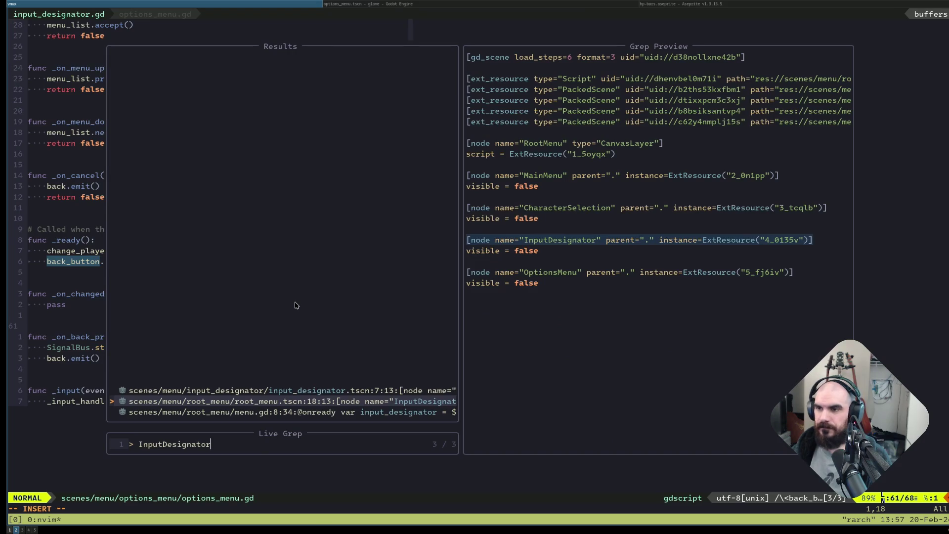
{"action": "key", "text": "ctrl+n"}
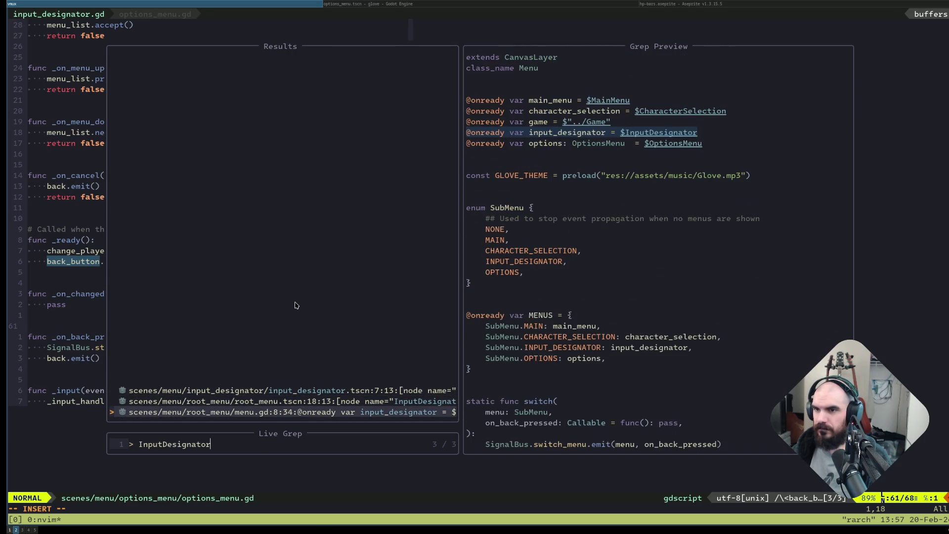
{"action": "key", "text": "Escape"}
Grep for INPUT_DES and compare the INPUT_DESIGNATOR uses on character_selection.gd lines 49 and 57.
{"action": "key", "text": "space"}
{"action": "type", "text": "fg"}
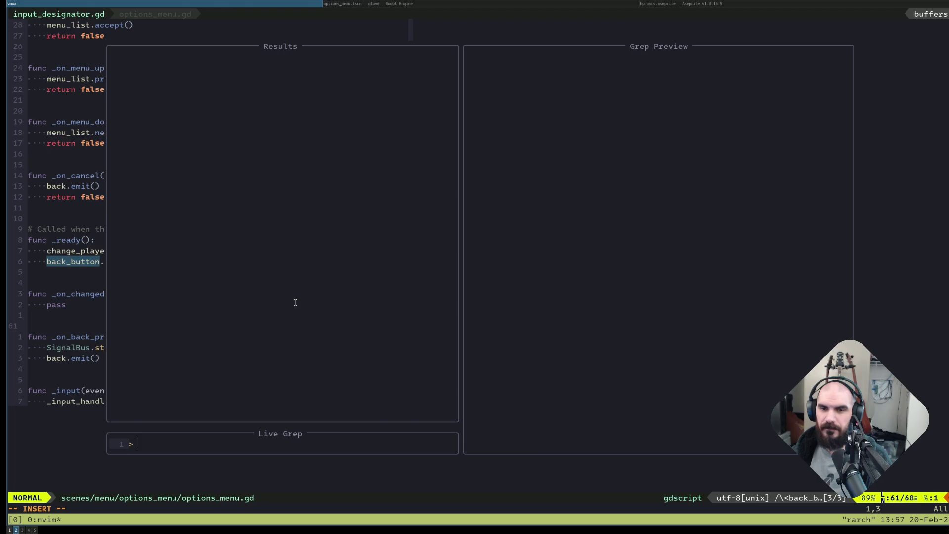
{"action": "type", "text": "INPUT_DES"}
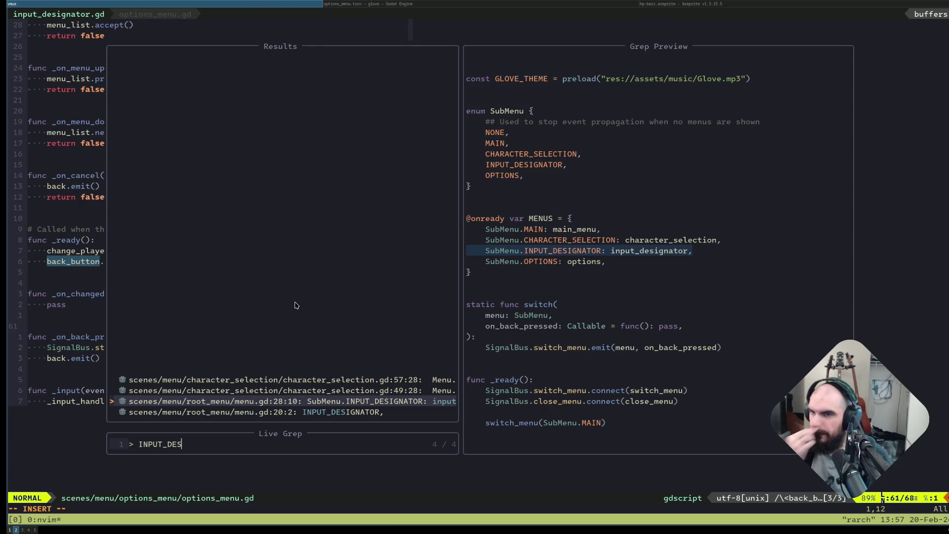
{"action": "key", "text": "ctrl+p"}
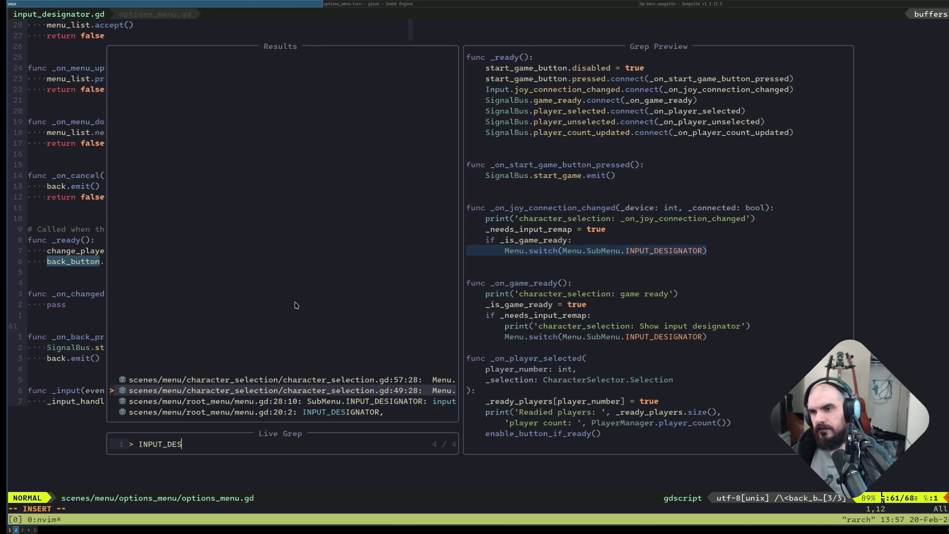
{"action": "key", "text": "ctrl+p"}
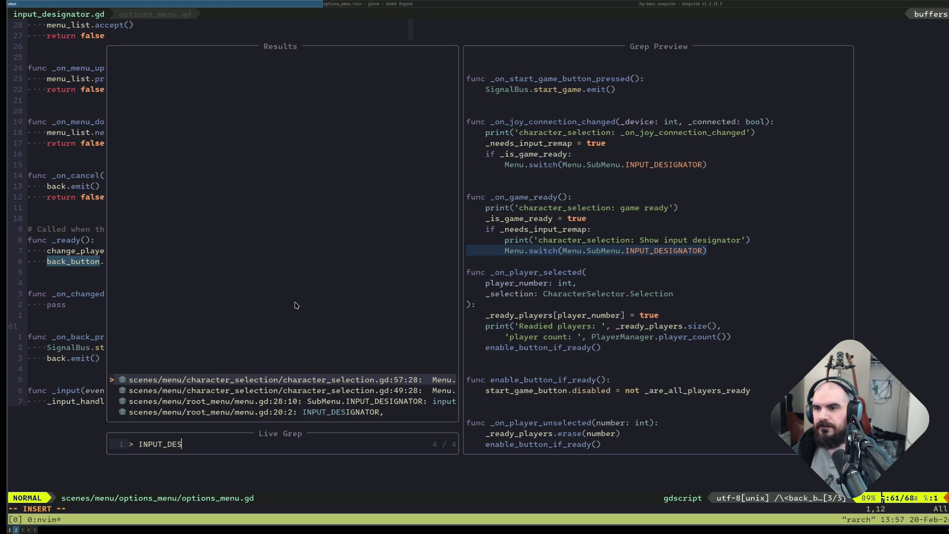
{"action": "key", "text": "ctrl+n"}
{"action": "key", "text": "ctrl+p"}
{"action": "key", "text": "ctrl+n"}
{"action": "key", "text": "ctrl+p"}
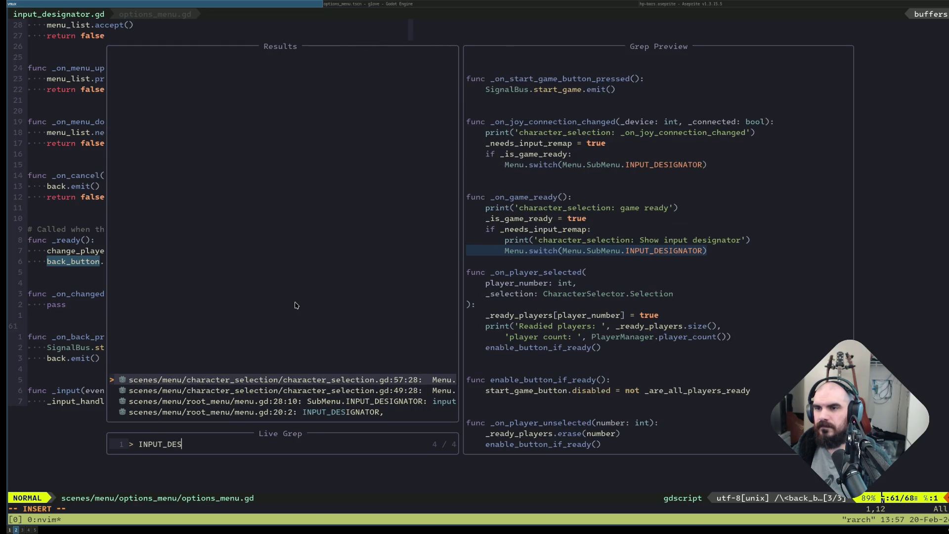
{"action": "key", "text": "Escape"}
{"action": "key", "text": "k"}
{"action": "key", "text": "k"}
{"action": "key", "text": "k"}
{"action": "key", "text": "k"}
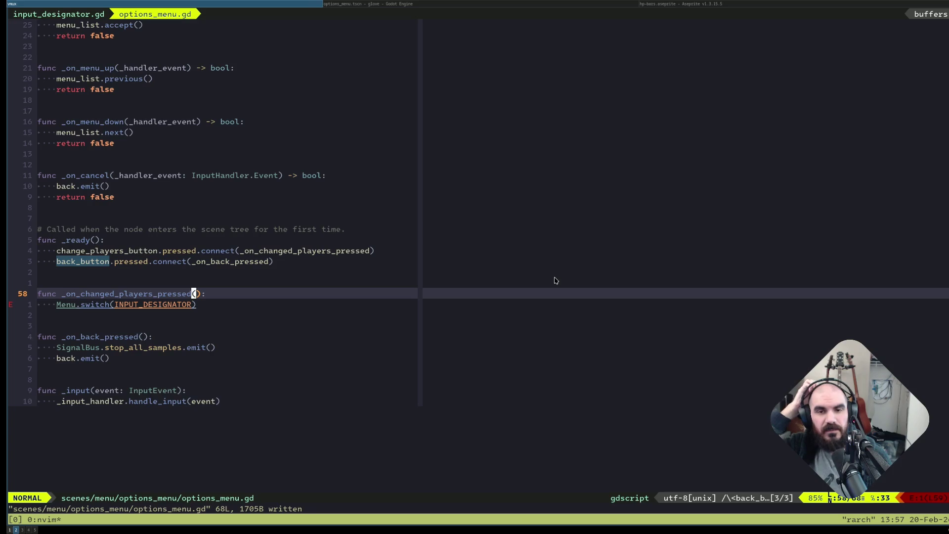
Check the undeclared INPUT_DESIGNATOR diagnostic, prefix it with Menu.Sub, and save.
{"action": "key", "text": "j"}
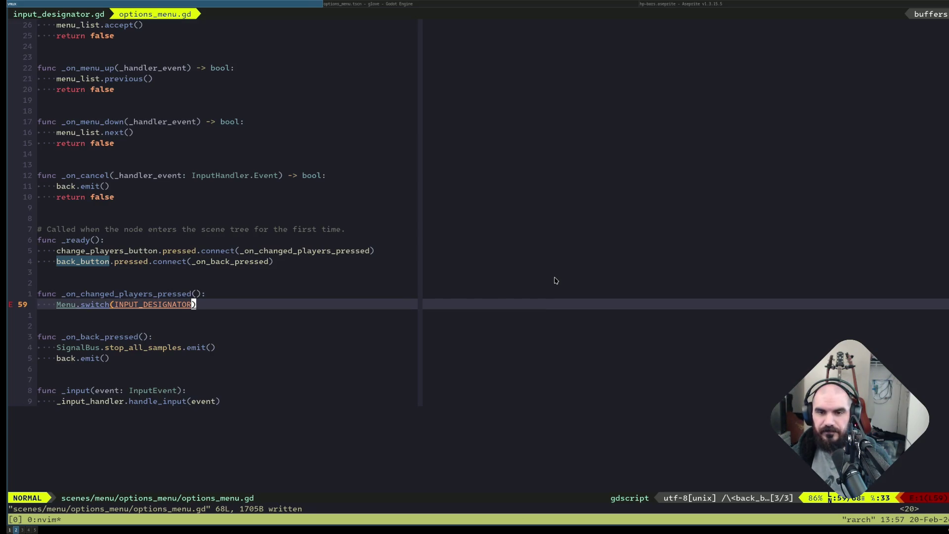
{"action": "key", "text": "g"}
{"action": "key", "text": "l"}
{"action": "type", "text": "b"}
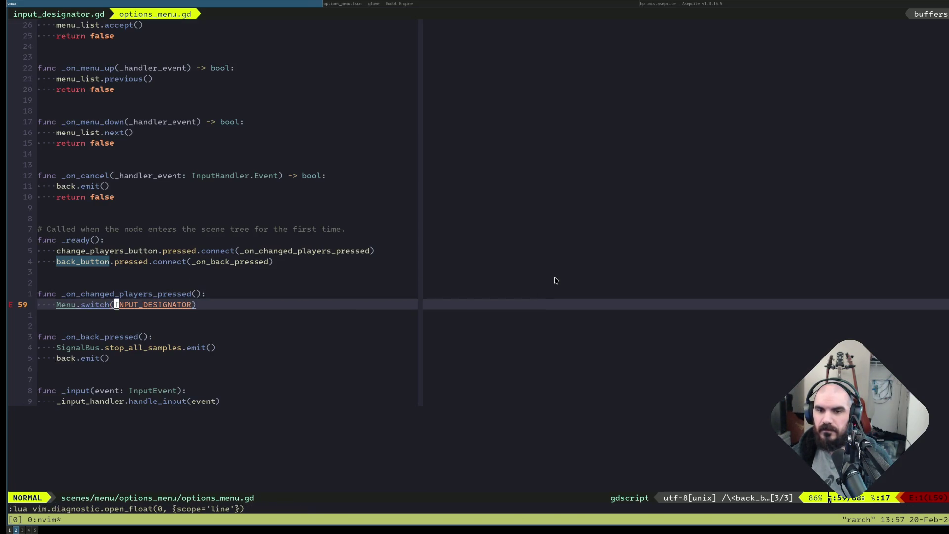
{"action": "type", "text": "iMenu."}
{"action": "key", "text": "Escape"}
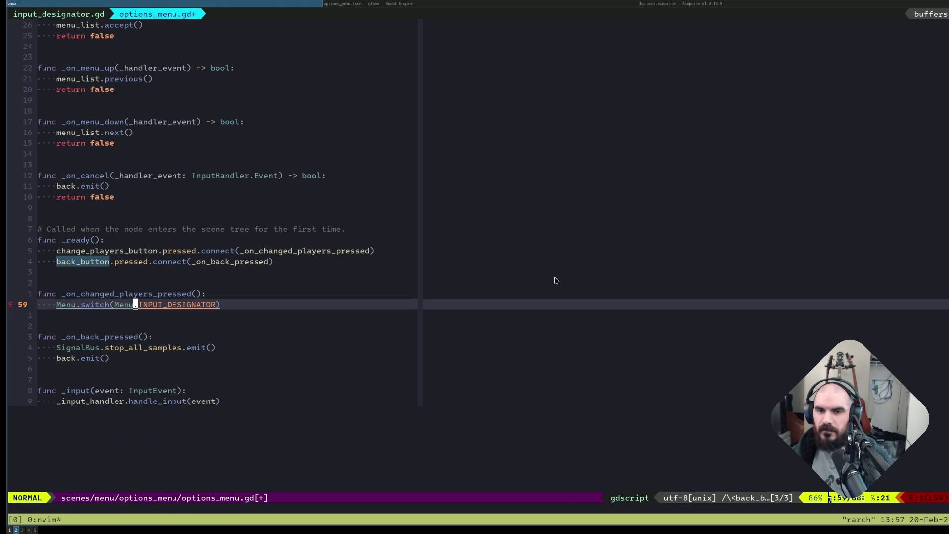
{"action": "type", "text": ":w"}
{"action": "key", "text": "Return"}
{"action": "type", "text": "biSub"}
{"action": "key", "text": "Escape"}
{"action": "type", "text": ":w"}
{"action": "key", "text": "Return"}
Grep for INPUT_ to see how character_selection.gd references INPUT_DESIGNATOR.
{"action": "key", "text": "w"}
{"action": "key", "text": "w"}
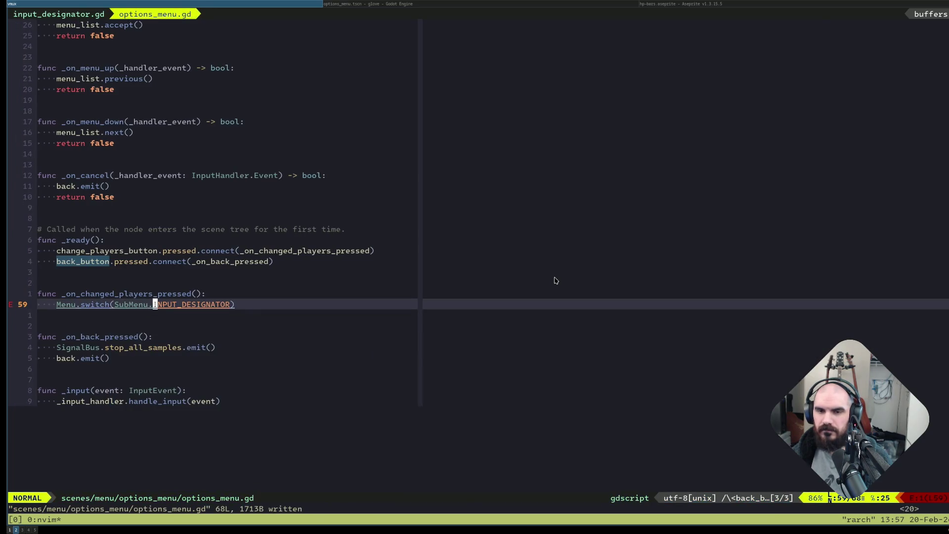
{"action": "key", "text": "g"}
{"action": "key", "text": "d"}
{"action": "key", "text": "space"}
{"action": "type", "text": "fgINPUT_"}
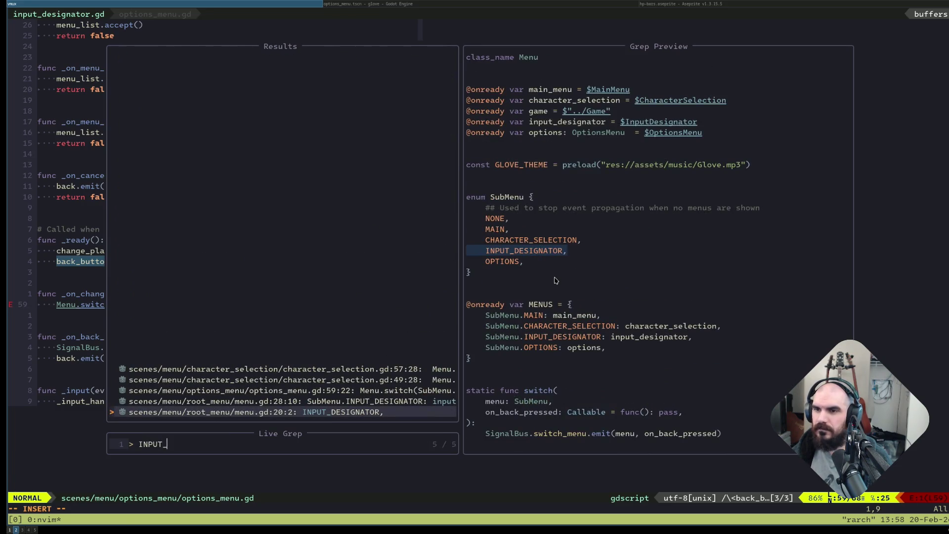
{"action": "key", "text": "Up"}
{"action": "key", "text": "Up"}
{"action": "key", "text": "Up"}
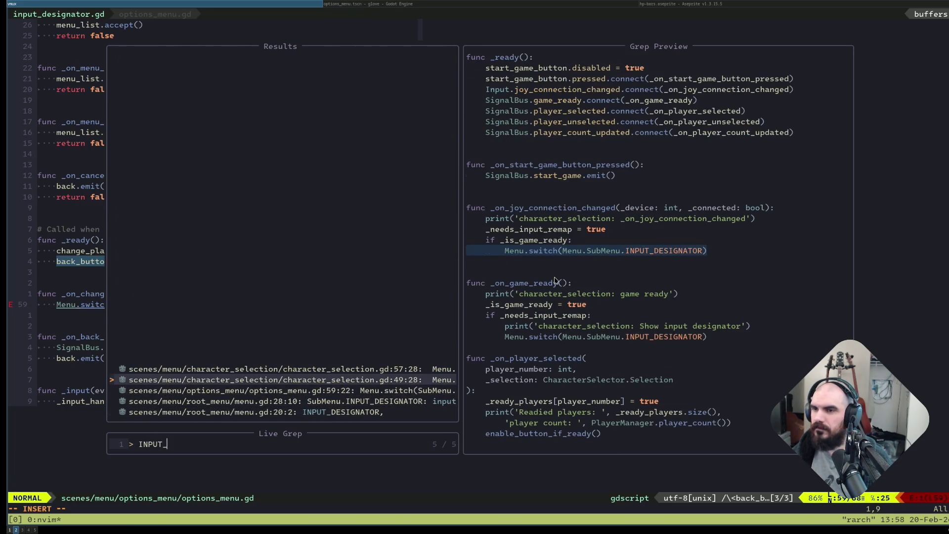
{"action": "key", "text": "Escape"}
Correct the call to Menu.switch(Menu.SubMenu.INPUT_DESIGNATOR), save, and enlarge the editor text.
{"action": "key", "text": "b"}
{"action": "key", "text": "b"}
{"action": "type", "text": "itch(Sub"}
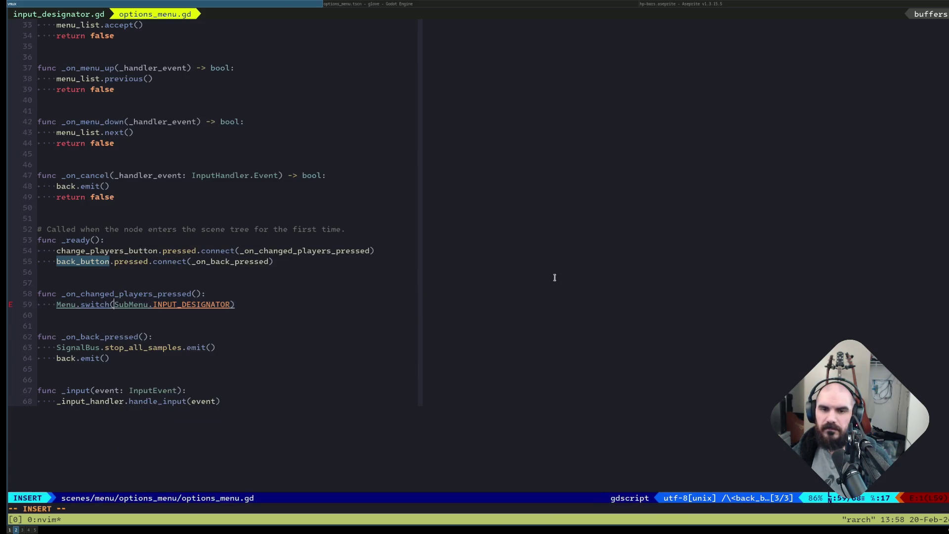
{"action": "type", "text": "Menu."}
{"action": "key", "text": "Escape"}
{"action": "key", "text": "j"}
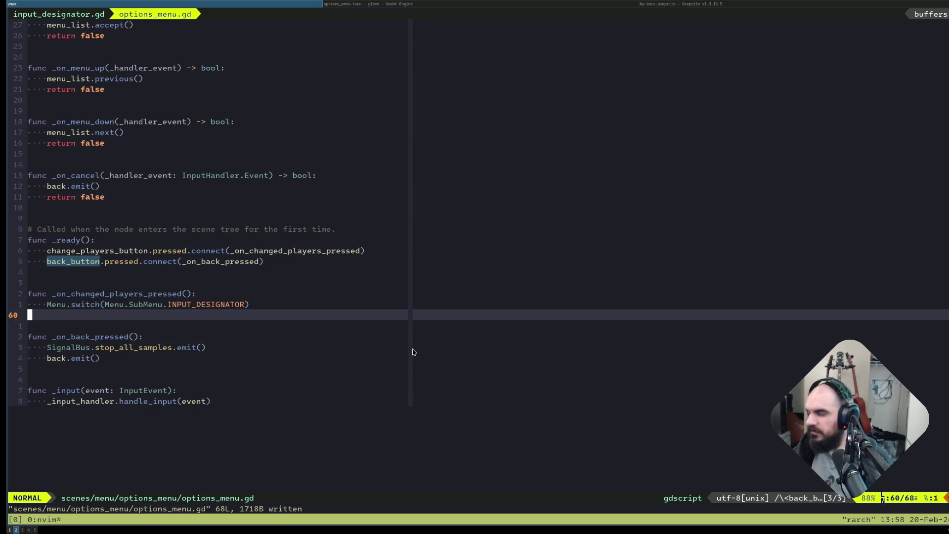
{"action": "key", "text": "ctrl+equal"}
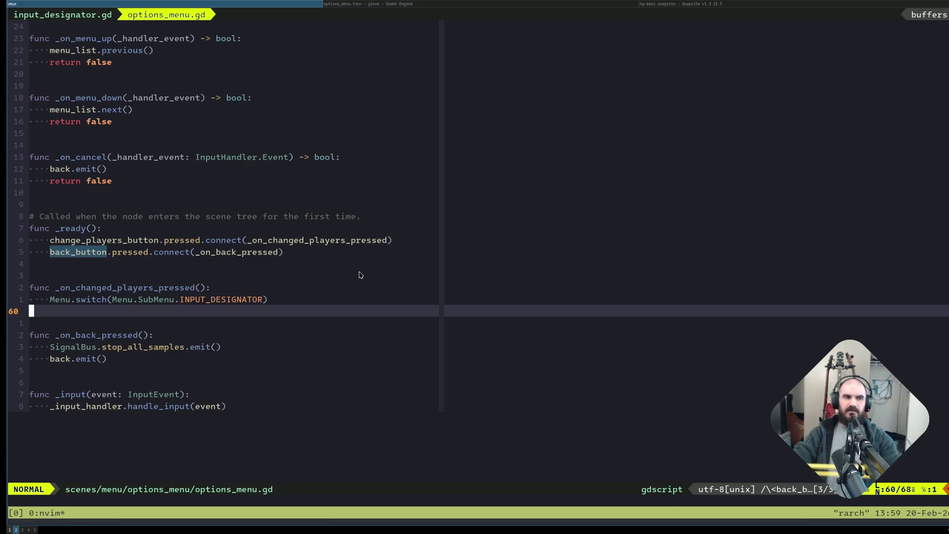
Return to options_menu.gd's _on_changed_players_pressed handler, placed just above _on_back_pressed.
{"action": "key", "text": "super+1"}
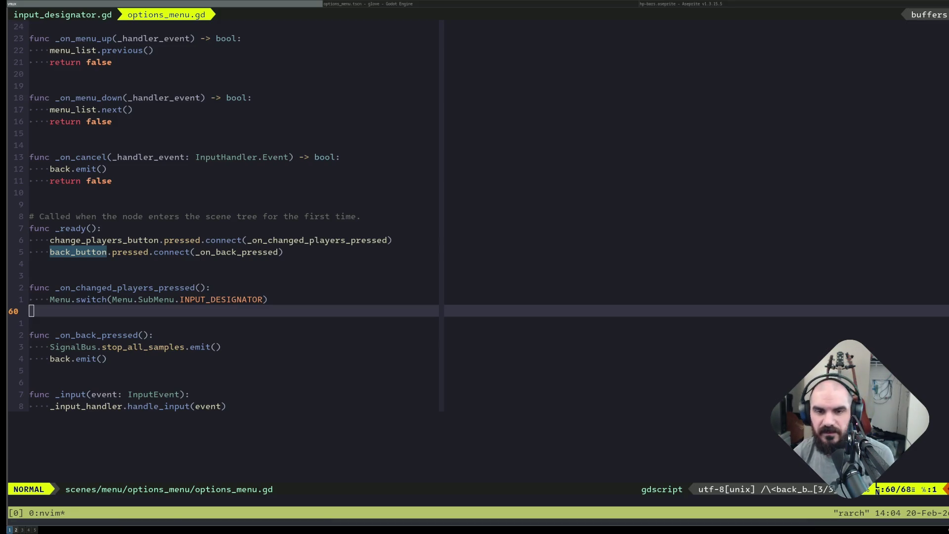
{"action": "mouse_move", "coordinate": [415, 303]}
{"action": "left_mouse_down"}
{"action": "mouse_move", "coordinate": [188, 300]}
{"action": "mouse_move", "coordinate": [206, 307]}
{"action": "left_mouse_up"}
{"action": "left_click", "coordinate": [212, 299]}
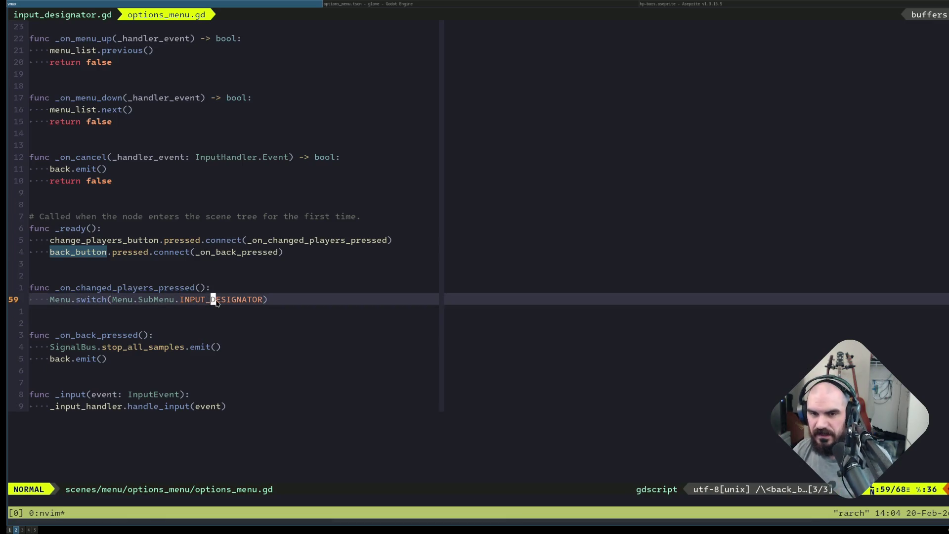
{"action": "key", "text": "l"}
{"action": "key", "text": "l"}
{"action": "key", "text": "l"}
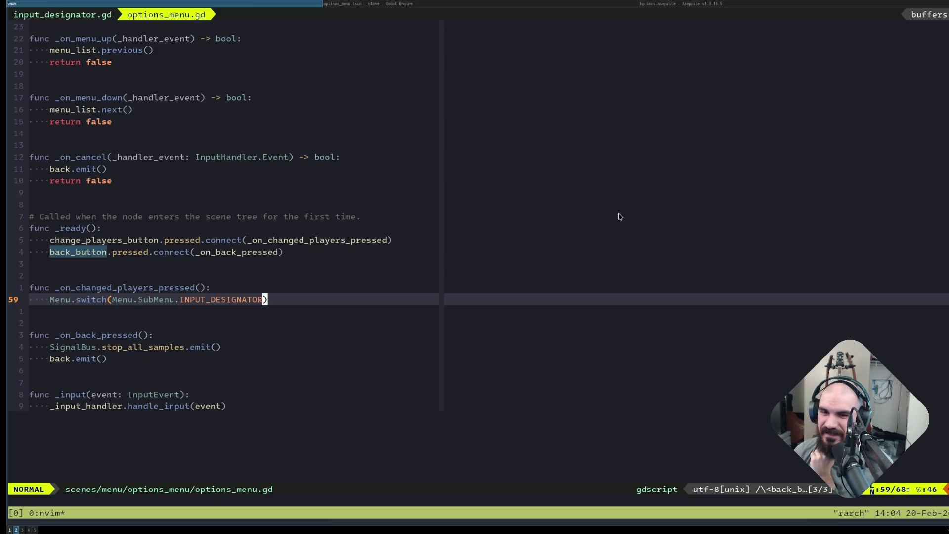
{"action": "left_click", "coordinate": [223, 301]}
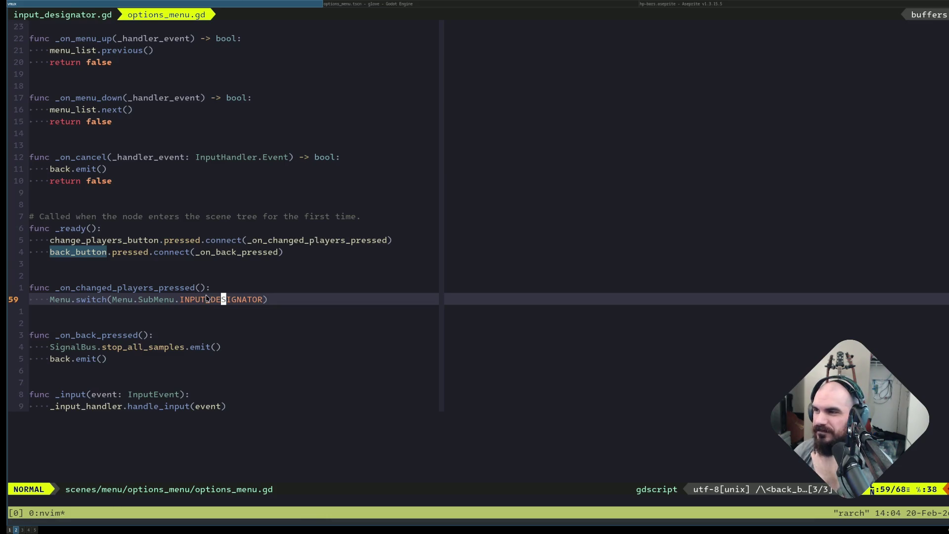
{"action": "left_click", "coordinate": [172, 300]}
{"action": "double_click", "coordinate": [180, 300]}
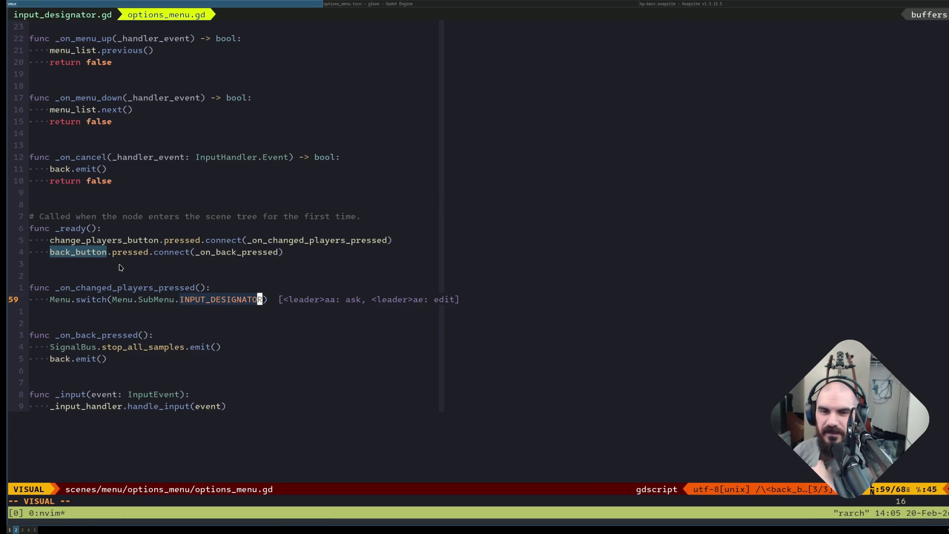
{"action": "left_click", "coordinate": [239, 289]}
Inspect the Menu.switch(Menu.SubMenu.INPUT_DESIGNATOR) line, selecting INPUT_DESIGNATOR and the word switch.
{"action": "double_click", "coordinate": [216, 297]}
{"action": "left_click", "coordinate": [176, 291]}
{"action": "left_click", "coordinate": [122, 300]}
{"action": "double_click", "coordinate": [241, 299]}
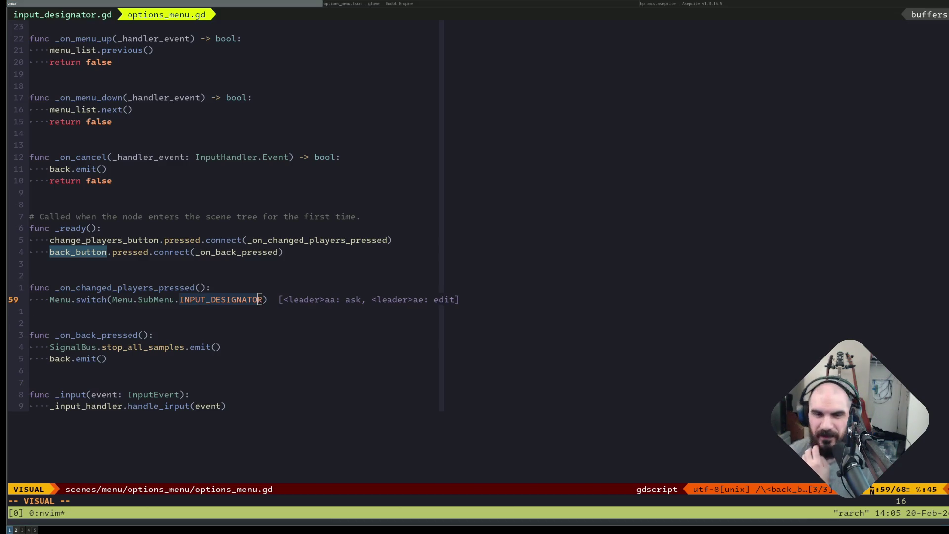
{"action": "left_click", "coordinate": [106, 292]}
{"action": "left_click", "coordinate": [94, 297]}
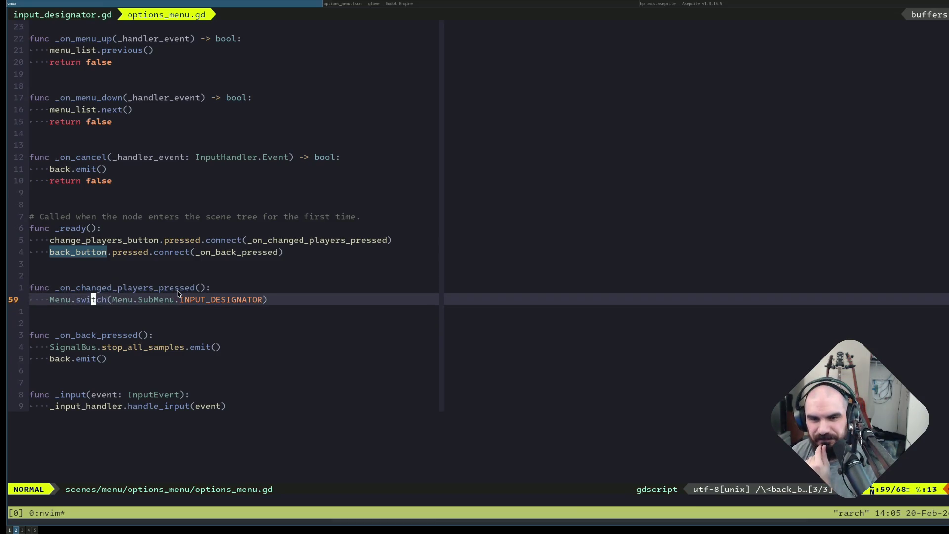
{"action": "left_click", "coordinate": [211, 293]}
{"action": "left_click", "coordinate": [93, 300]}
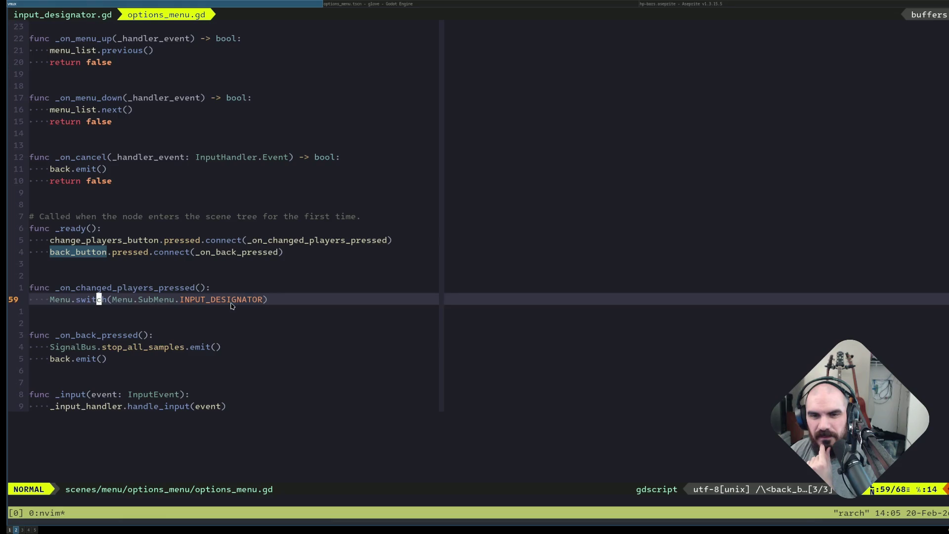
{"action": "key", "text": "shift+v"}
{"action": "left_click", "coordinate": [94, 300]}
{"action": "double_click", "coordinate": [89, 300]}
{"action": "left_click", "coordinate": [83, 300]}
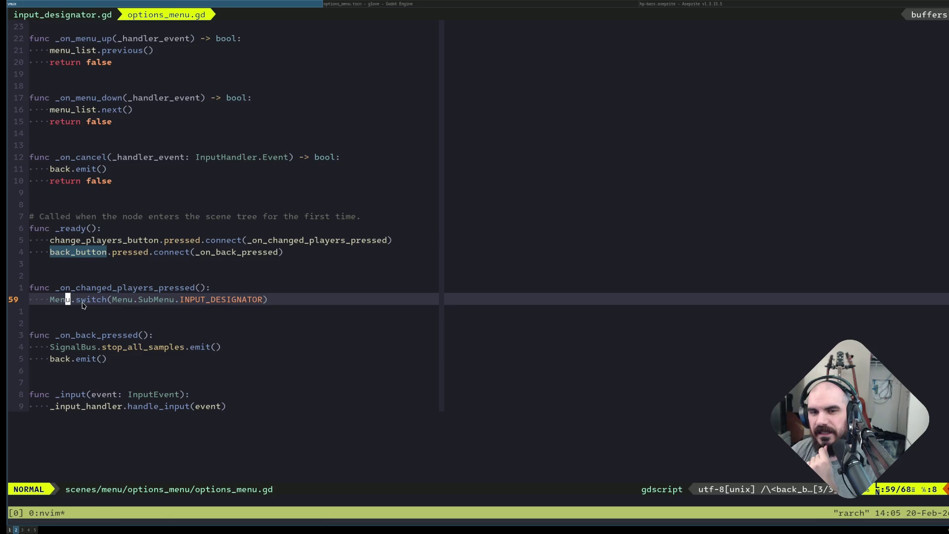
{"action": "left_click", "coordinate": [83, 302]}
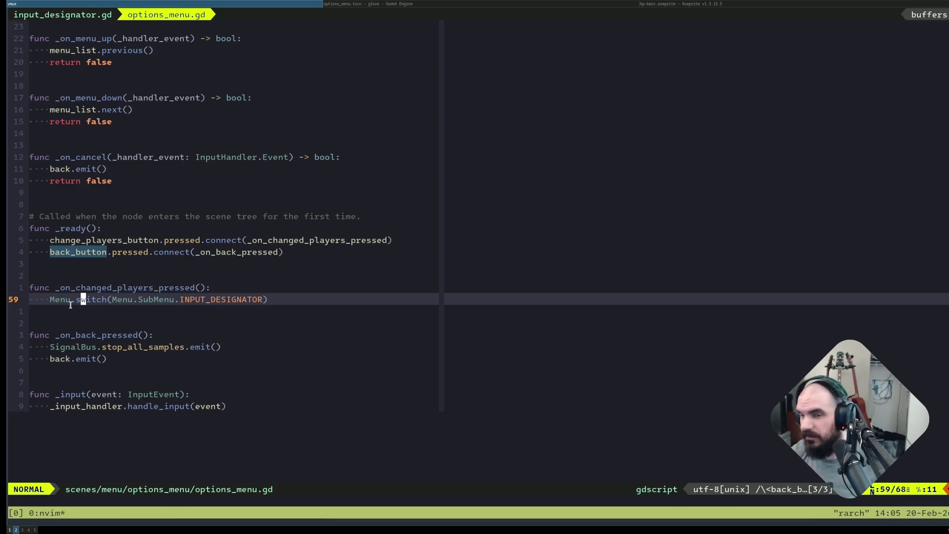
Split the window with :vsp and highlight every whole-word Menu match in the right pane.
{"action": "type", "text": ":vsp"}
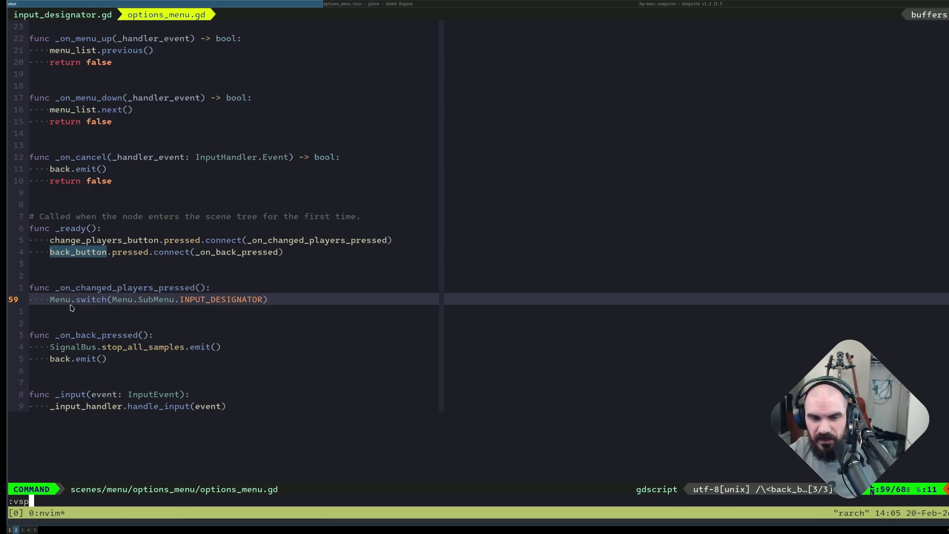
{"action": "key", "text": "Return"}
{"action": "key", "text": "ctrl+w"}
{"action": "key", "text": "l"}
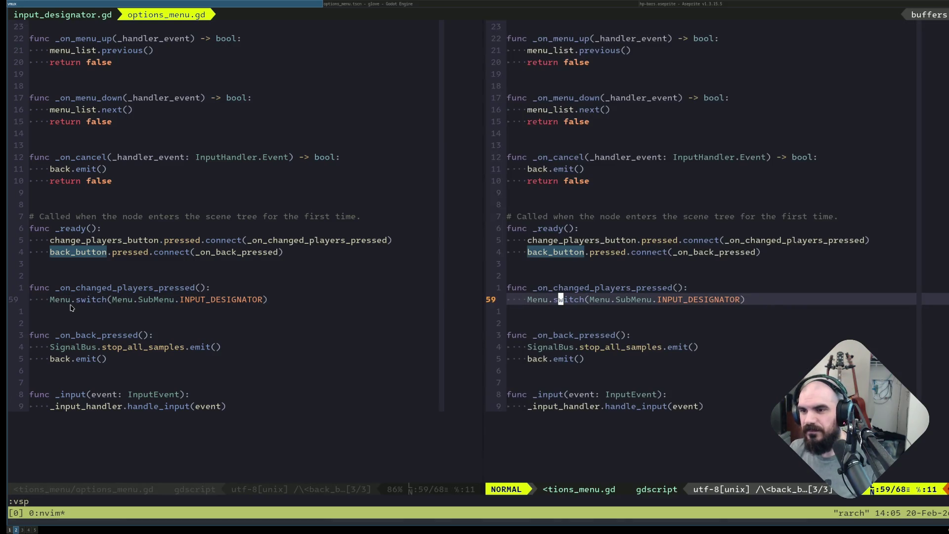
{"action": "type", "text": "/"}
{"action": "key", "text": "h"}
{"action": "key", "text": "h"}
{"action": "key", "text": "h"}
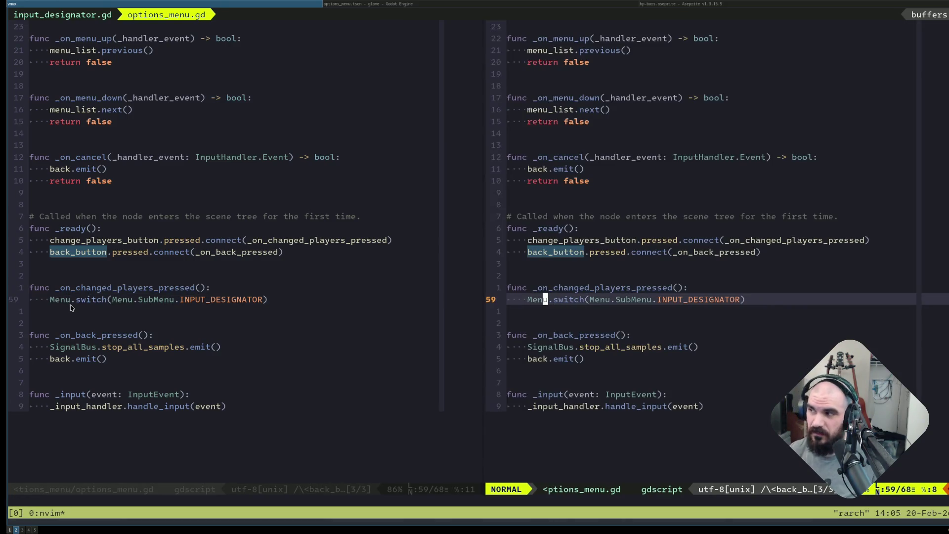
{"action": "key", "text": "asterisk"}
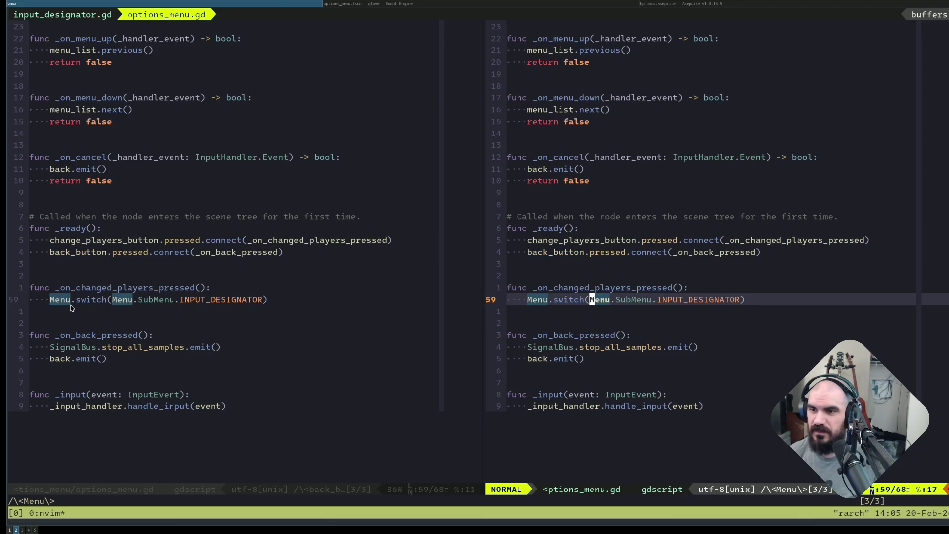
Jump from Menu.switch to its static switch function definition in menu.gd.
{"action": "key", "text": "n"}
{"action": "key", "text": "n"}
{"action": "key", "text": "w"}
{"action": "key", "text": "w"}
{"action": "key", "text": "g"}
{"action": "key", "text": "d"}
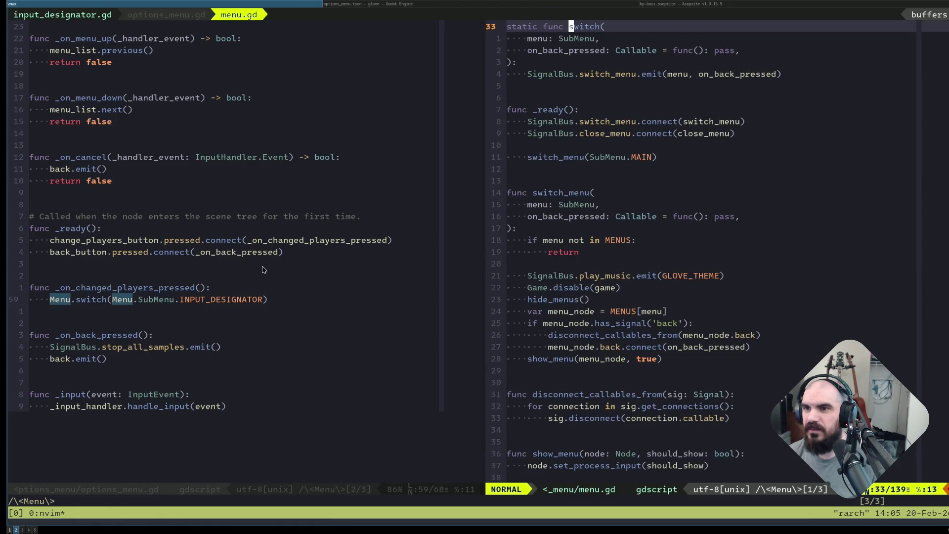
Trace the switch_menu emit call to its function definition and review the SubMenu enum and MENUS map.
{"action": "left_click", "coordinate": [615, 75]}
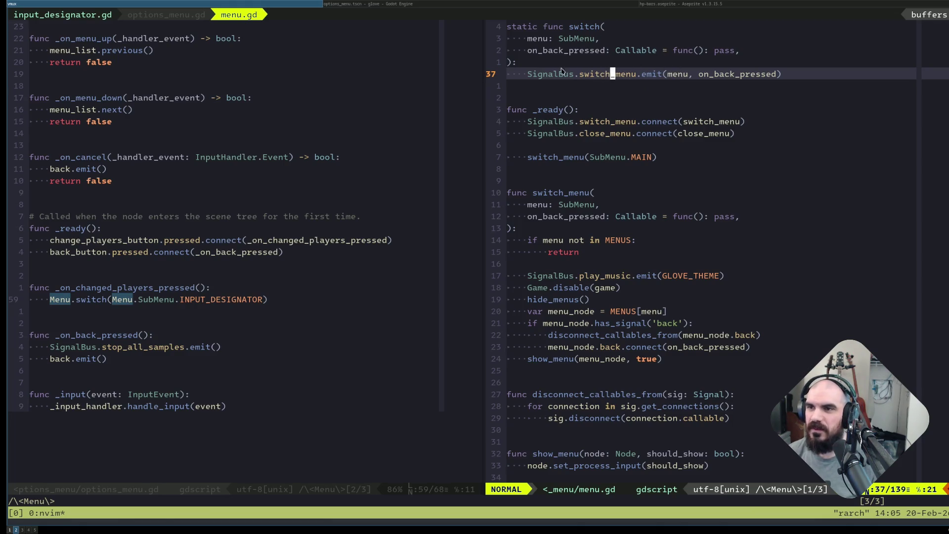
{"action": "left_click", "coordinate": [583, 205]}
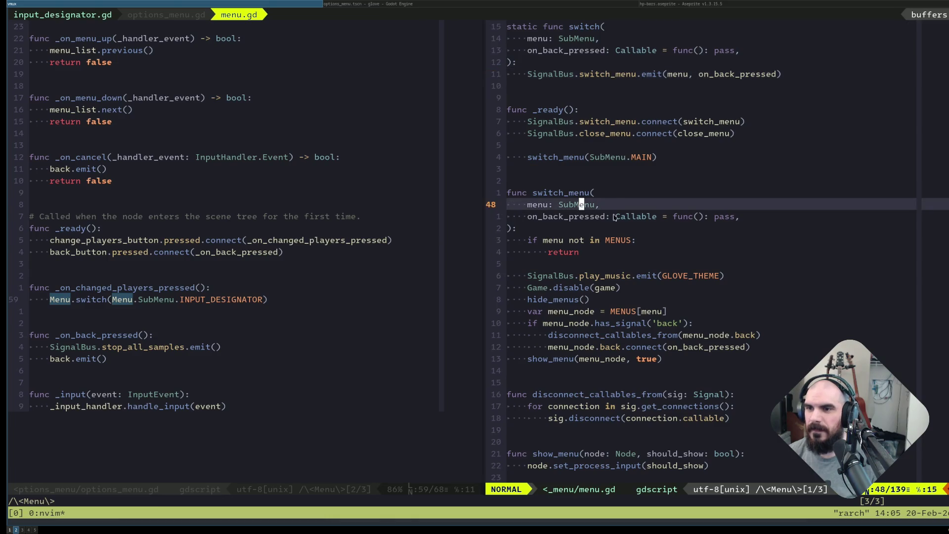
{"action": "left_click", "coordinate": [720, 75]}
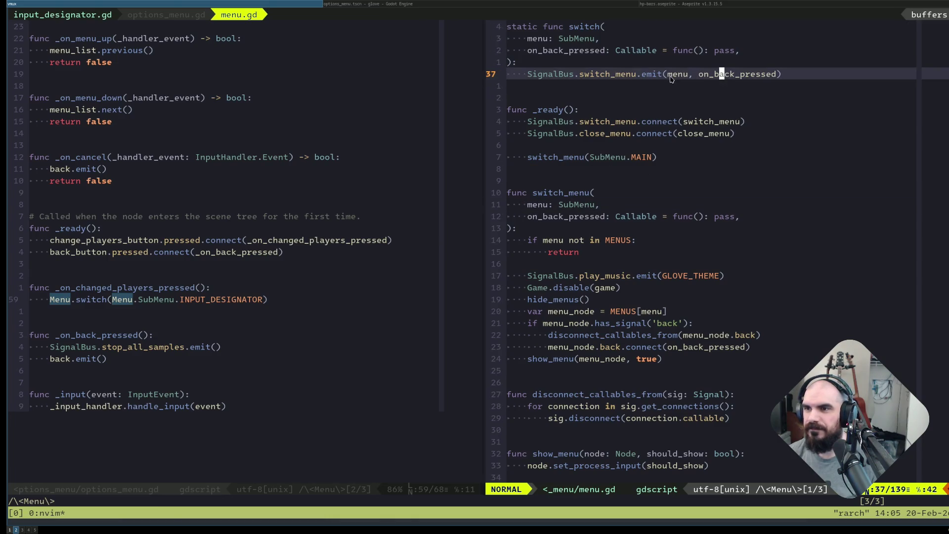
{"action": "left_click", "coordinate": [685, 74]}
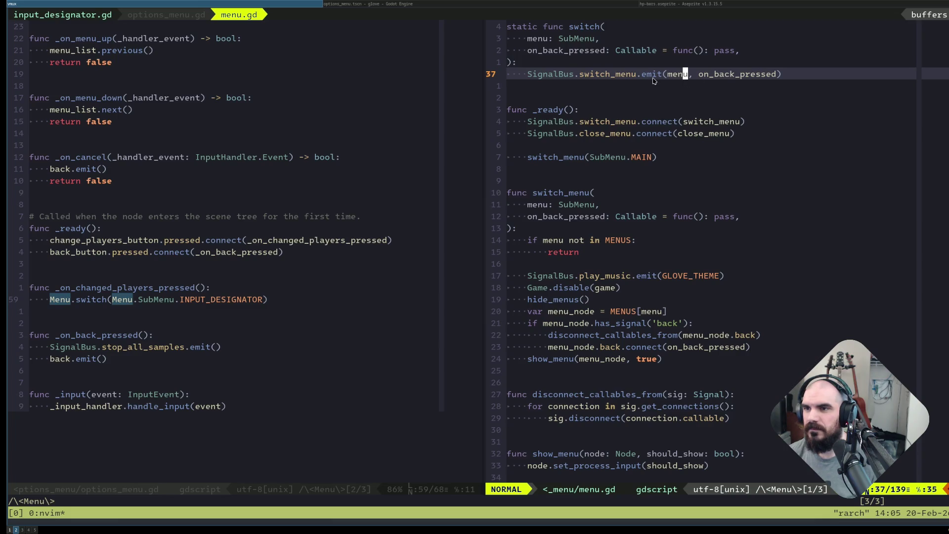
{"action": "double_click", "coordinate": [631, 75]}
{"action": "left_click", "coordinate": [622, 134]}
{"action": "double_click", "coordinate": [699, 133]}
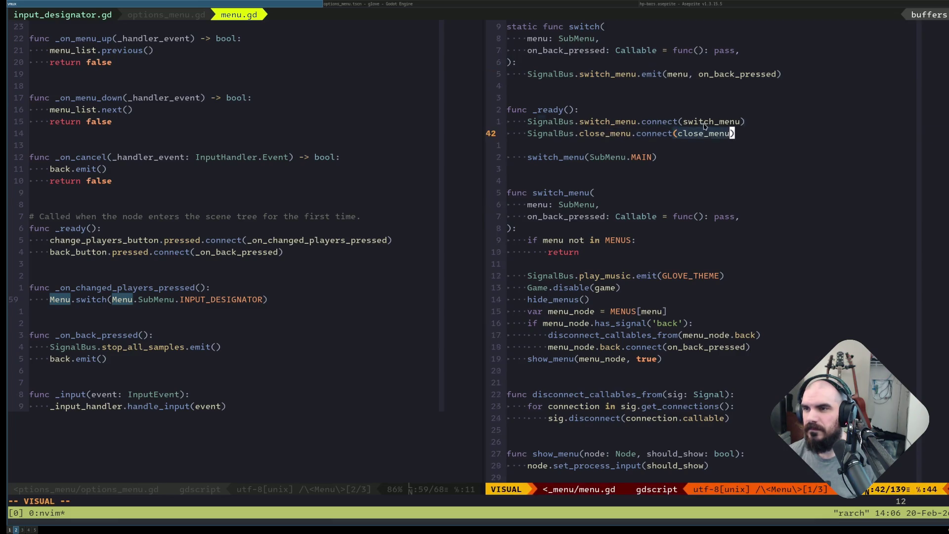
{"action": "triple_click", "coordinate": [707, 123]}
{"action": "scroll", "coordinate": [675, 156], "scroll_direction": "up", "scroll_amount": 3}
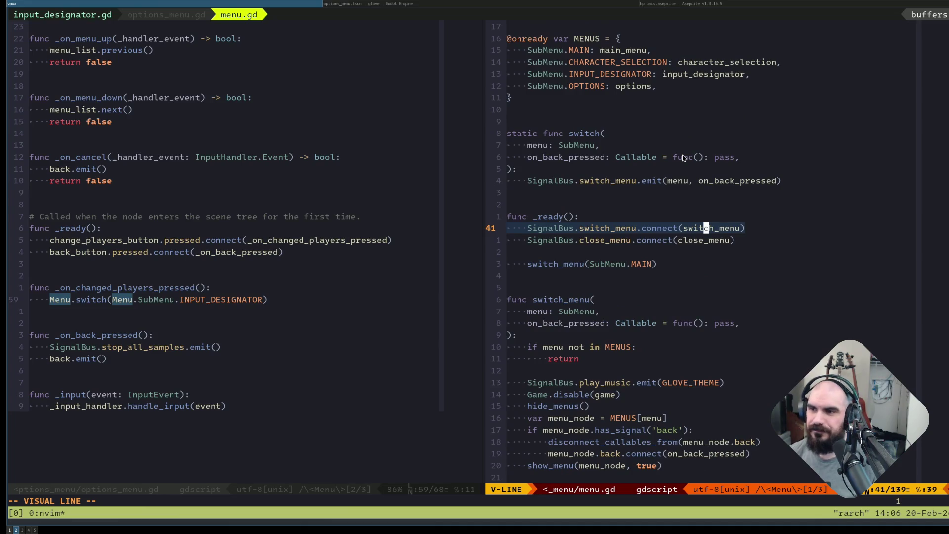
{"action": "key", "text": "Escape"}
{"action": "key", "text": "g"}
{"action": "key", "text": "d"}
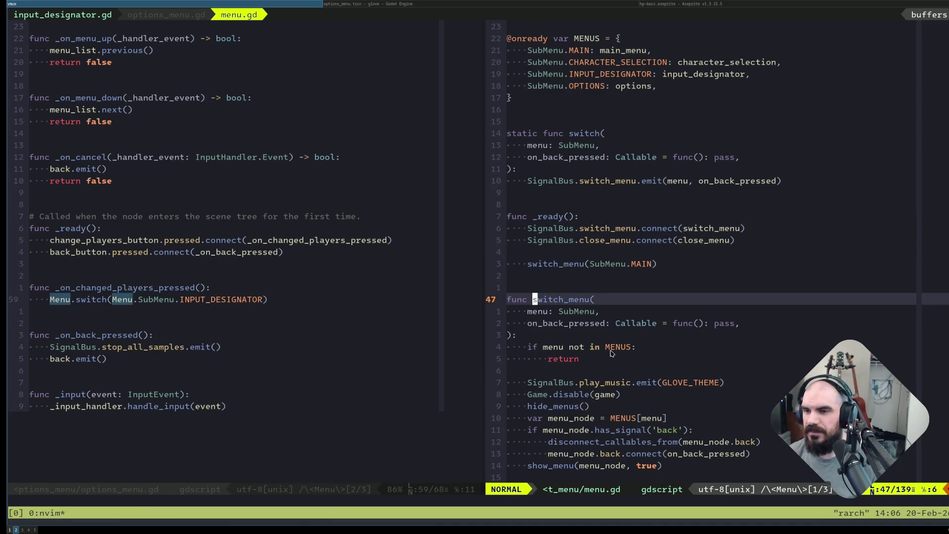
{"action": "left_click_drag", "start_coordinate": [612, 352], "coordinate": [614, 360]}
{"action": "left_click", "coordinate": [620, 370]}
{"action": "scroll", "coordinate": [627, 348], "scroll_direction": "down", "scroll_amount": 6}
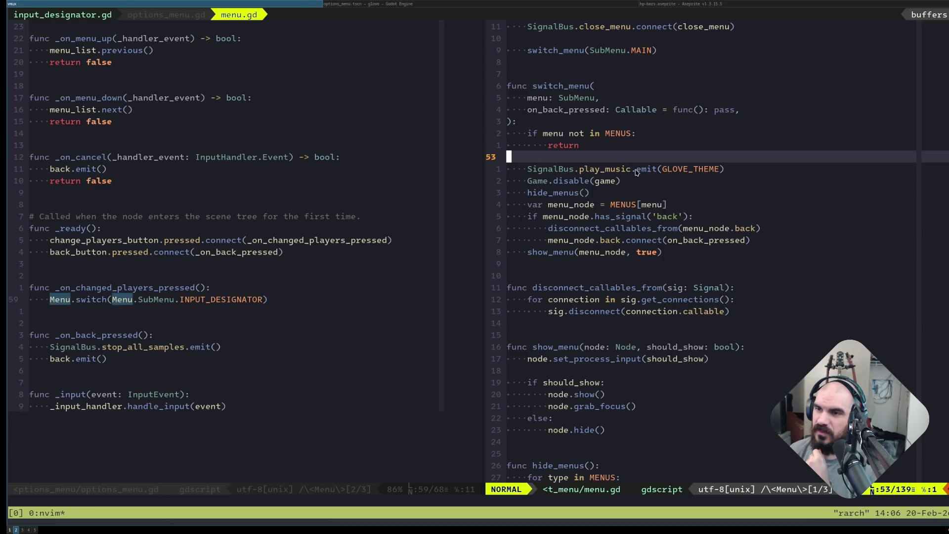
{"action": "scroll", "coordinate": [644, 217], "scroll_direction": "up", "scroll_amount": 14}
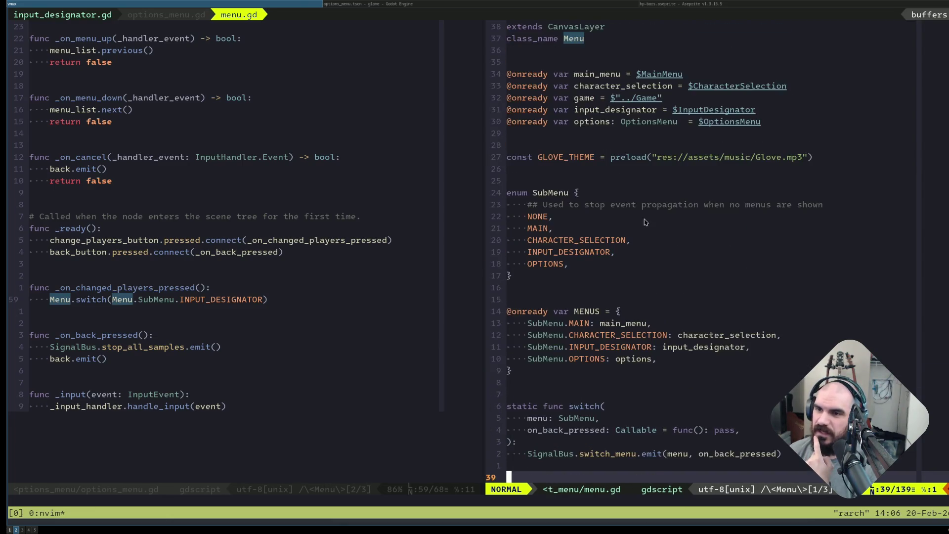
{"action": "scroll", "coordinate": [644, 222], "scroll_direction": "down", "scroll_amount": 3}
{"action": "left_click_drag", "start_coordinate": [546, 265], "coordinate": [533, 204]}
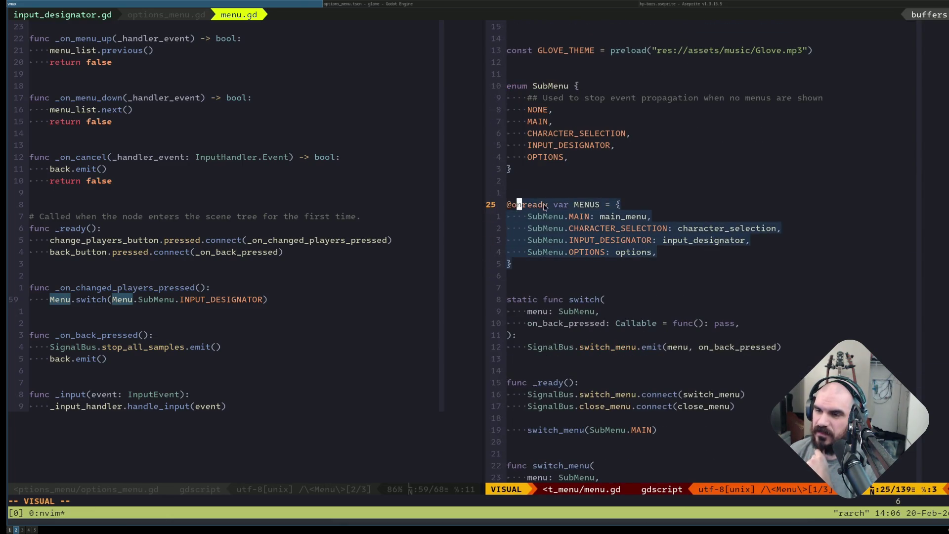
{"action": "left_click", "coordinate": [570, 207]}
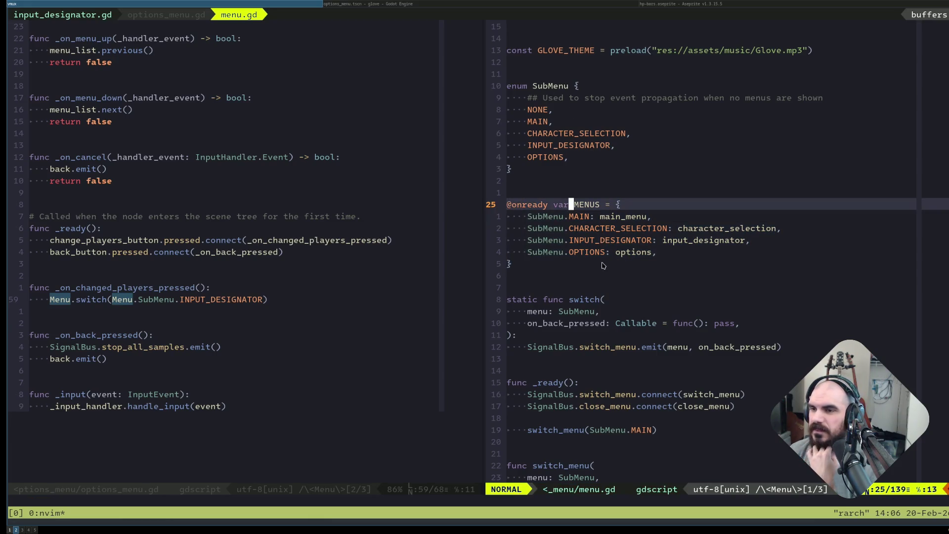
{"action": "left_click_drag", "start_coordinate": [635, 267], "coordinate": [538, 214]}
{"action": "left_click", "coordinate": [579, 209]}
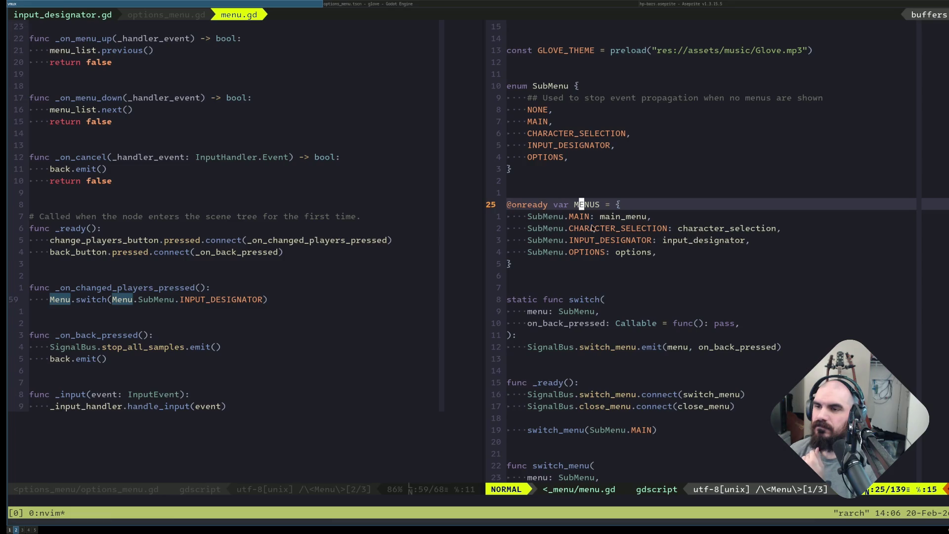
{"action": "scroll", "coordinate": [563, 148], "scroll_direction": "up", "scroll_amount": 3}
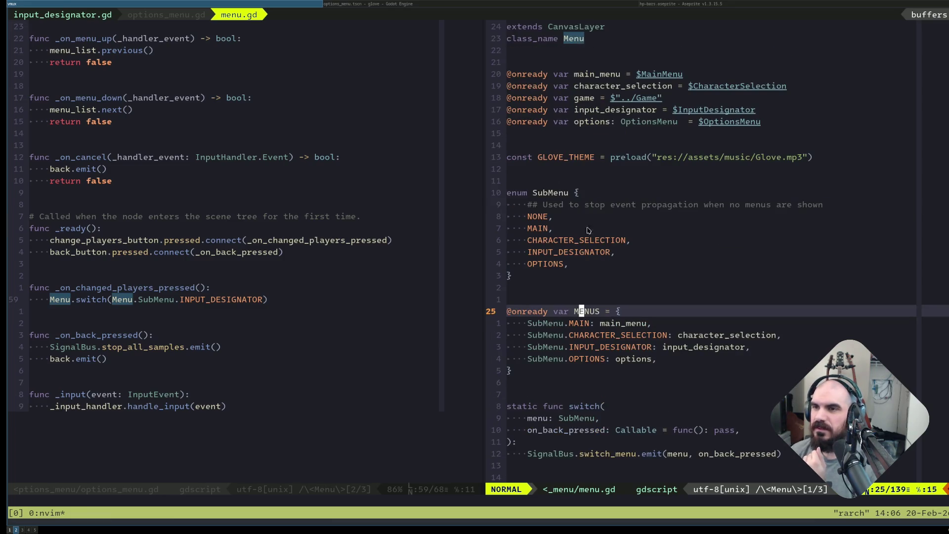
{"action": "scroll", "coordinate": [602, 240], "scroll_direction": "down", "scroll_amount": 9}
{"action": "scroll", "coordinate": [602, 240], "scroll_direction": "down", "scroll_amount": 3}
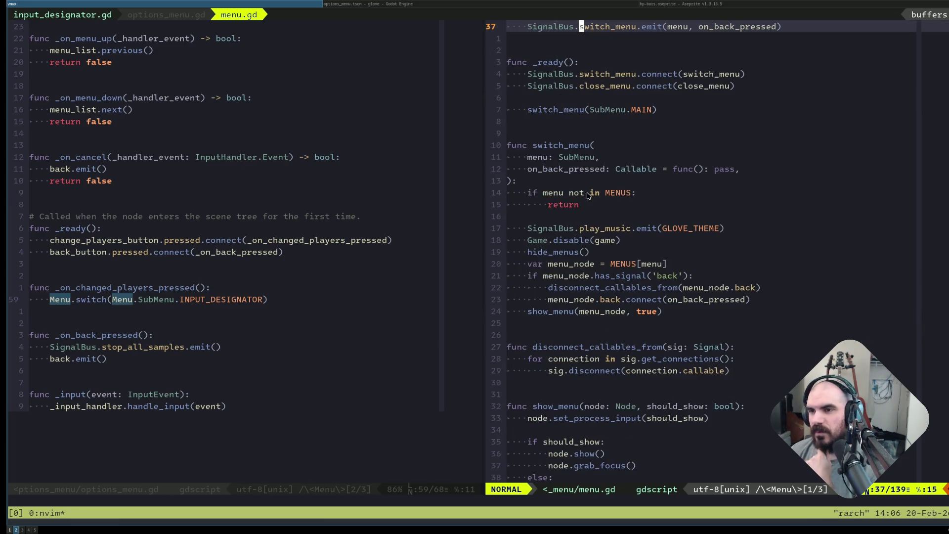
{"action": "scroll", "coordinate": [576, 169], "scroll_direction": "down", "scroll_amount": 20}
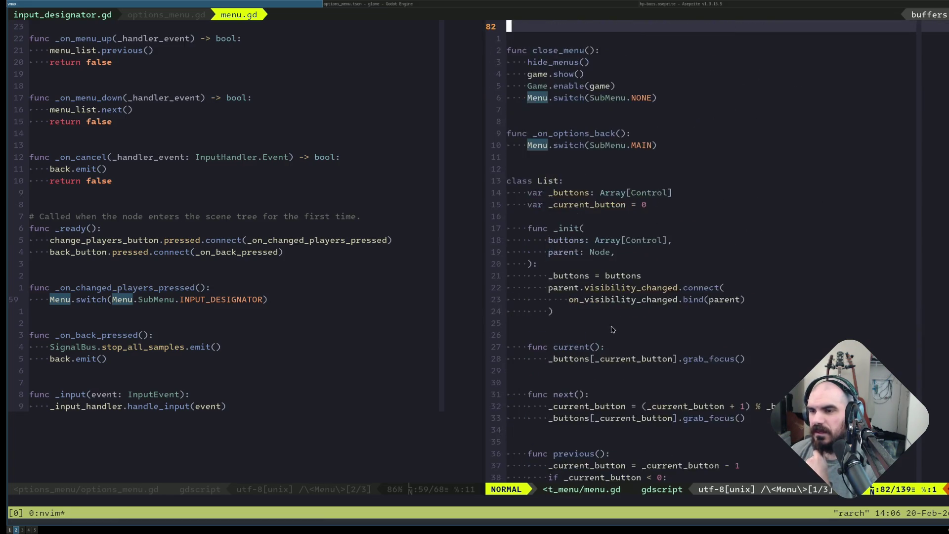
{"action": "scroll", "coordinate": [598, 307], "scroll_direction": "up", "scroll_amount": 12}
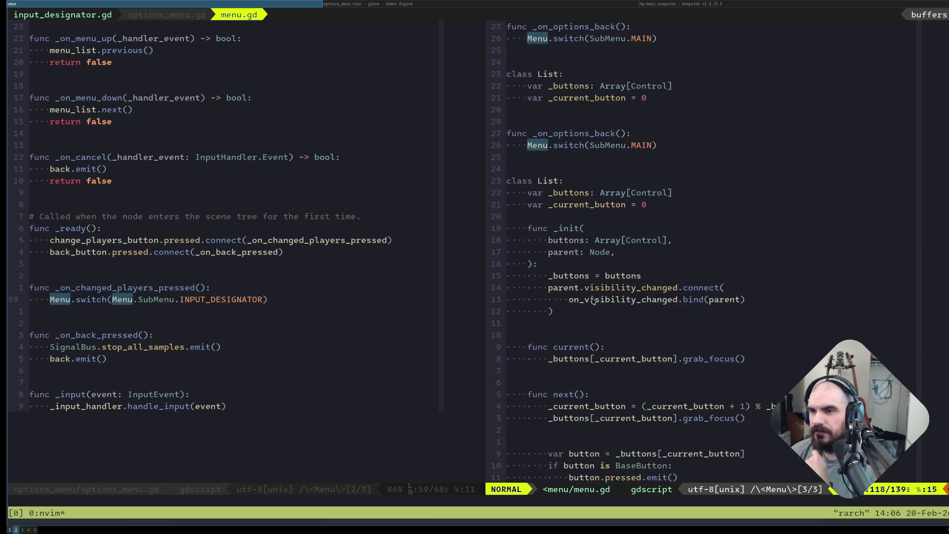
{"action": "scroll", "coordinate": [588, 277], "scroll_direction": "up", "scroll_amount": 6}
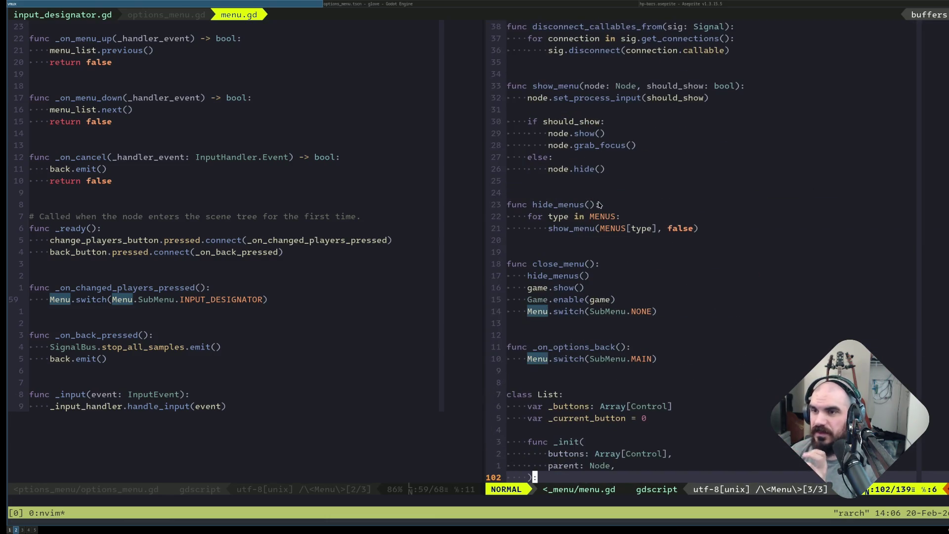
{"action": "scroll", "coordinate": [598, 202], "scroll_direction": "up", "scroll_amount": 6}
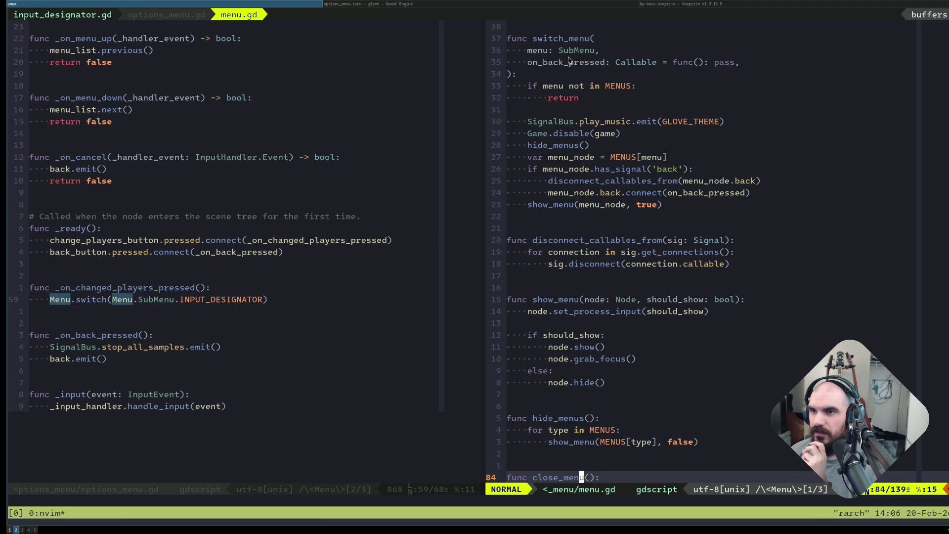
{"action": "left_click", "coordinate": [570, 51]}
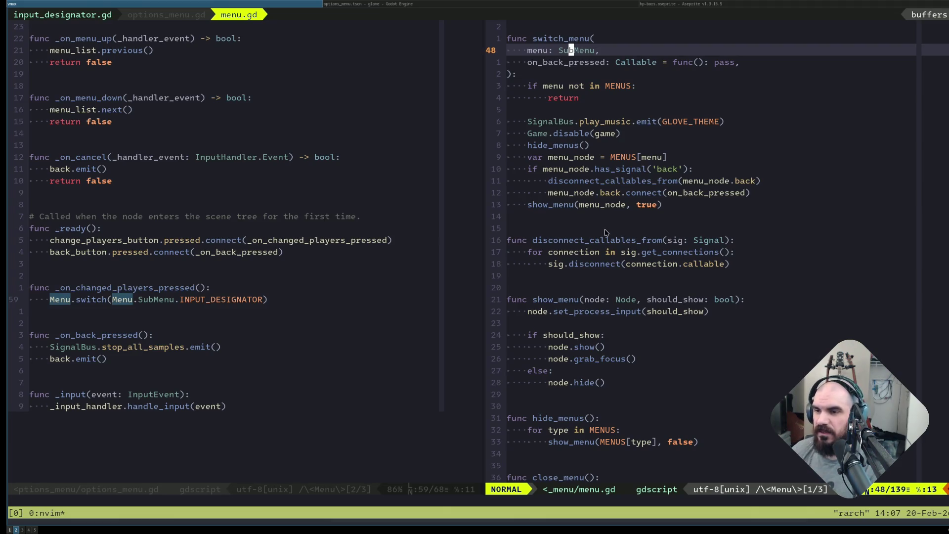
{"action": "key", "text": "n"}
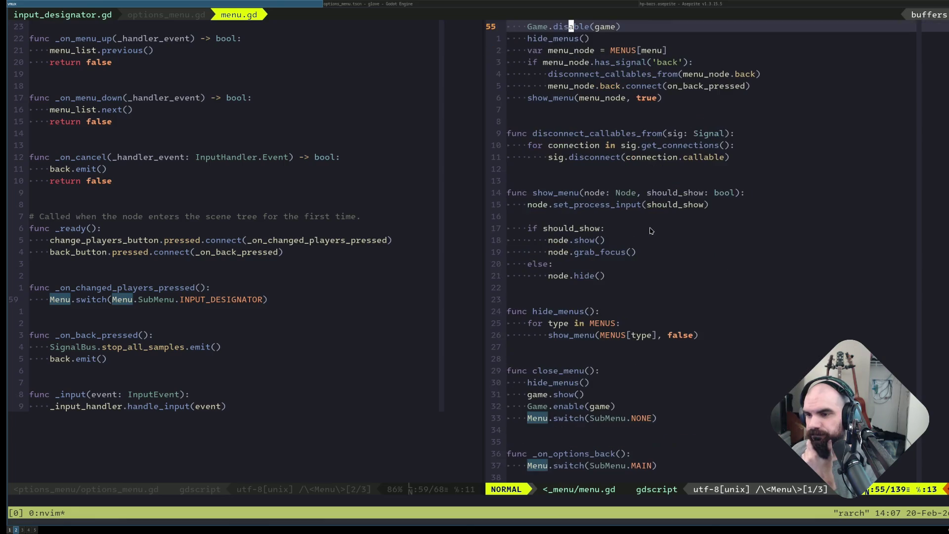
{"action": "scroll", "coordinate": [660, 222], "scroll_direction": "down", "scroll_amount": 12}
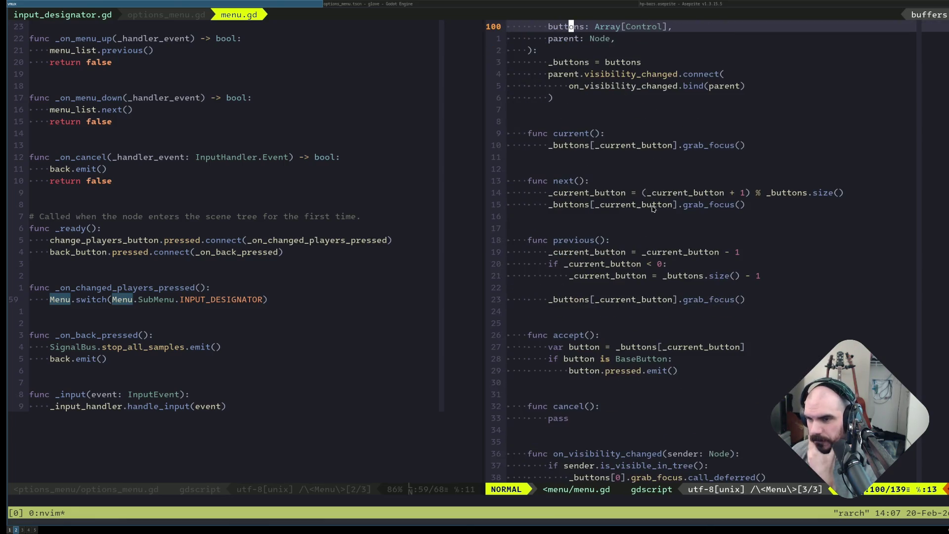
{"action": "scroll", "coordinate": [657, 204], "scroll_direction": "up", "scroll_amount": 18}
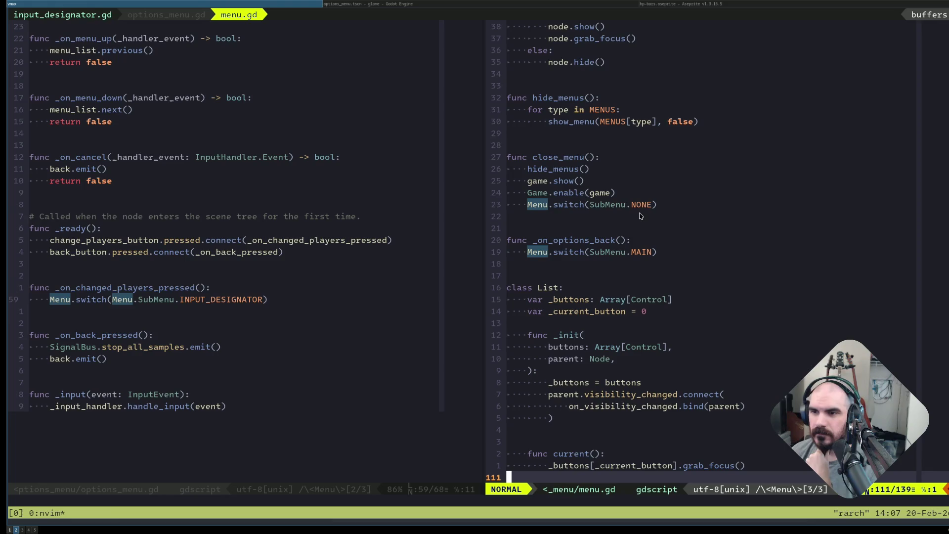
{"action": "scroll", "coordinate": [637, 231], "scroll_direction": "down", "scroll_amount": 3}
{"action": "left_click", "coordinate": [551, 181]}
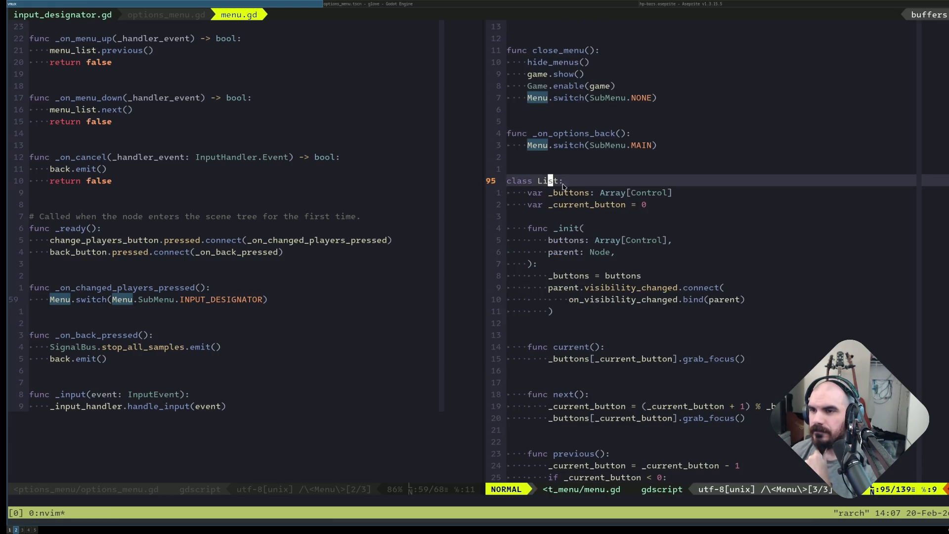
{"action": "scroll", "coordinate": [687, 228], "scroll_direction": "down", "scroll_amount": 3}
{"action": "scroll", "coordinate": [687, 228], "scroll_direction": "down", "scroll_amount": 6}
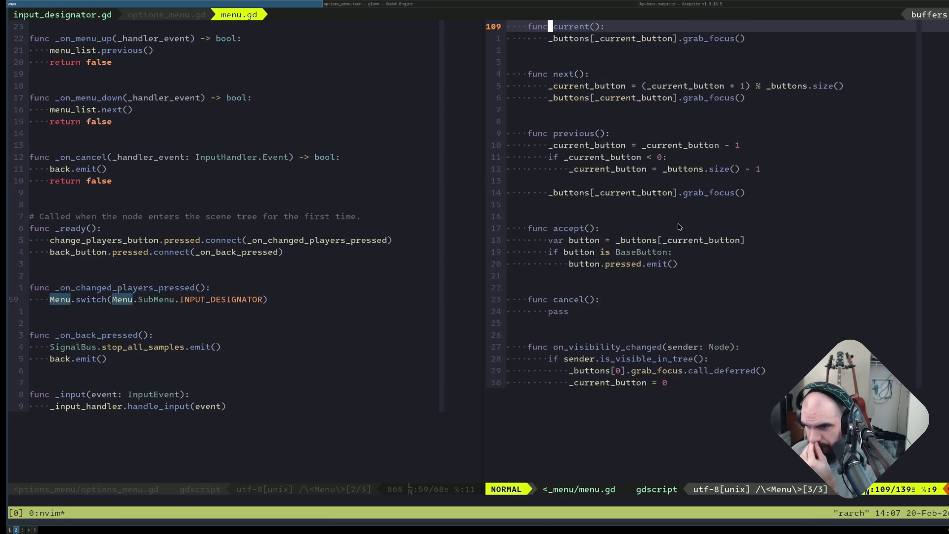
{"action": "scroll", "coordinate": [673, 212], "scroll_direction": "up", "scroll_amount": 9}
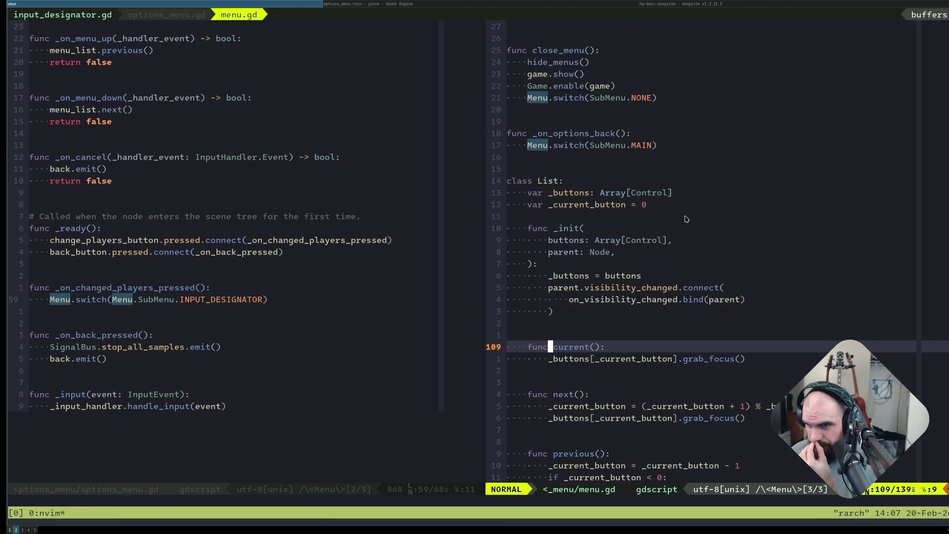
{"action": "scroll", "coordinate": [680, 216], "scroll_direction": "up", "scroll_amount": 3}
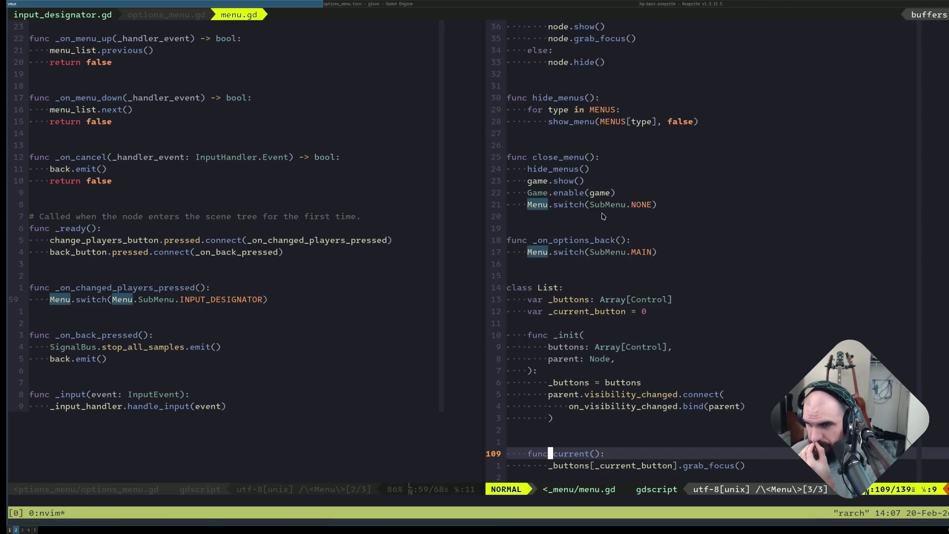
{"action": "mouse_move", "coordinate": [566, 174]}
{"action": "left_mouse_down"}
{"action": "mouse_move", "coordinate": [572, 201]}
{"action": "mouse_move", "coordinate": [621, 209]}
{"action": "left_mouse_up"}
{"action": "key", "text": "shift+v"}
{"action": "left_click", "coordinate": [577, 241]}
{"action": "triple_click", "coordinate": [617, 253]}
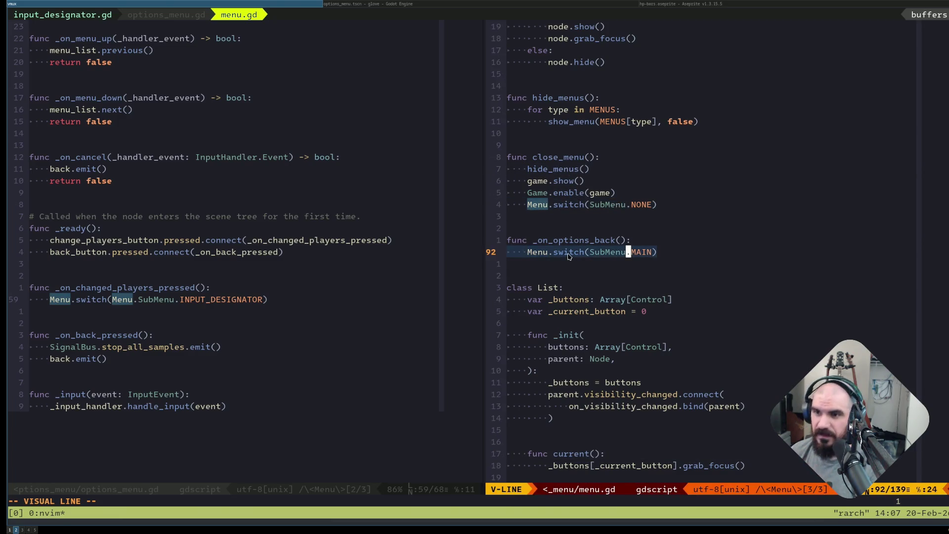
{"action": "left_click_drag", "start_coordinate": [589, 252], "coordinate": [615, 259]}
{"action": "scroll", "coordinate": [582, 251], "scroll_direction": "up", "scroll_amount": 6}
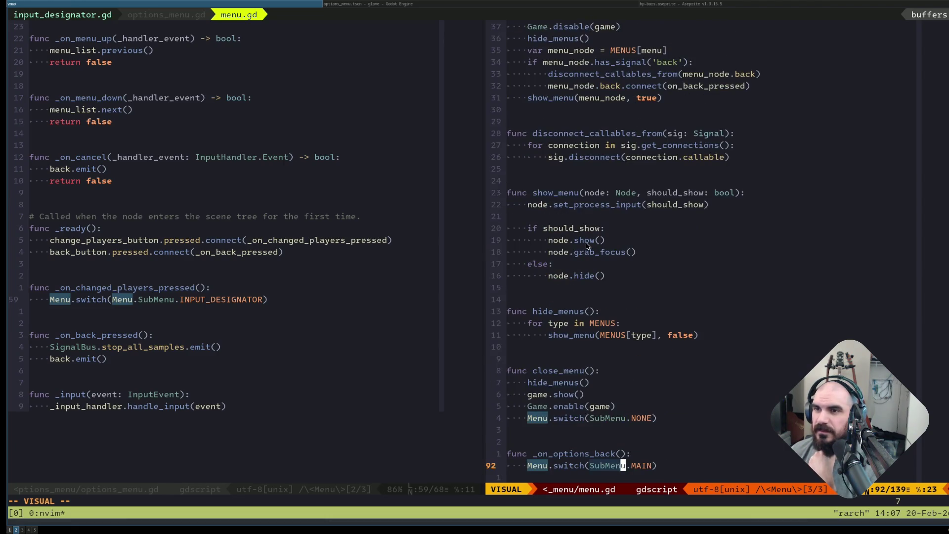
{"action": "scroll", "coordinate": [601, 245], "scroll_direction": "up", "scroll_amount": 3}
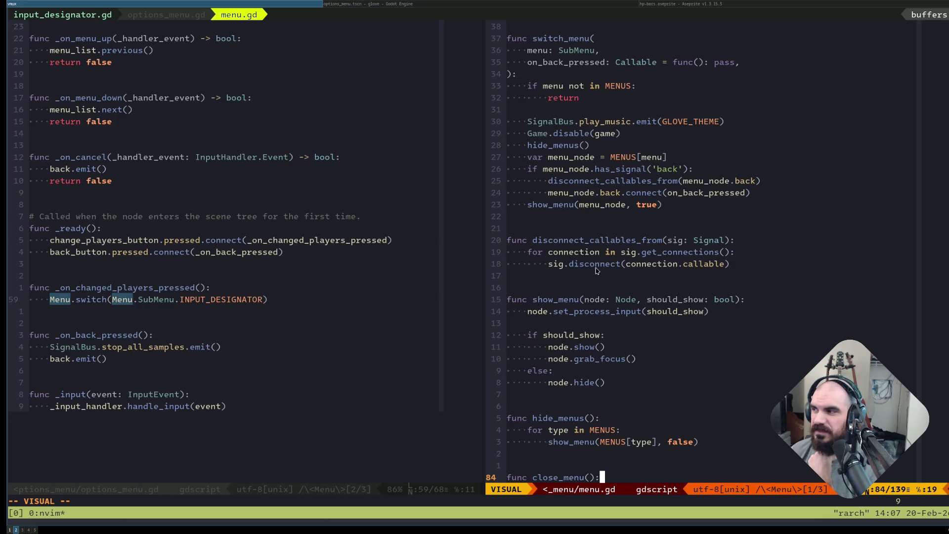
{"action": "scroll", "coordinate": [652, 269], "scroll_direction": "down", "scroll_amount": 6}
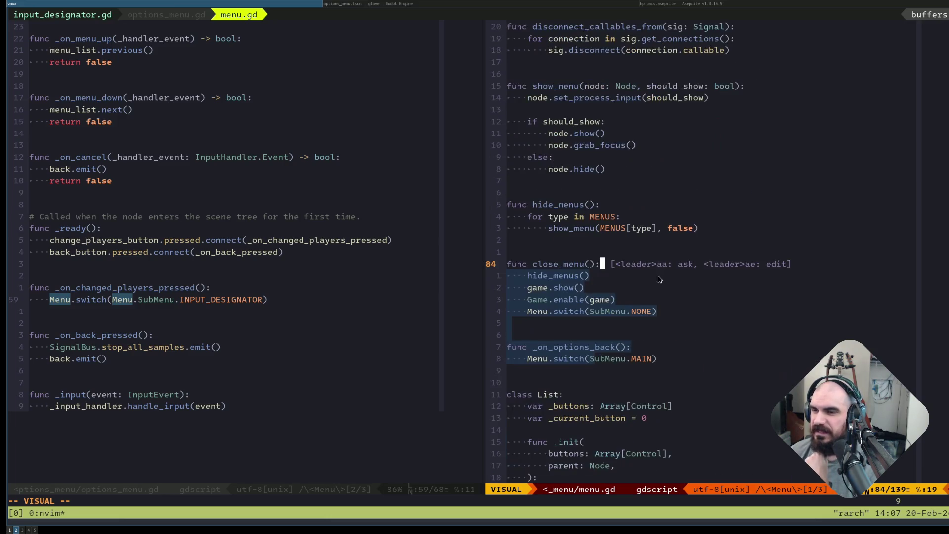
{"action": "left_click", "coordinate": [626, 288]}
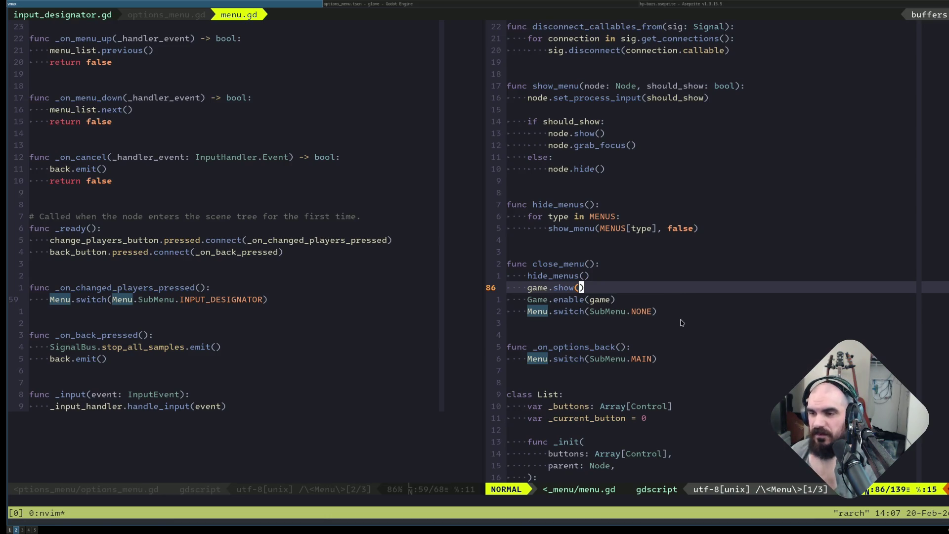
{"action": "left_click", "coordinate": [591, 349]}
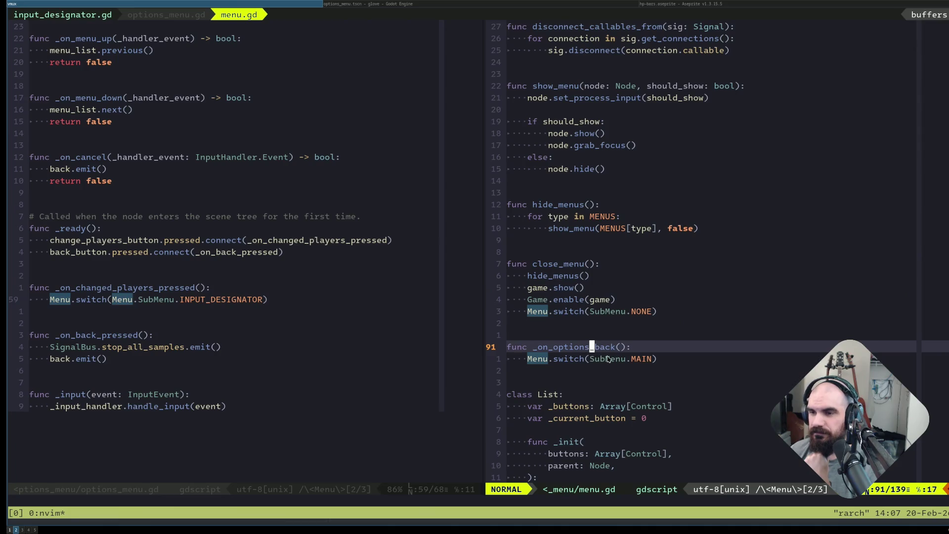
Confirm the back handler switches to the MAIN submenu, then return to the Godot editor.
{"action": "double_click", "coordinate": [633, 361]}
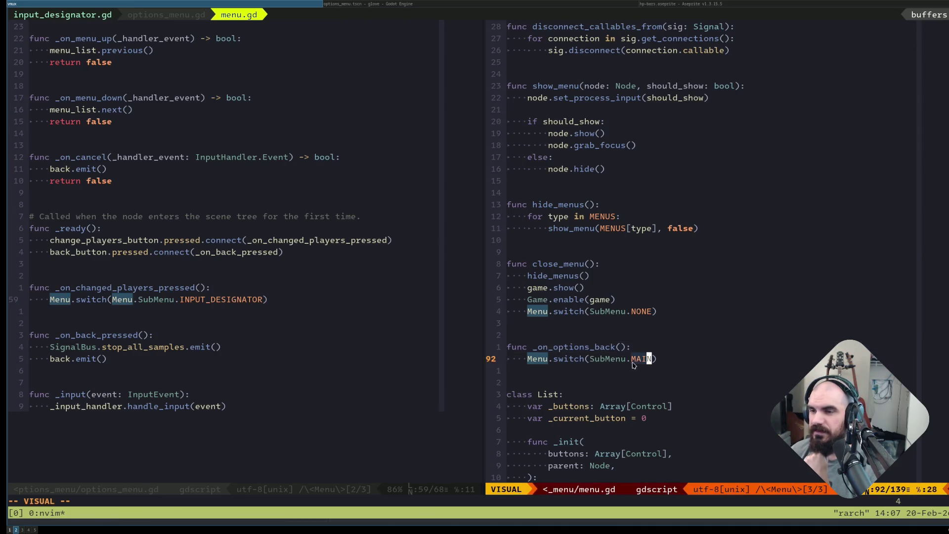
{"action": "left_click", "coordinate": [634, 361]}
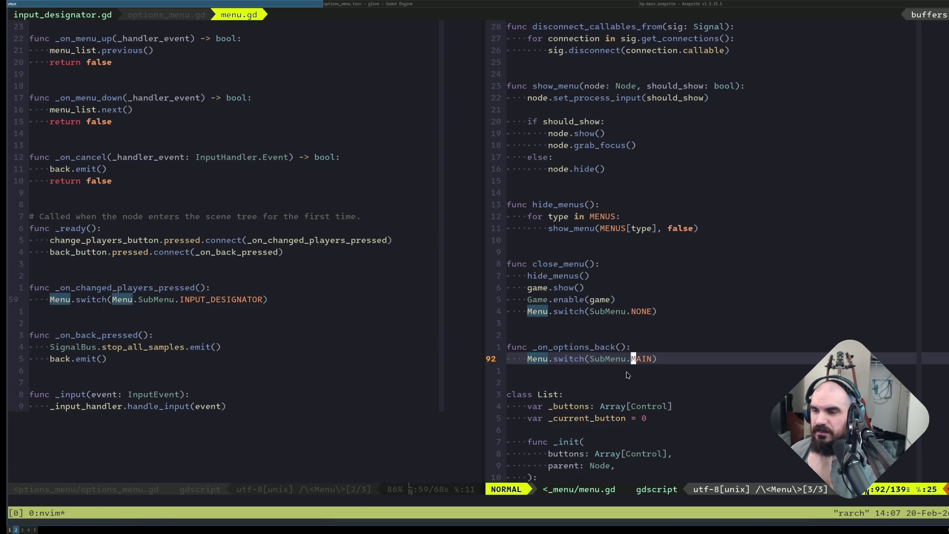
{"action": "scroll", "coordinate": [591, 390], "scroll_direction": "down", "scroll_amount": 3}
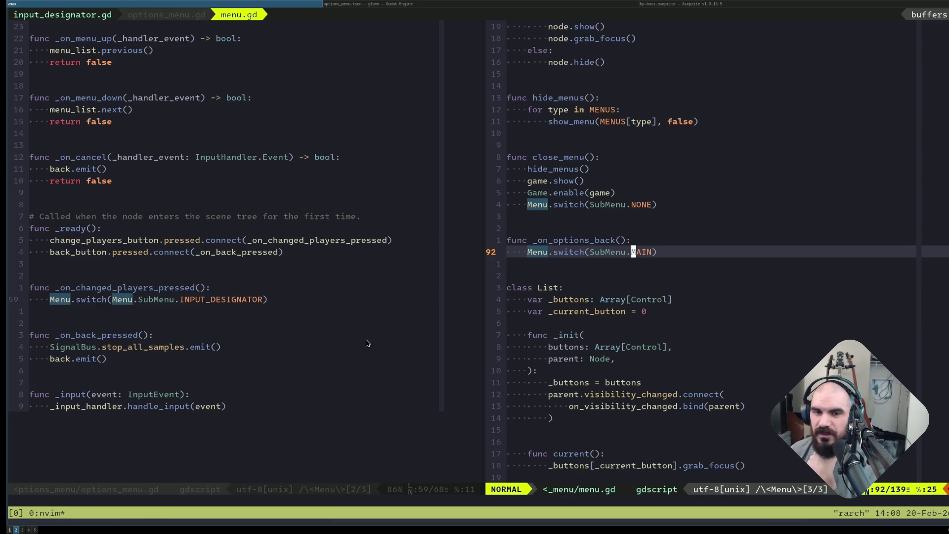
{"action": "scroll", "coordinate": [617, 255], "scroll_direction": "up", "scroll_amount": 6}
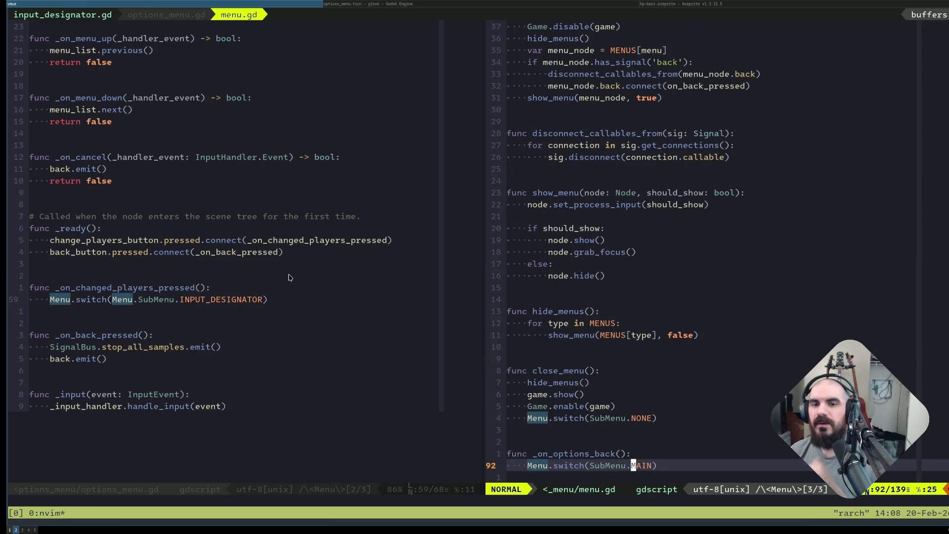
{"action": "left_click", "coordinate": [313, 275]}
{"action": "key", "text": "alt+Tab"}
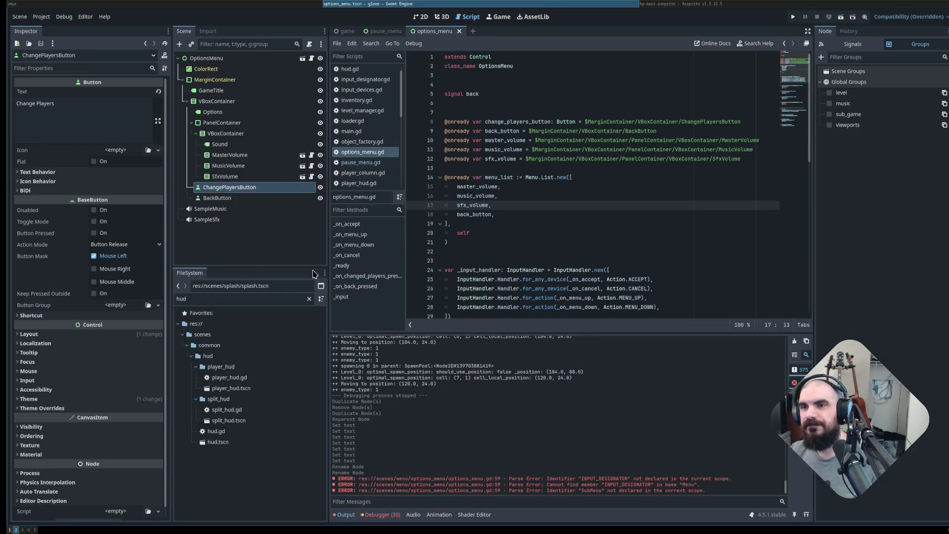
Run the game, move Gamepad 1 to Player 2, and start an Elf and Wiz match.
{"action": "key", "text": "F5"}
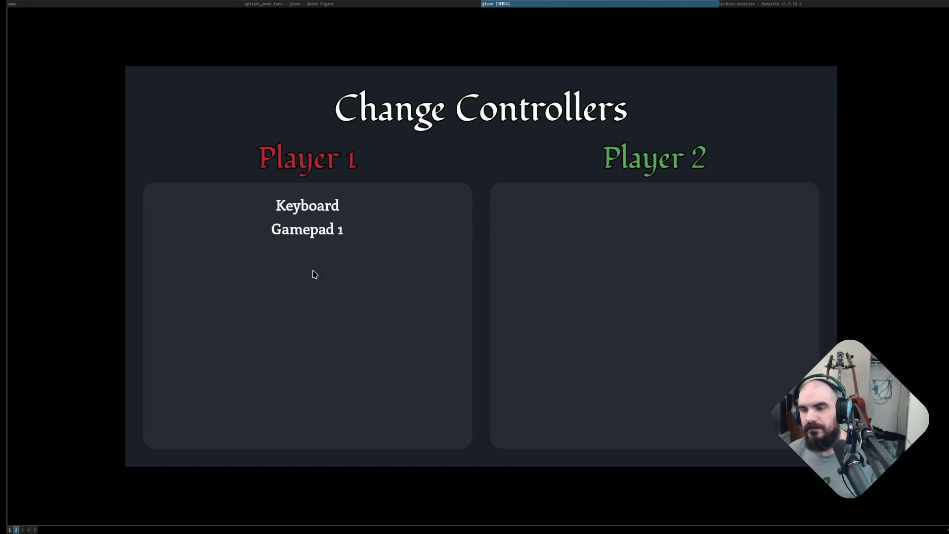
{"action": "key", "text": "Right"}
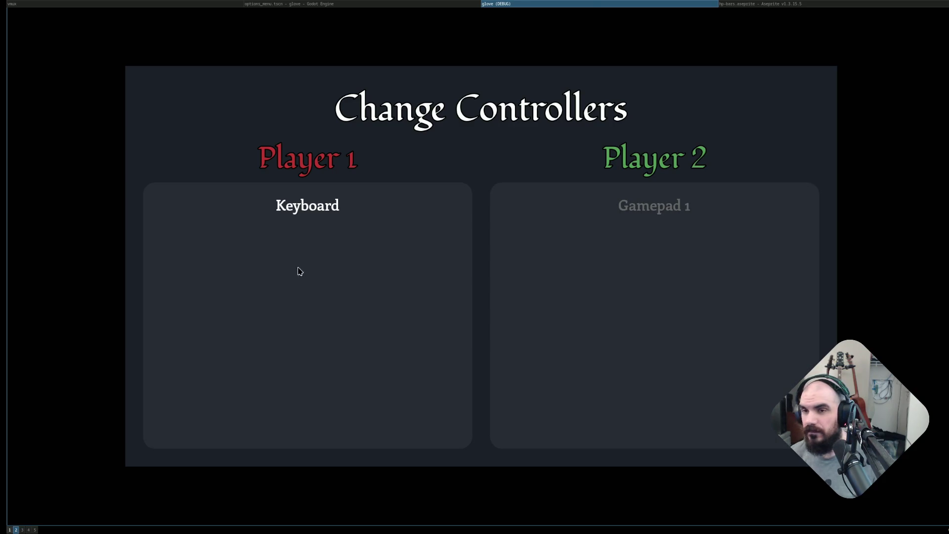
{"action": "key", "text": "Return"}
{"action": "key", "text": "Return"}
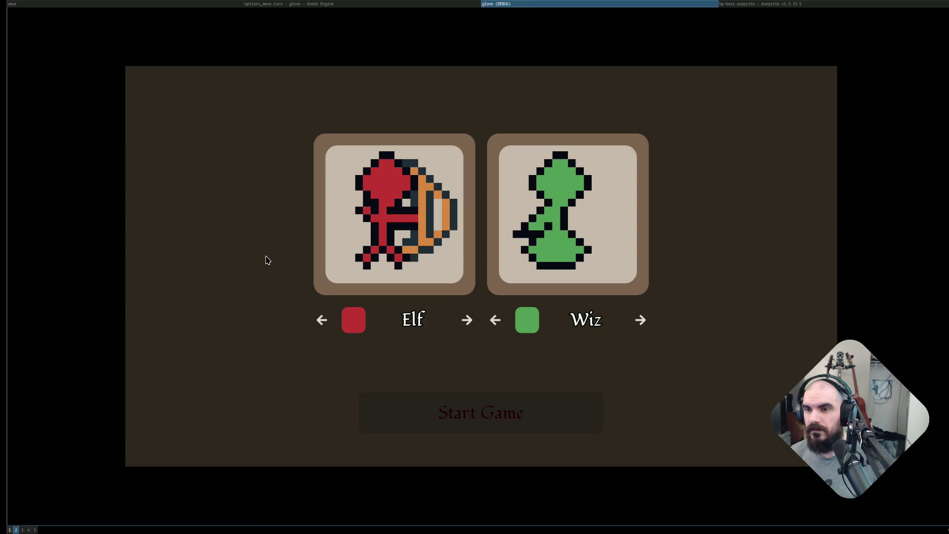
{"action": "key", "text": "Return"}
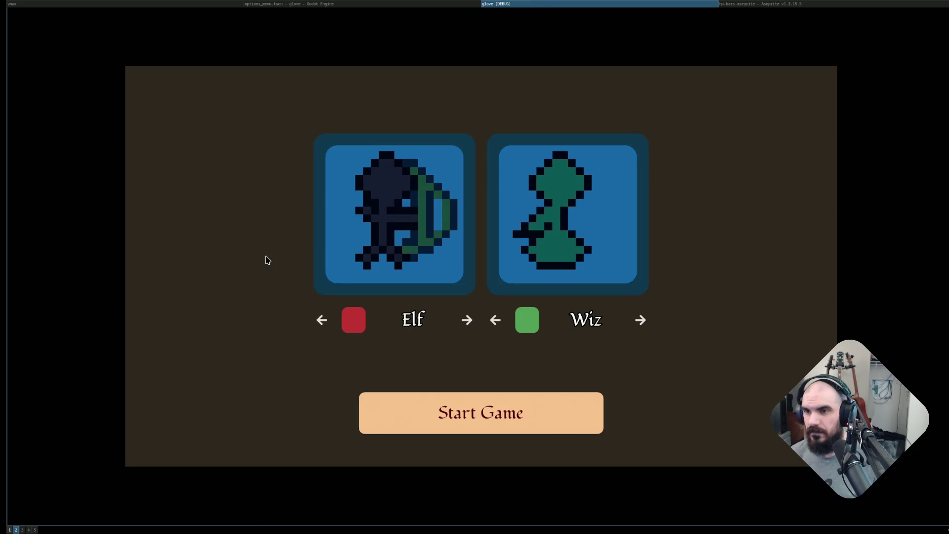
{"action": "key", "text": "Return"}
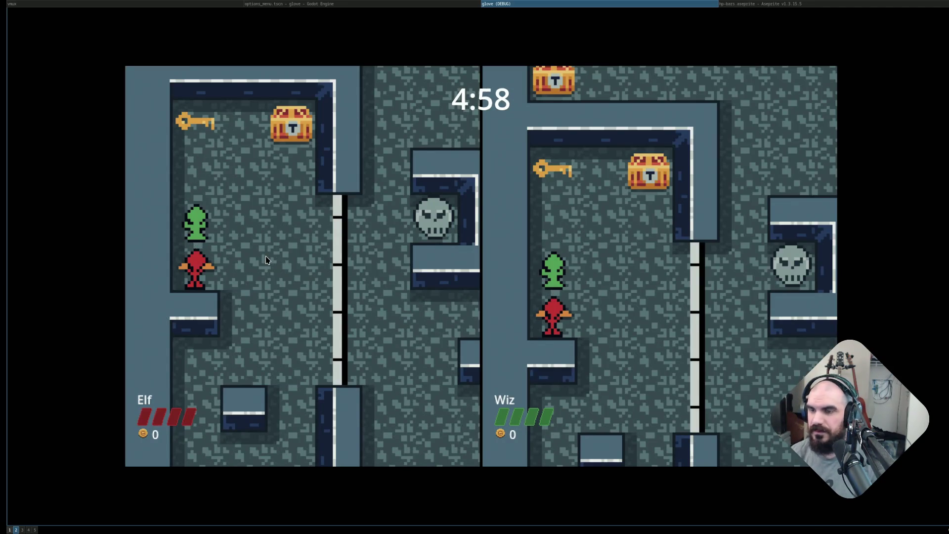
{"action": "key", "text": "Down"}
Pause, open Options, cycle through the volume settings, then stop the game with F8.
{"action": "key", "text": "Escape"}
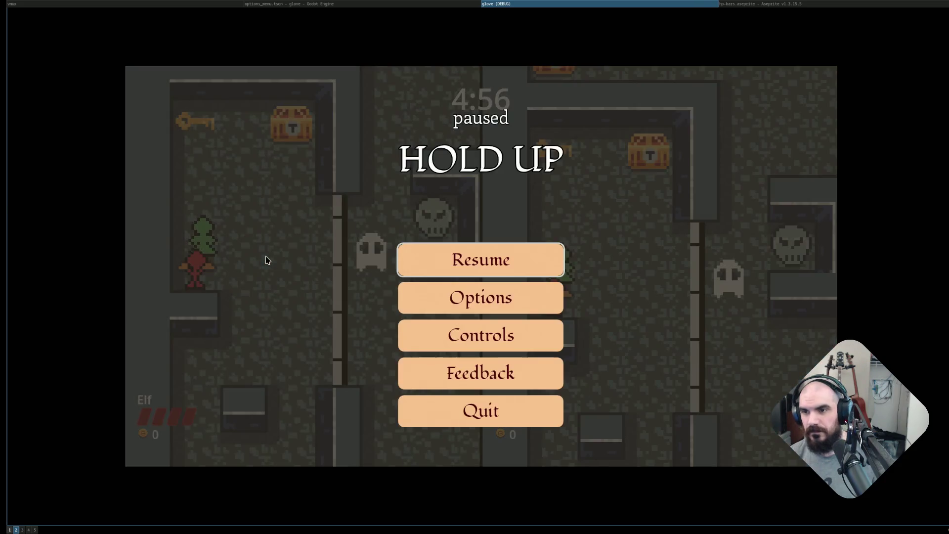
{"action": "key", "text": "Down"}
{"action": "key", "text": "Down"}
{"action": "key", "text": "Down"}
{"action": "key", "text": "Up"}
{"action": "key", "text": "Up"}
{"action": "key", "text": "Return"}
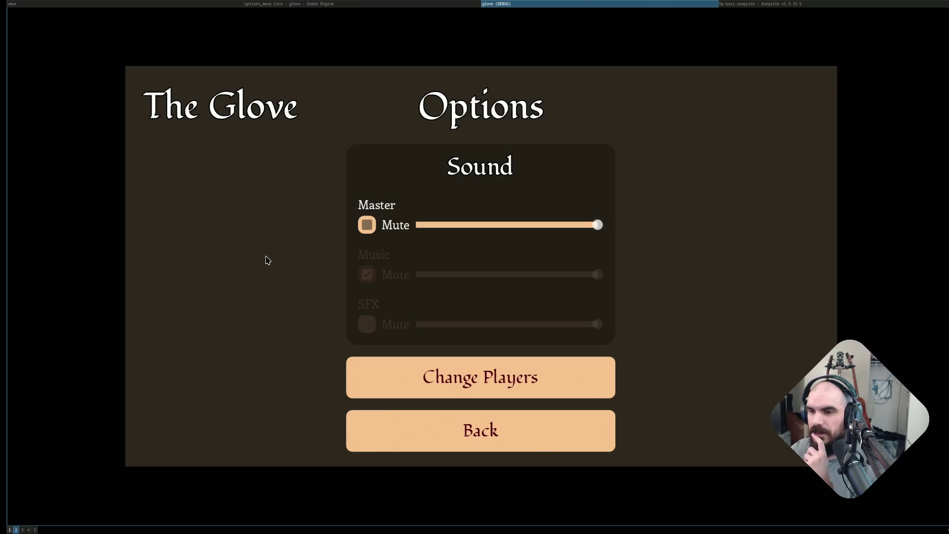
{"action": "key", "text": "Down"}
{"action": "key", "text": "Down"}
{"action": "key", "text": "Down"}
{"action": "key", "text": "Up"}
{"action": "key", "text": "Up"}
{"action": "key", "text": "Up"}
{"action": "key", "text": "Up"}
{"action": "key", "text": "Up"}
{"action": "key", "text": "Up"}
{"action": "key", "text": "Down"}
{"action": "key", "text": "Down"}
{"action": "key", "text": "Down"}
{"action": "key", "text": "F8"}
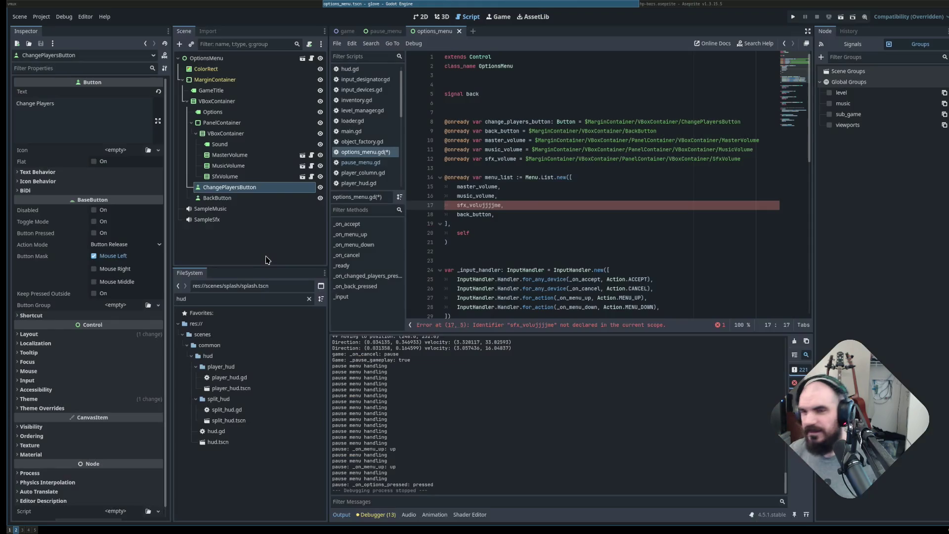
Insert change_players_button above back_button in menu_list, save, and rerun the game with F5.
{"action": "key", "text": "super+k"}
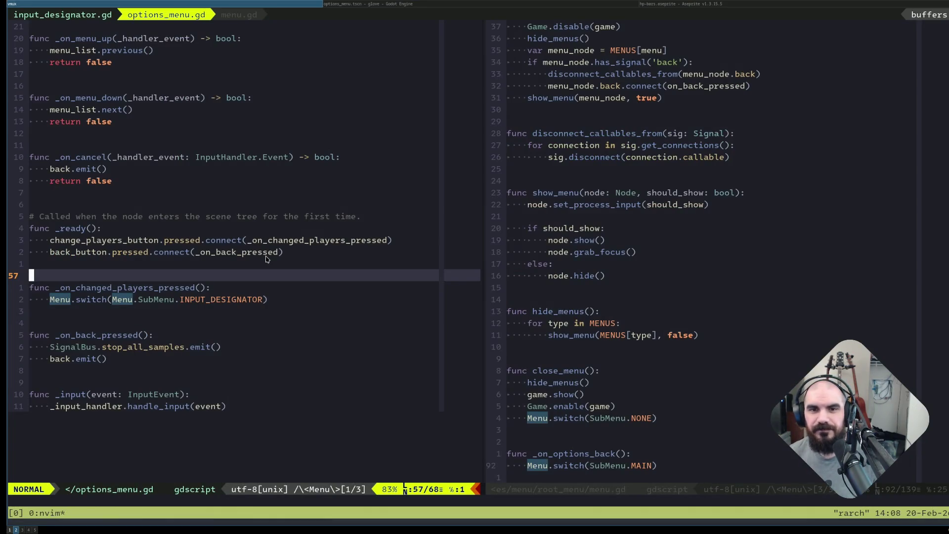
{"action": "key", "text": "g"}
{"action": "key", "text": "g"}
{"action": "key", "text": "j"}
{"action": "key", "text": "j"}
{"action": "key", "text": "3"}
{"action": "key", "text": "k"}
{"action": "key", "text": "j"}
{"action": "key", "text": "5"}
{"action": "key", "text": "j"}
{"action": "key", "text": "6"}
{"action": "key", "text": "j"}
{"action": "key", "text": "k"}
{"action": "key", "text": "2"}
{"action": "key", "text": "k"}
{"action": "key", "text": "shift+o"}
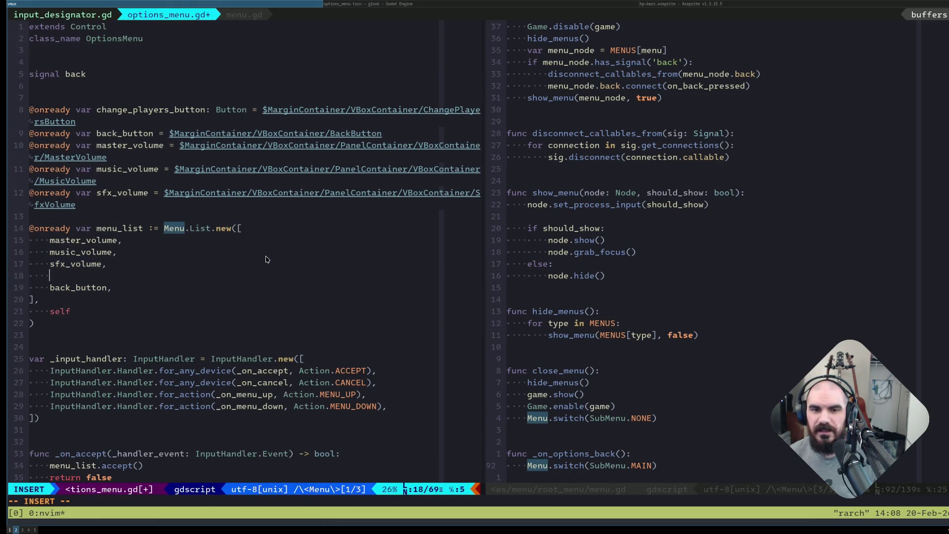
{"action": "type", "text": "change"}
{"action": "key", "text": "Tab"}
{"action": "type", "text": ","}
{"action": "key", "text": "Escape"}
{"action": "key", "text": "super+l"}
{"action": "key", "text": "F5"}
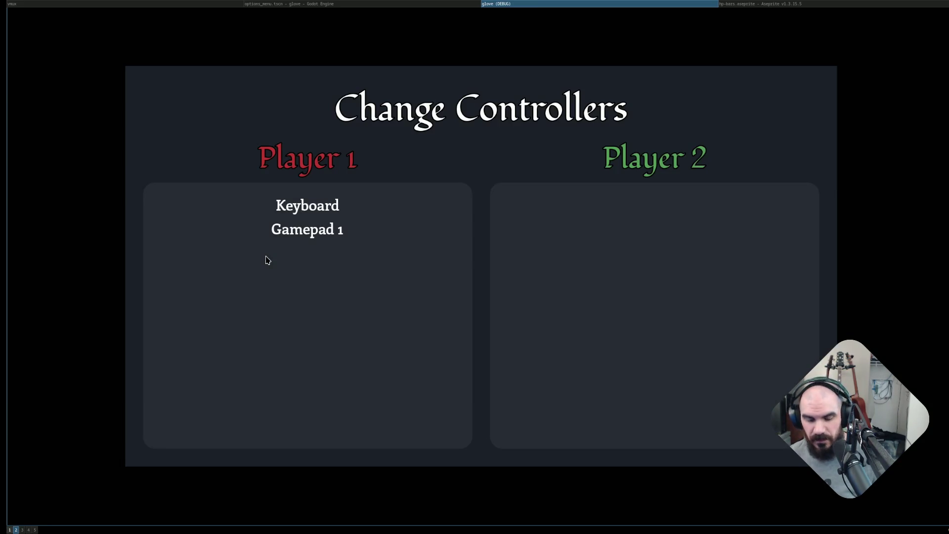
Hand the keyboard to Player 2, start a match, and walk the Elf around the dungeon.
{"action": "key", "text": "Right"}
{"action": "key", "text": "Return"}
{"action": "key", "text": "Return"}
{"action": "key", "text": "Return"}
{"action": "key", "text": "Return"}
{"action": "key", "text": "Return"}
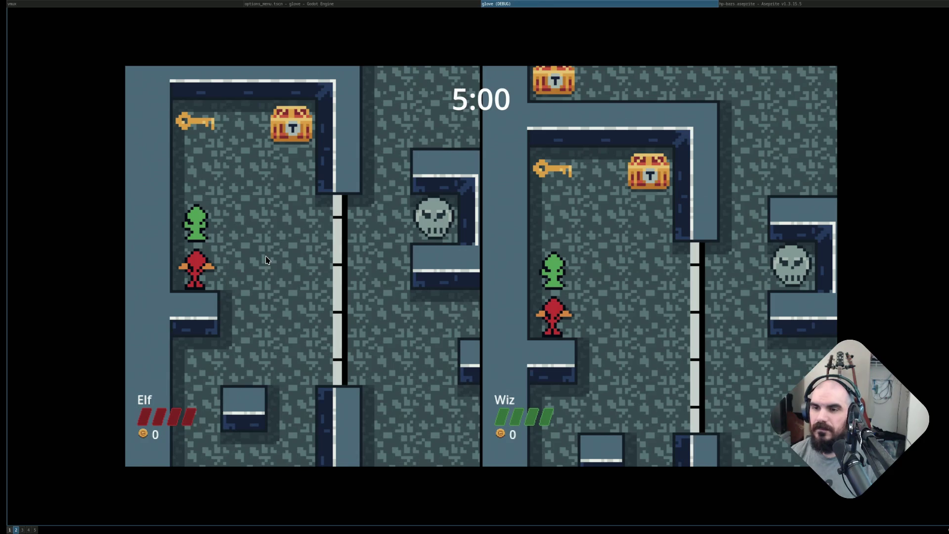
{"action": "key", "text": "Right"}
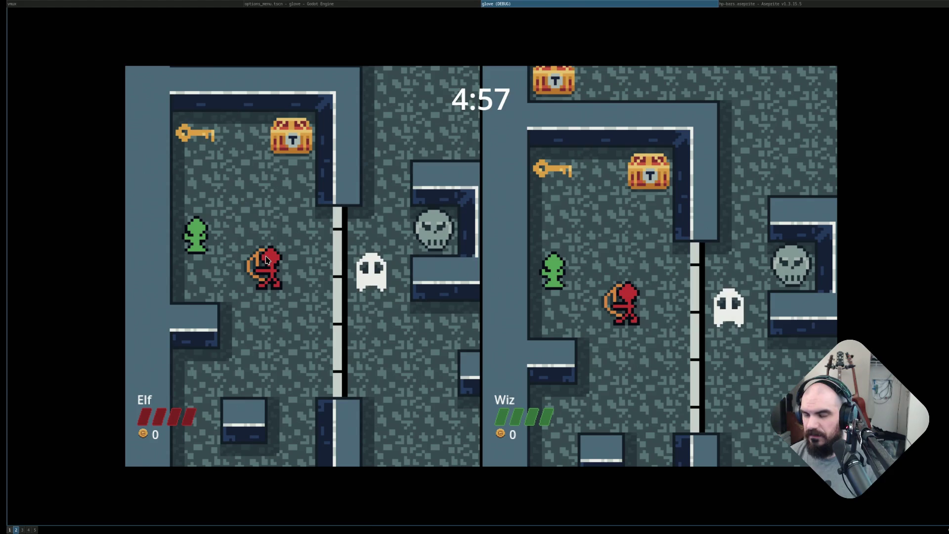
{"action": "key", "text": "Up"}
{"action": "key", "text": "Down"}
{"action": "key", "text": "Right"}
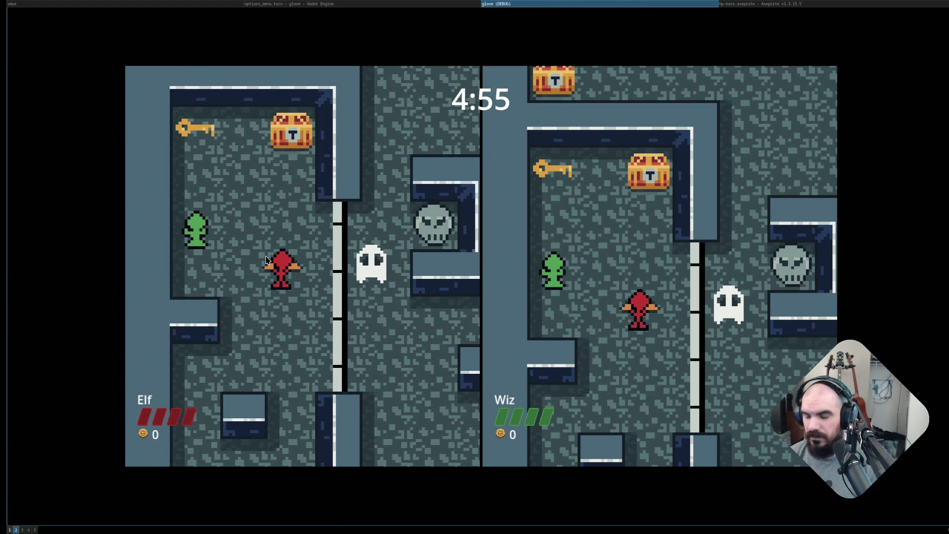
{"action": "key", "text": "Down"}
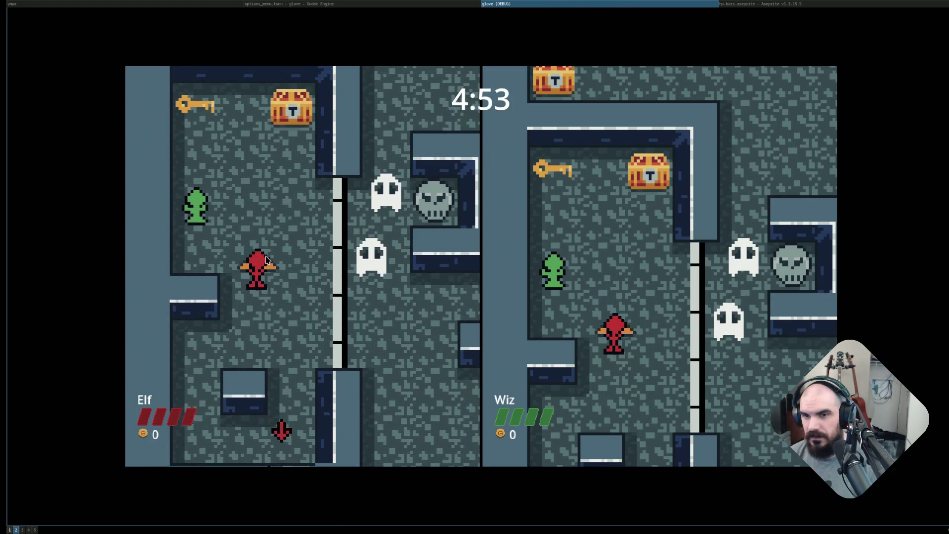
{"action": "key", "text": "Left"}
Pause and resume the game, then keep moving the Elf near the barred wall.
{"action": "key", "text": "Escape"}
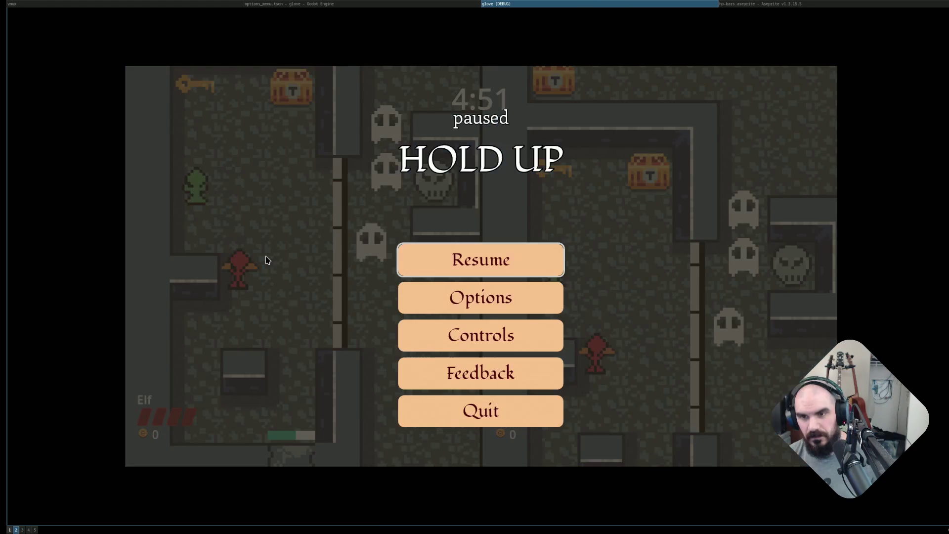
{"action": "key", "text": "Escape"}
{"action": "key", "text": "Up"}
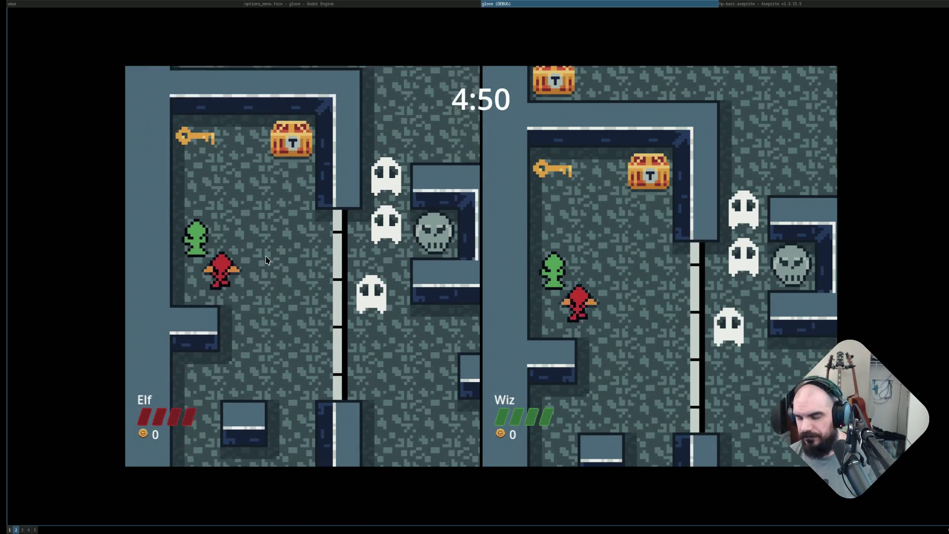
{"action": "key", "text": "Right"}
Push the Elf against the barred wall, then switch to the Obsidian kanban board.
{"action": "key", "text": "Right"}
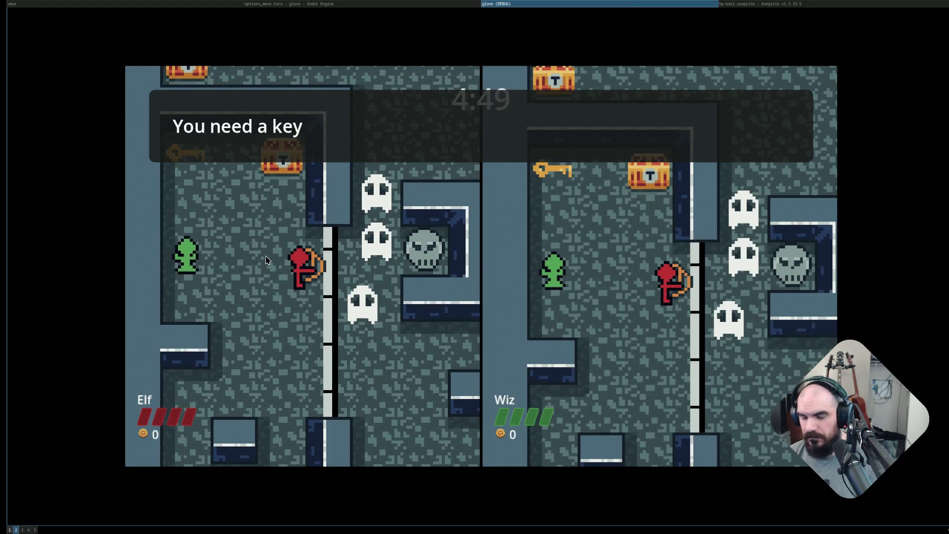
{"action": "key", "text": "Left"}
{"action": "key", "text": "Down"}
{"action": "key", "text": "Left"}
{"action": "key", "text": "Up"}
{"action": "key", "text": "Right"}
{"action": "key", "text": "Down"}
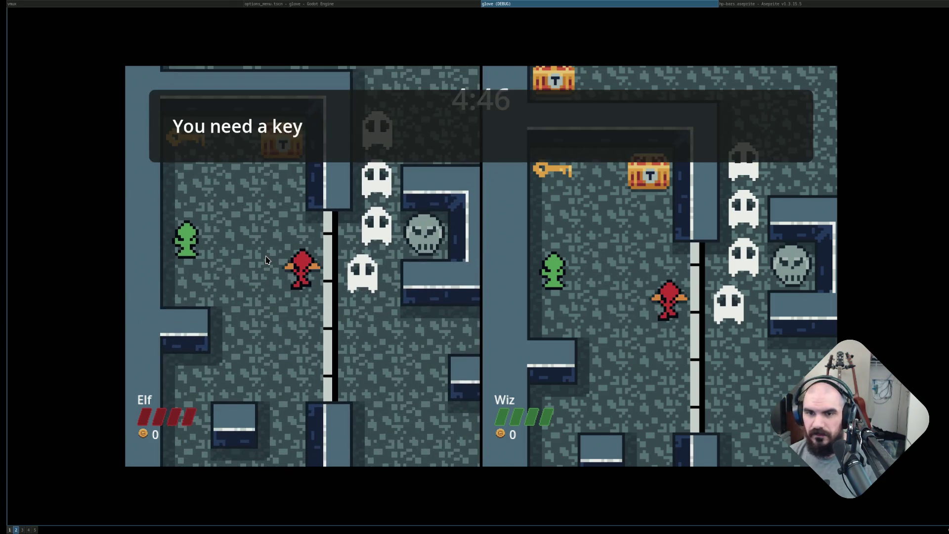
{"action": "key", "text": "Down"}
{"action": "key", "text": "Left"}
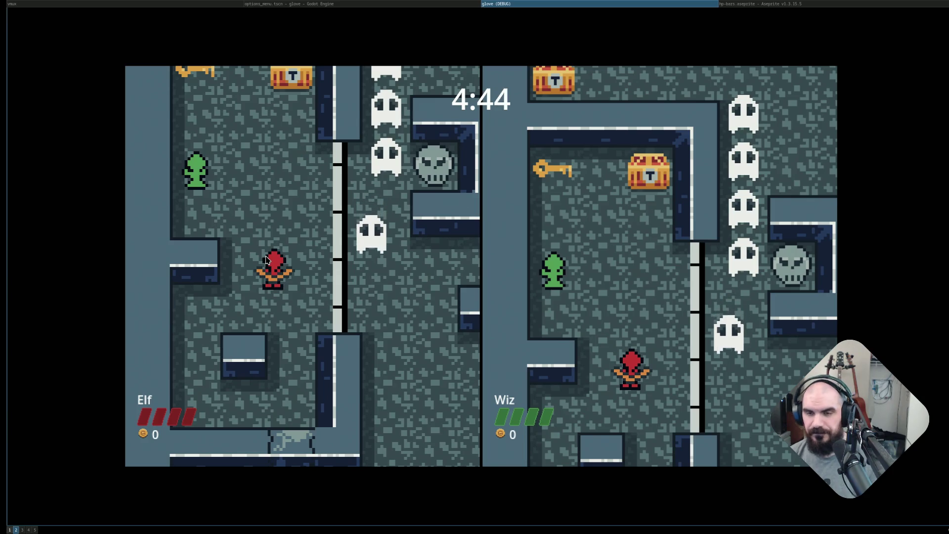
{"action": "key", "text": "super+3"}
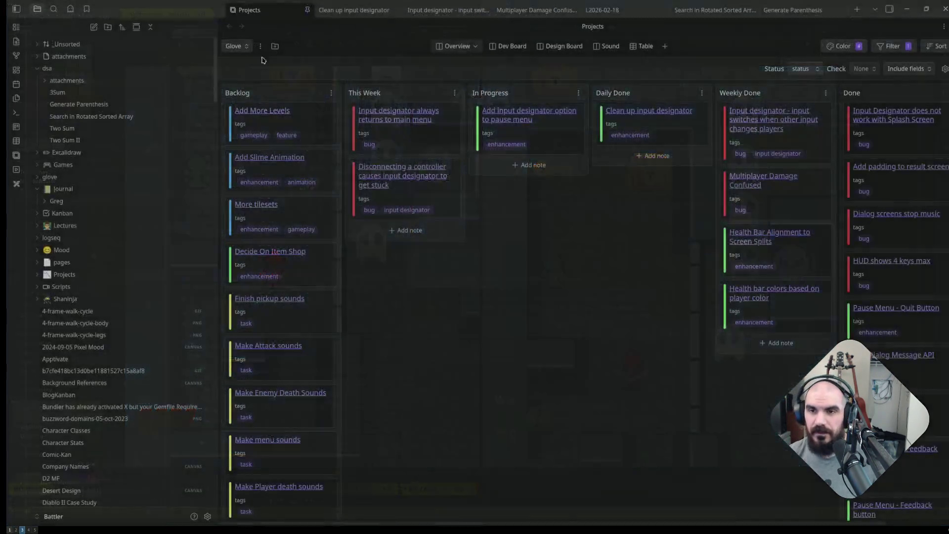
Create a 'GamePad Pause Button Not Working' note in the This Week column.
{"action": "left_click", "coordinate": [415, 230]}
{"action": "type", "text": "Controll"}
{"action": "key", "text": "ctrl+BackSpace"}
{"action": "type", "text": "GamePad Pause B"}
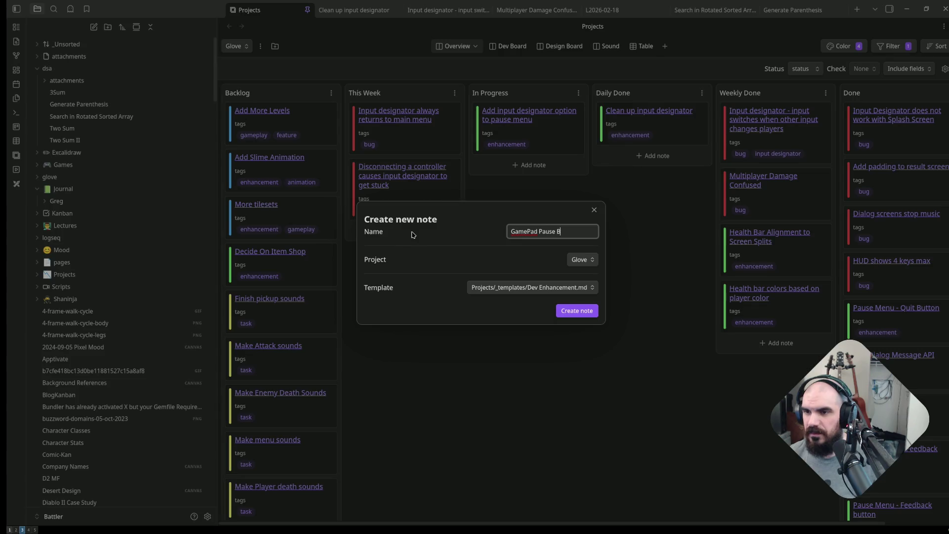
{"action": "type", "text": " Working"}
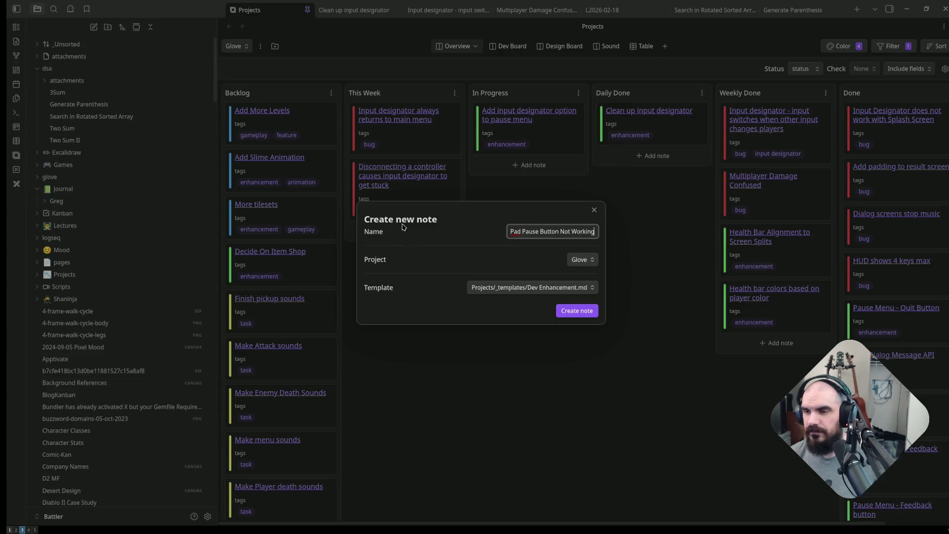
{"action": "left_click", "coordinate": [588, 311]}
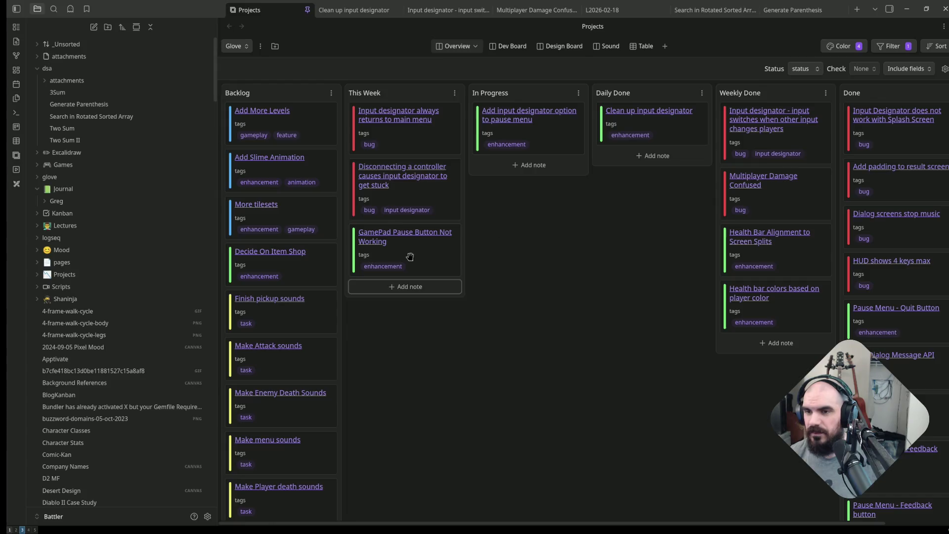
Replace the card's enhancement tag with bug and save its properties.
{"action": "left_click", "coordinate": [406, 255]}
{"action": "left_click", "coordinate": [580, 305]}
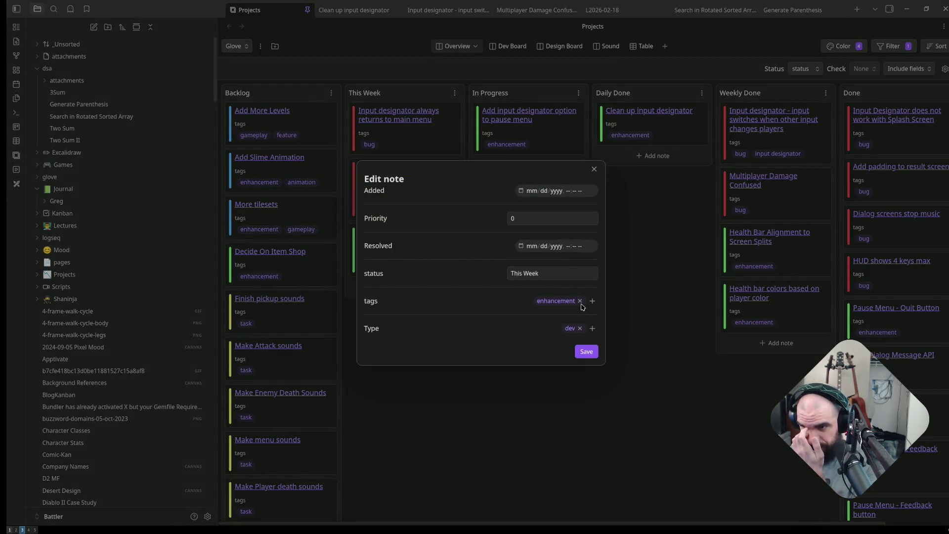
{"action": "left_click", "coordinate": [580, 301]}
{"action": "left_click", "coordinate": [592, 301]}
{"action": "type", "text": "bug"}
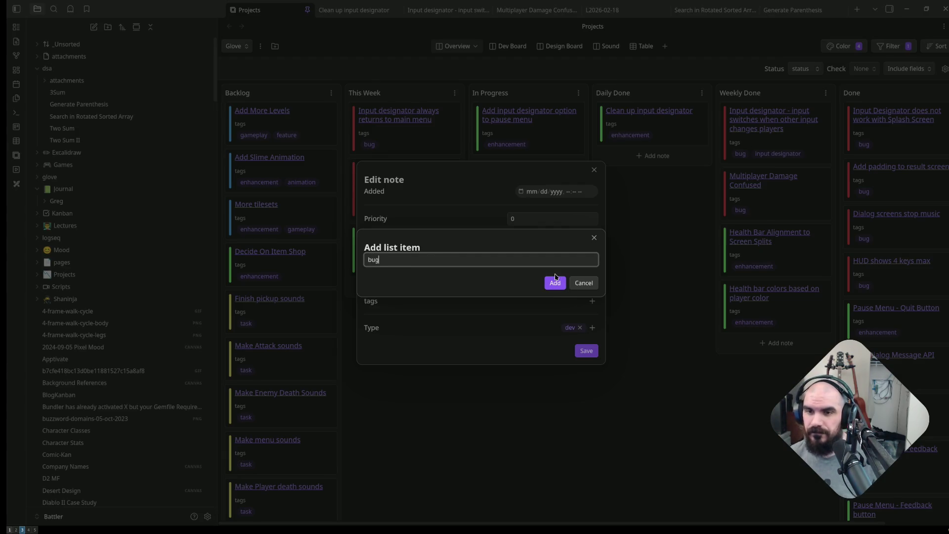
{"action": "left_click", "coordinate": [564, 290]}
{"action": "left_click", "coordinate": [586, 350]}
Drag the GamePad card to the top of This Week, glancing at the browser's enum results.
{"action": "left_click_drag", "start_coordinate": [418, 247], "coordinate": [428, 136]}
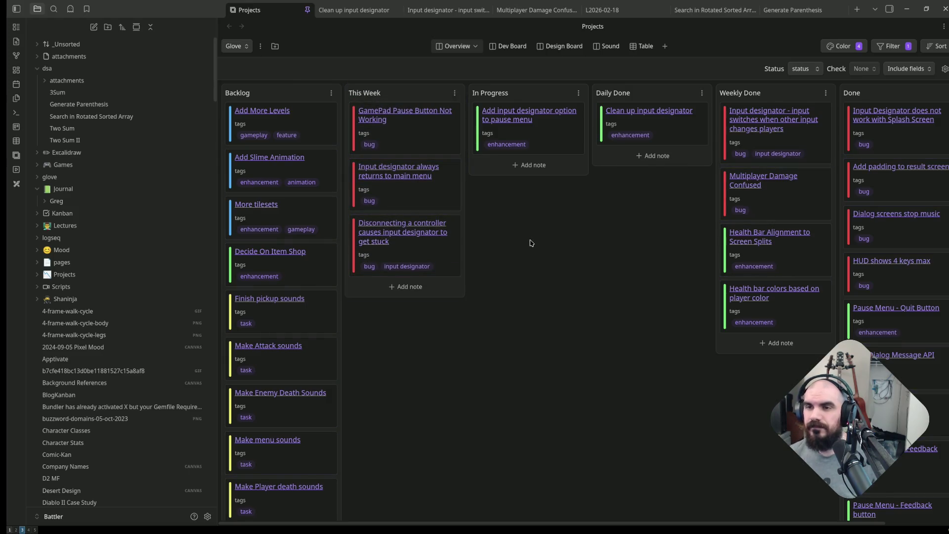
{"action": "key", "text": "super+4"}
{"action": "key", "text": "super+3"}
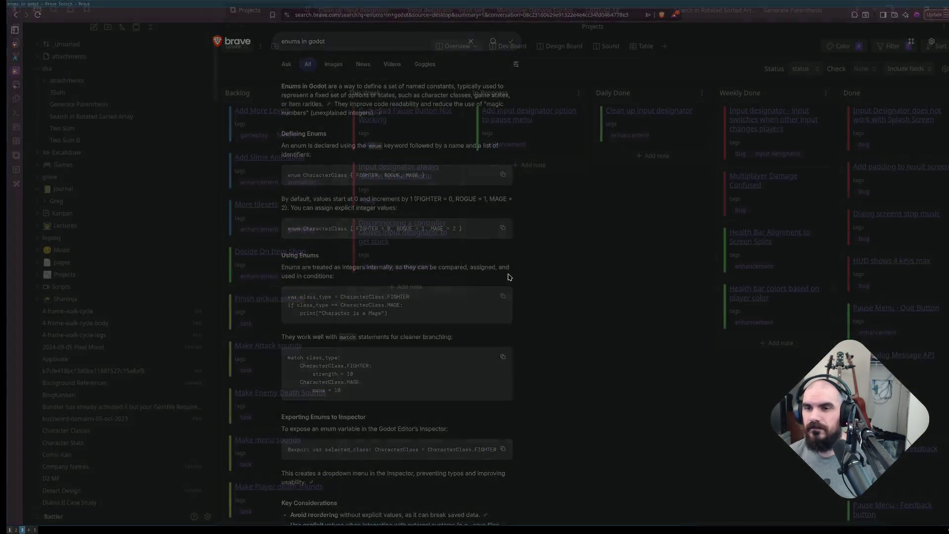
From the game's pause menu, move Keyboard to Player 1, leaving Gamepad 1 on Player 2.
{"action": "key", "text": "super+2"}
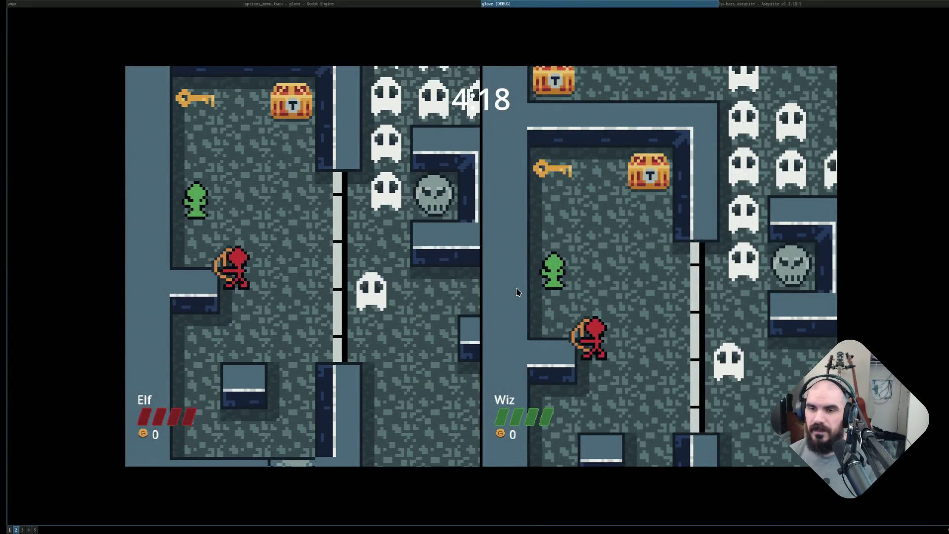
{"action": "key", "text": "Escape"}
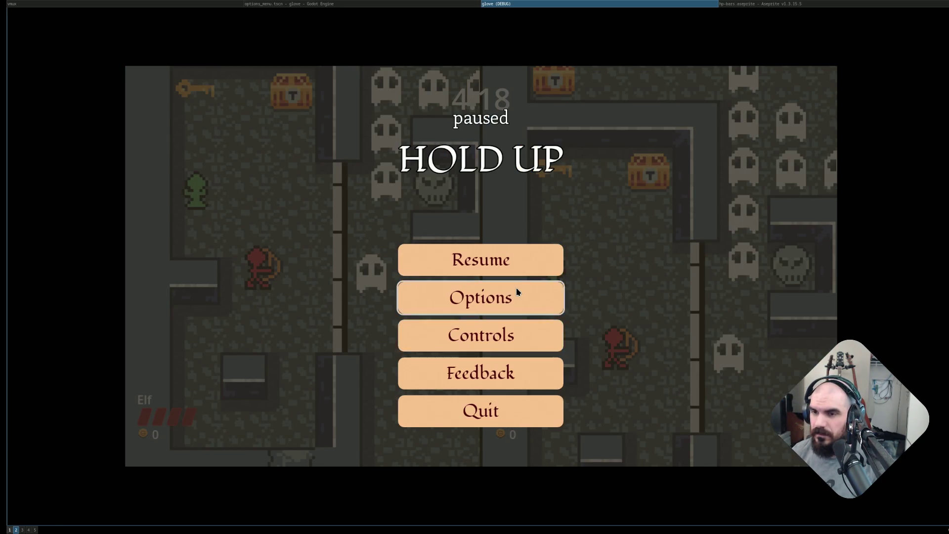
{"action": "left_click", "coordinate": [517, 292]}
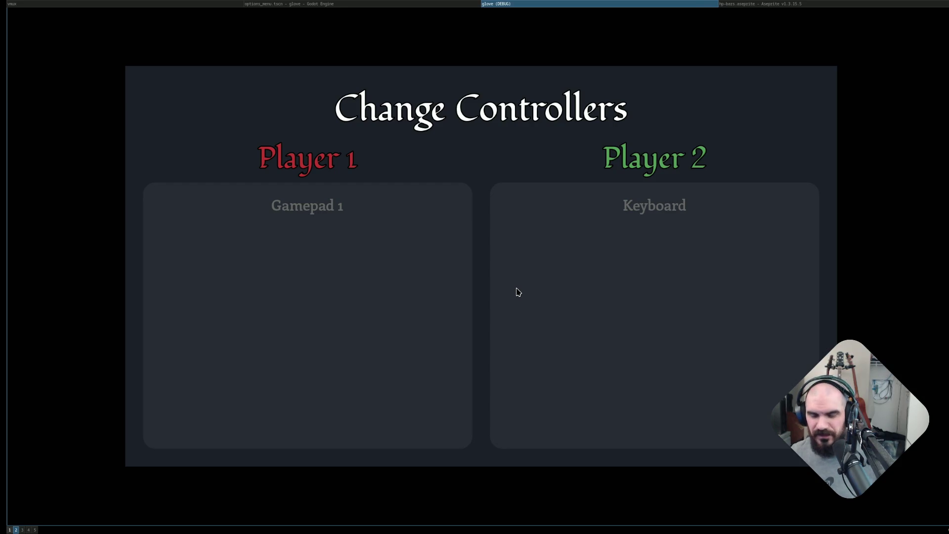
{"action": "key", "text": "Return"}
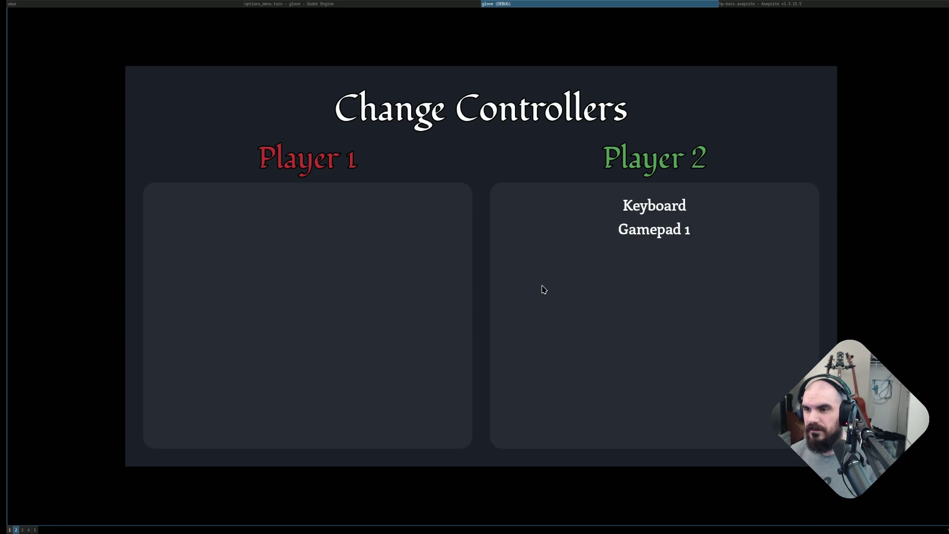
{"action": "key", "text": "Left"}
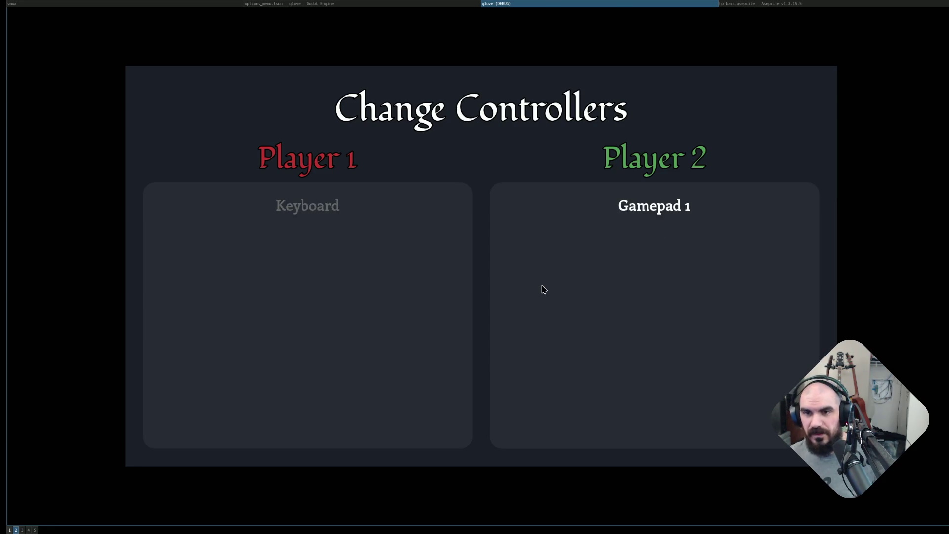
{"action": "key", "text": "Escape"}
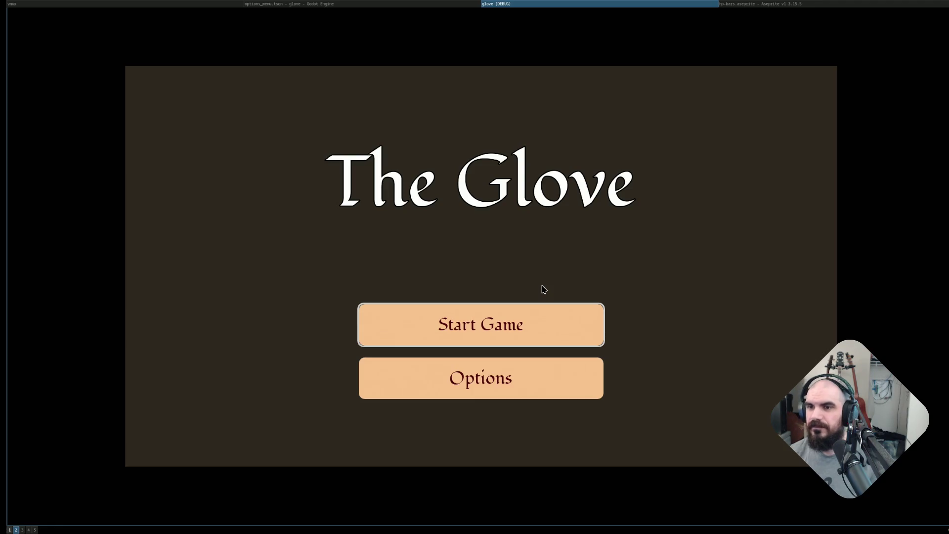
Open Options, go back to the main menu, and start an Elf-and-Wiz match.
{"action": "key", "text": "Down"}
{"action": "key", "text": "Return"}
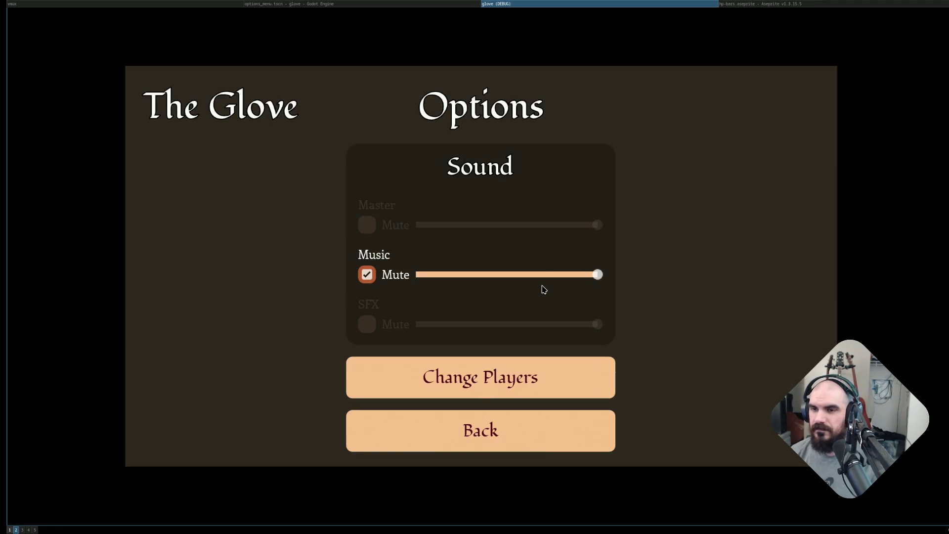
{"action": "key", "text": "Escape"}
{"action": "key", "text": "Return"}
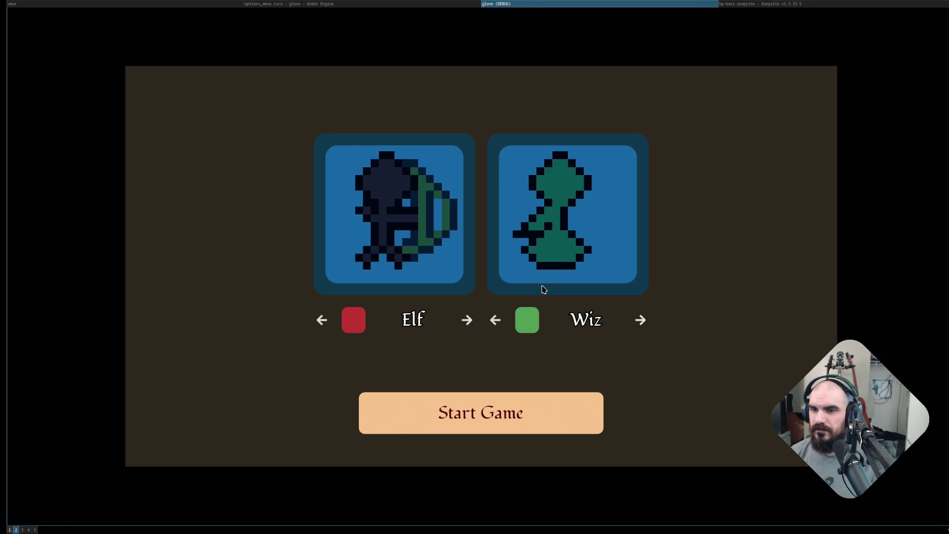
{"action": "key", "text": "Return"}
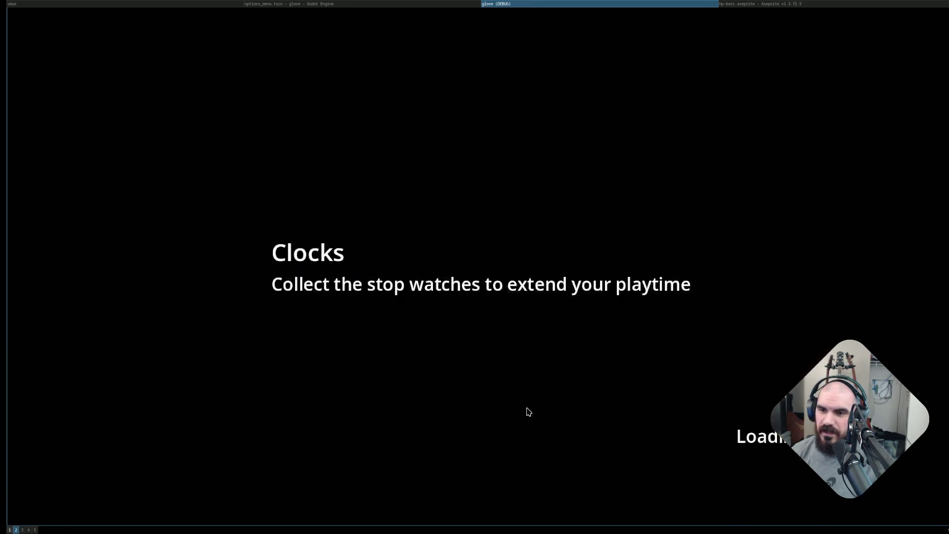
Move Wiz and the elf briefly, then stop the game with F8.
{"action": "key", "text": "Right"}
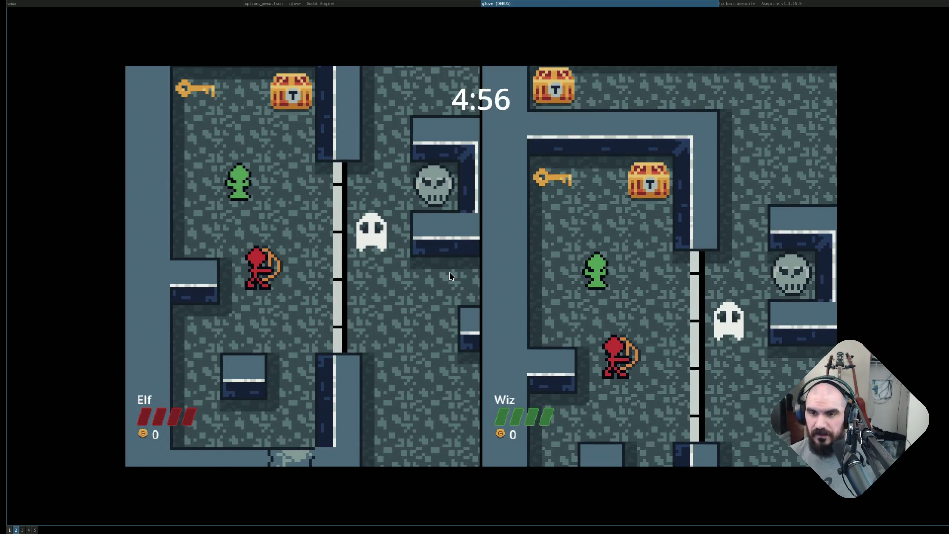
{"action": "key", "text": "d"}
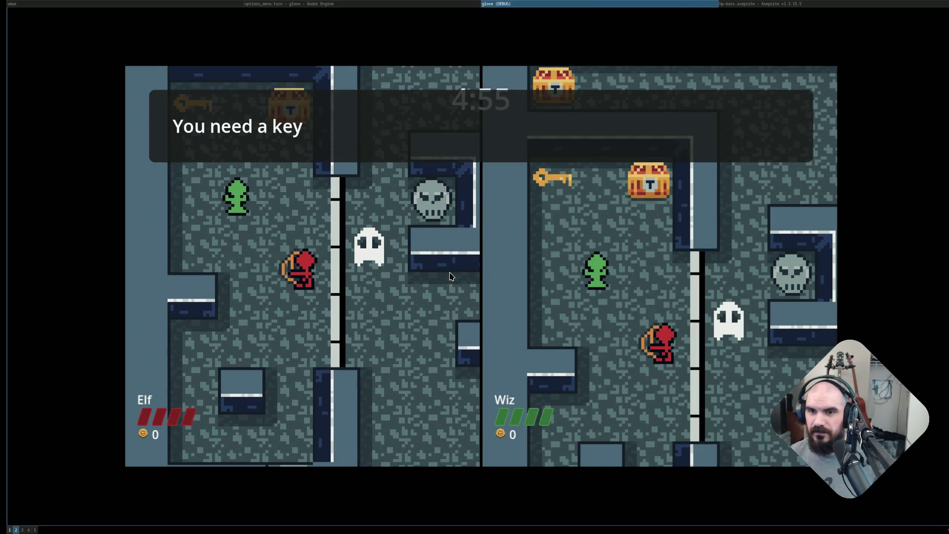
{"action": "key", "text": "F8"}
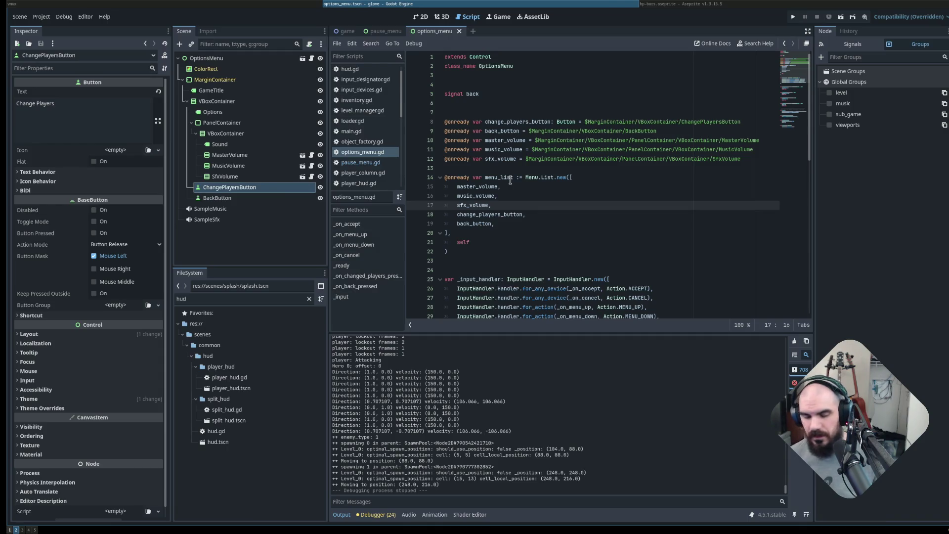
Relaunch the game with F5 and give Gamepad 1 to Player 2 under Options > Change Players.
{"action": "key", "text": "F5"}
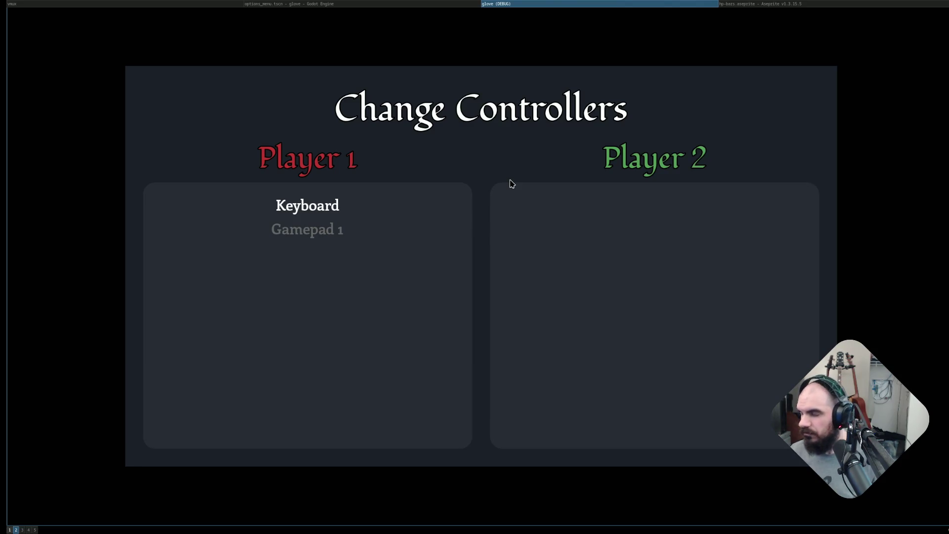
{"action": "key", "text": "Escape"}
{"action": "key", "text": "Down"}
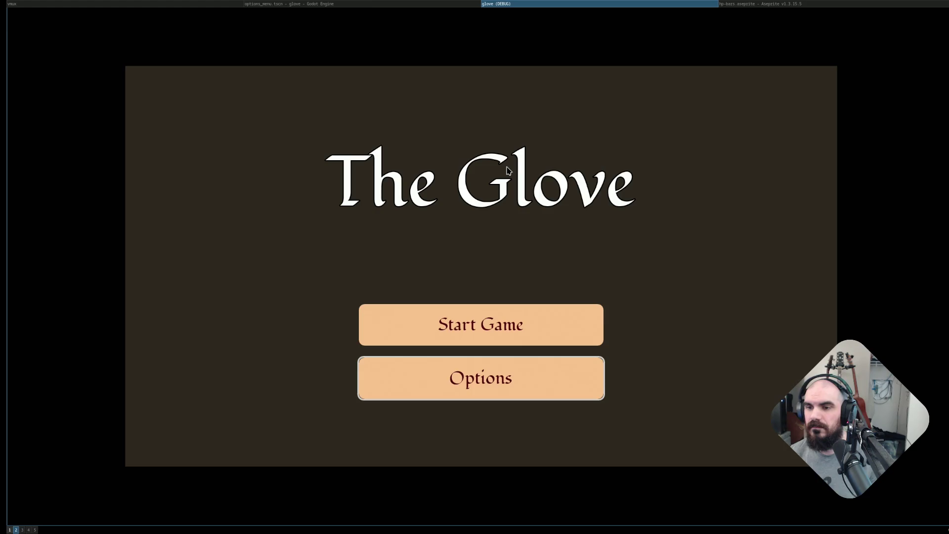
{"action": "key", "text": "Return"}
{"action": "key", "text": "Down"}
{"action": "key", "text": "Down"}
{"action": "key", "text": "Down"}
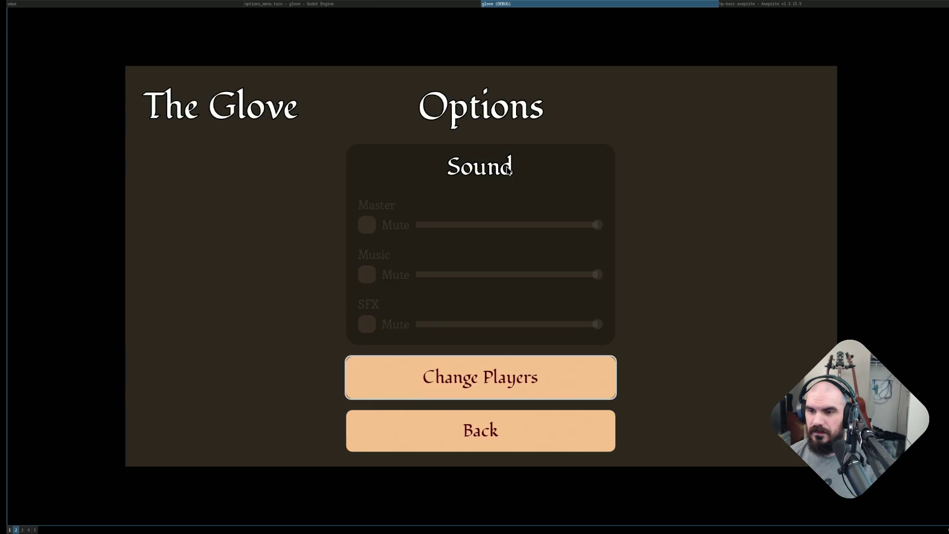
{"action": "key", "text": "Return"}
{"action": "key", "text": "Down"}
{"action": "key", "text": "Right"}
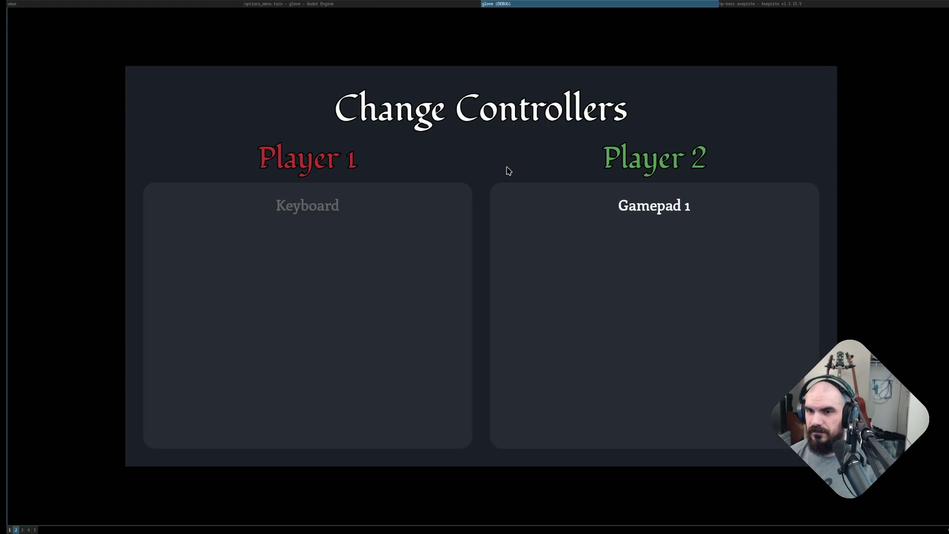
{"action": "key", "text": "Escape"}
Pick Reap for Player 2, recolour the Elf blue, and start the match.
{"action": "key", "text": "Return"}
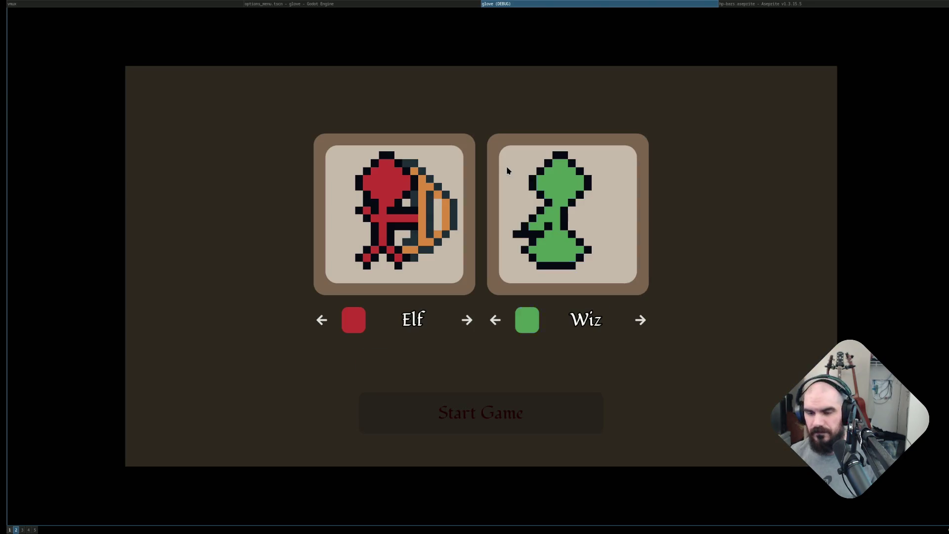
{"action": "key", "text": "Up"}
{"action": "key", "text": "Up"}
{"action": "key", "text": "Return"}
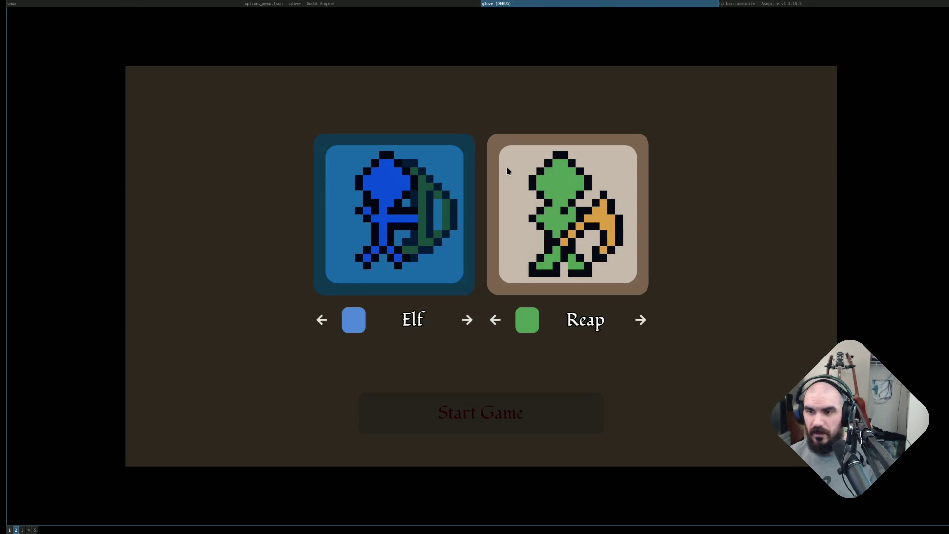
{"action": "key", "text": "Return"}
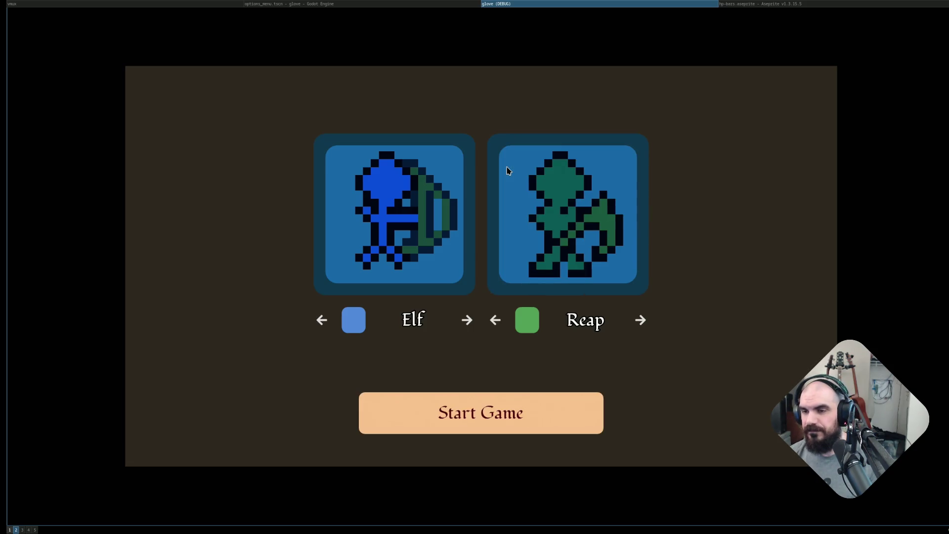
{"action": "key", "text": "Return"}
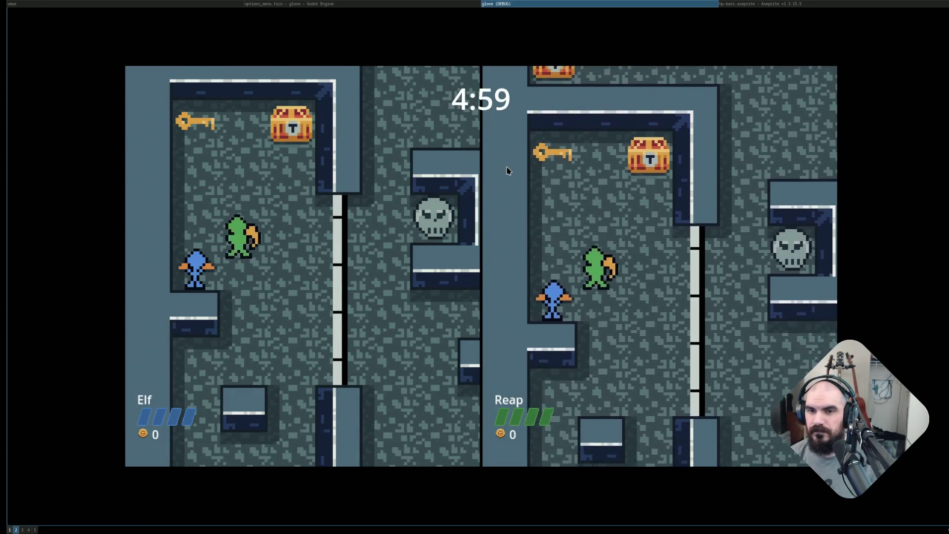
Walk Reap around collecting chests and the key, and attack the skeletons.
{"action": "key", "text": "Up"}
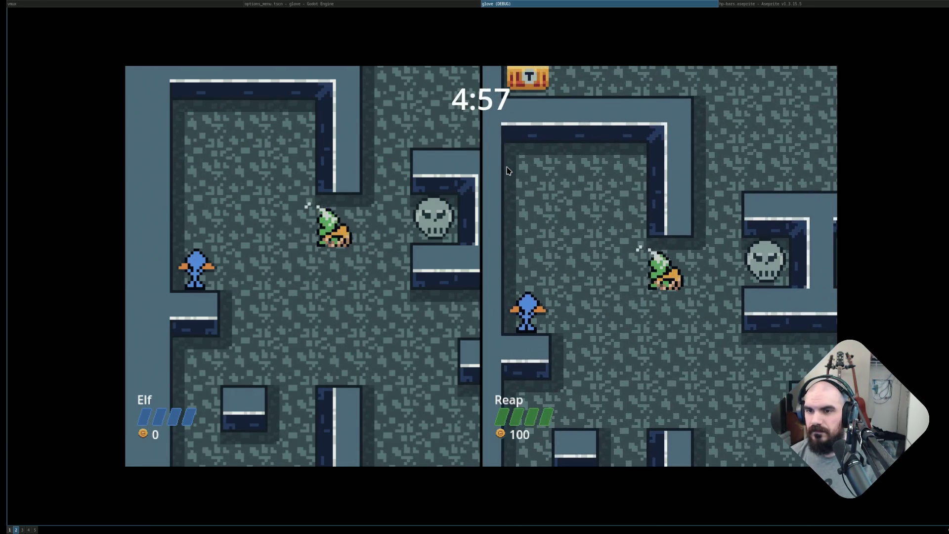
{"action": "key", "text": "Down"}
{"action": "key", "text": "Left"}
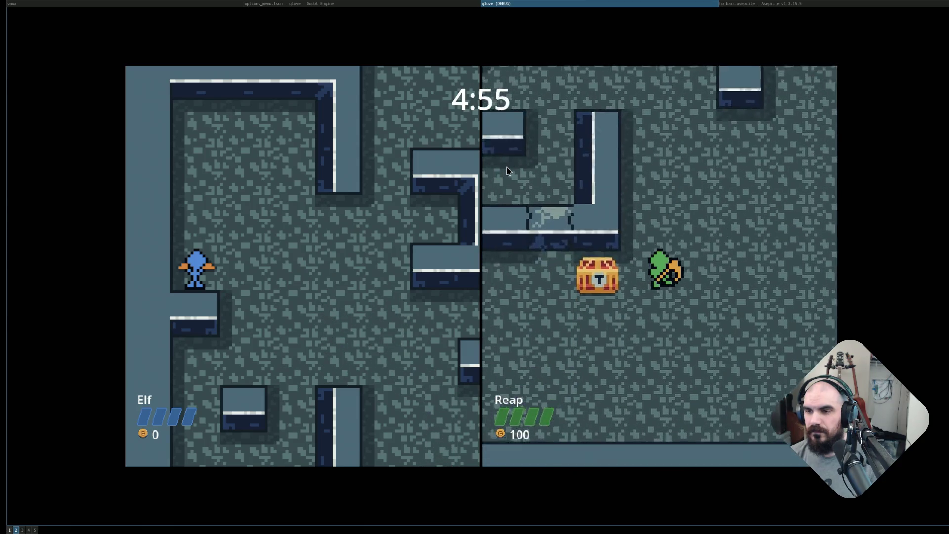
{"action": "key", "text": "Down"}
{"action": "key", "text": "Right"}
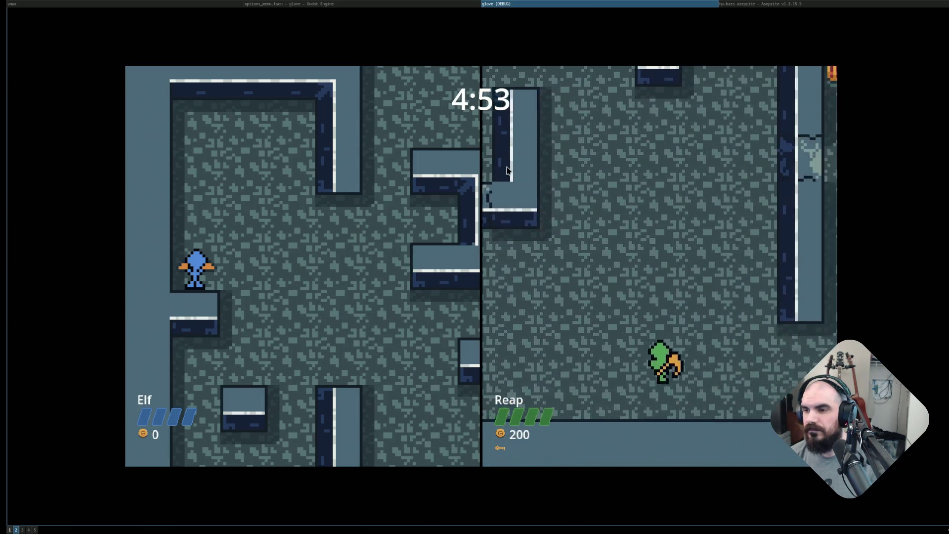
{"action": "key", "text": "Up"}
{"action": "key", "text": "Right"}
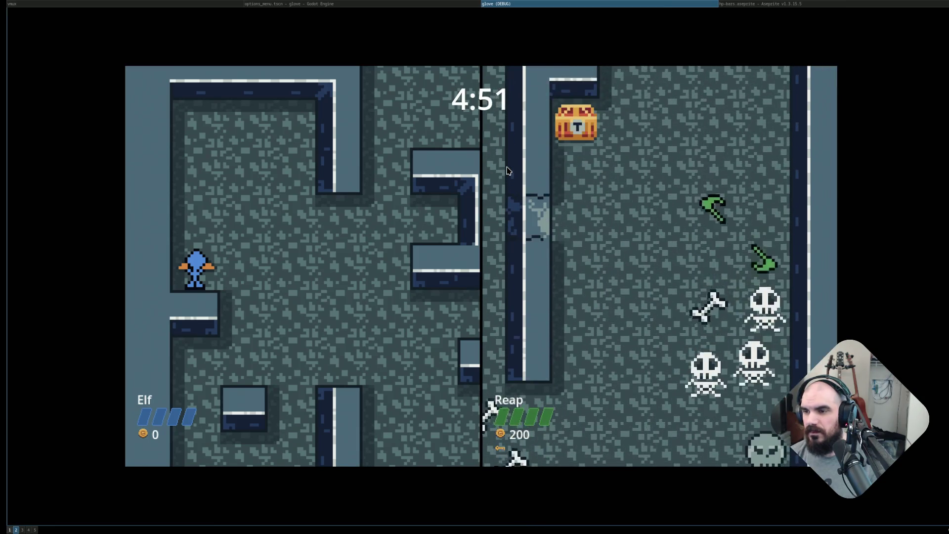
{"action": "key", "text": "Down"}
{"action": "key", "text": "Down"}
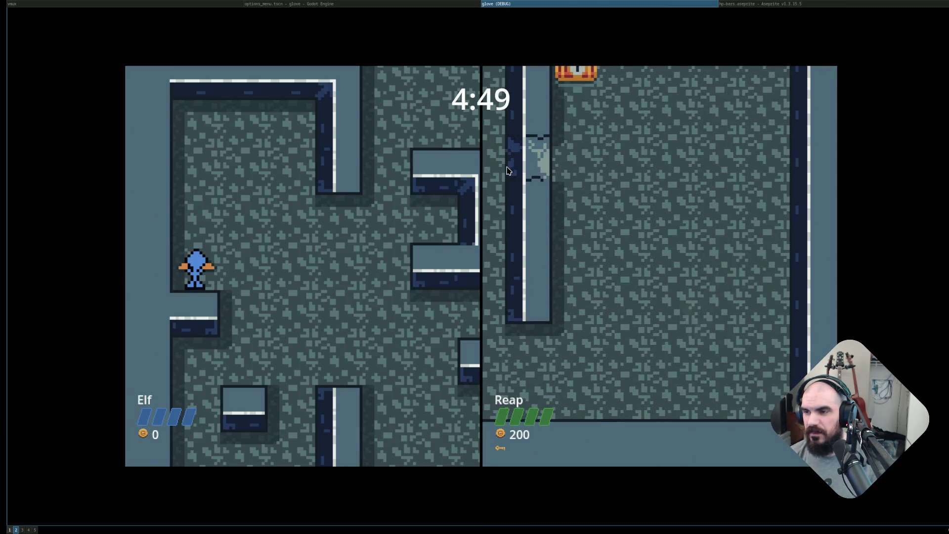
{"action": "key", "text": "Up"}
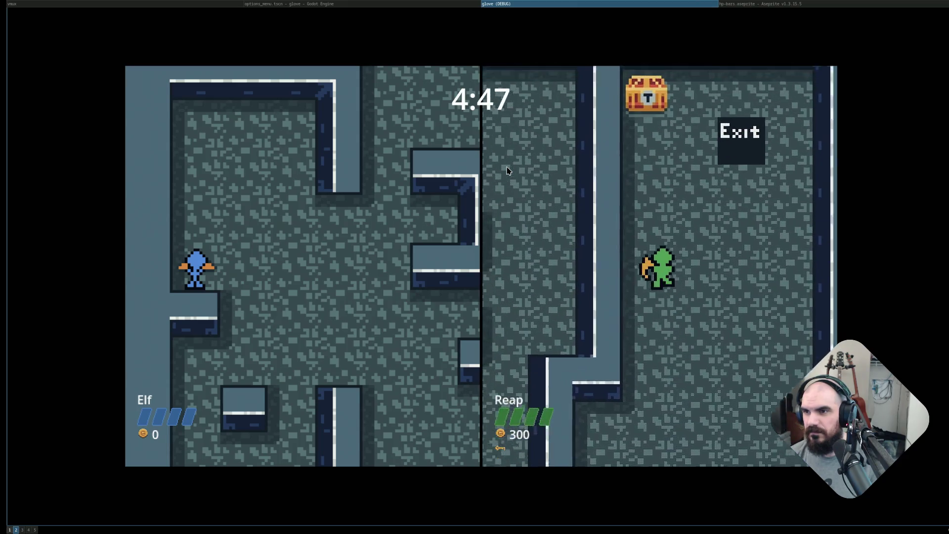
Pause and resume the HOLD UP menu repeatedly while throwing scythes at enemies.
{"action": "key", "text": "Escape"}
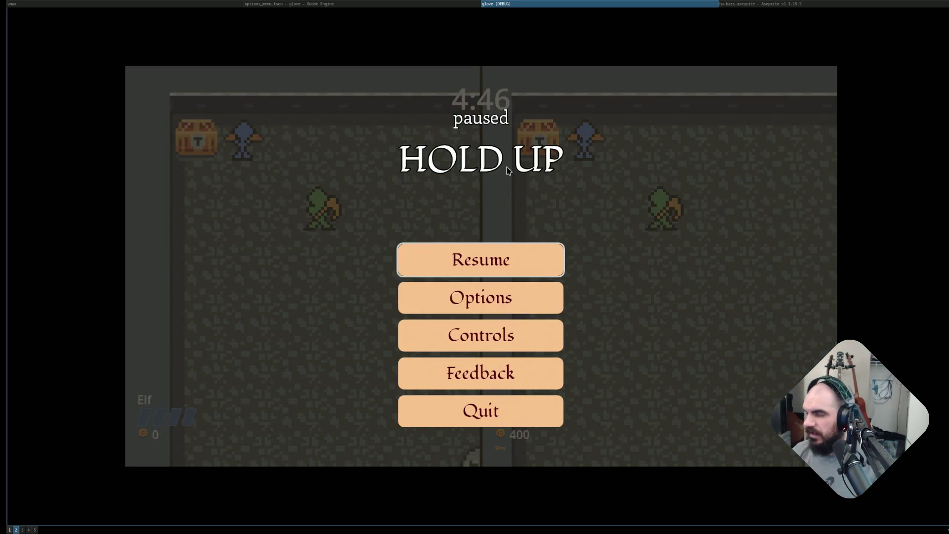
{"action": "key", "text": "Escape"}
{"action": "key", "text": "Escape"}
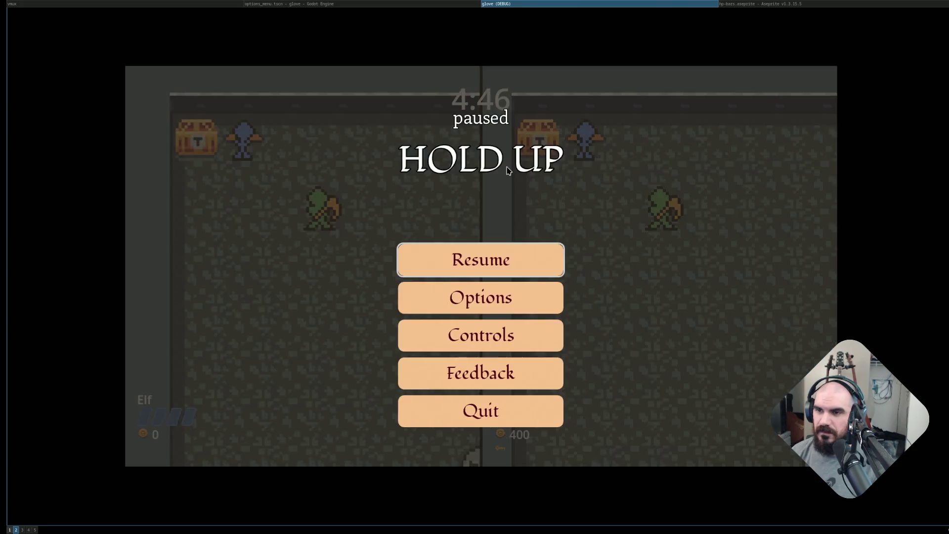
{"action": "key", "text": "Escape"}
{"action": "key", "text": "Down"}
{"action": "key", "text": "Right"}
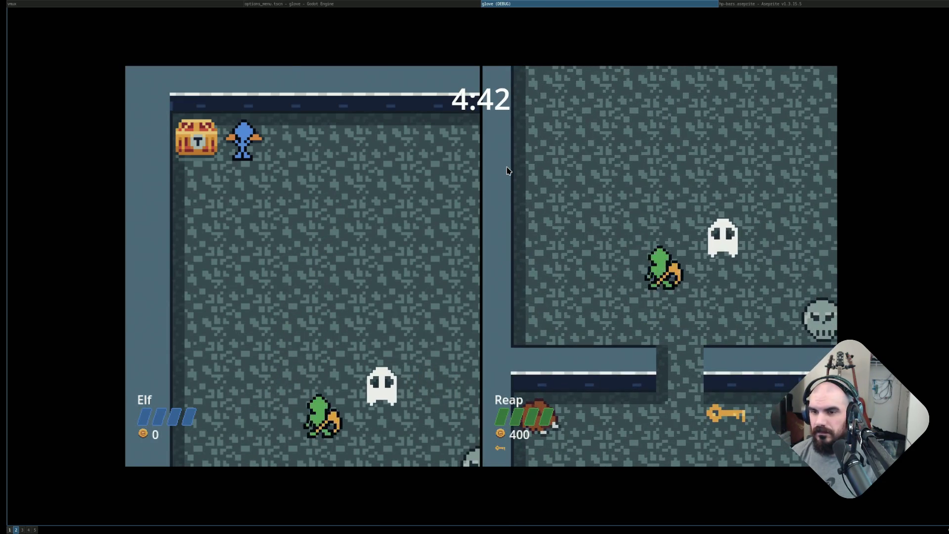
{"action": "key", "text": "Escape"}
{"action": "key", "text": "Escape"}
{"action": "key", "text": "Up"}
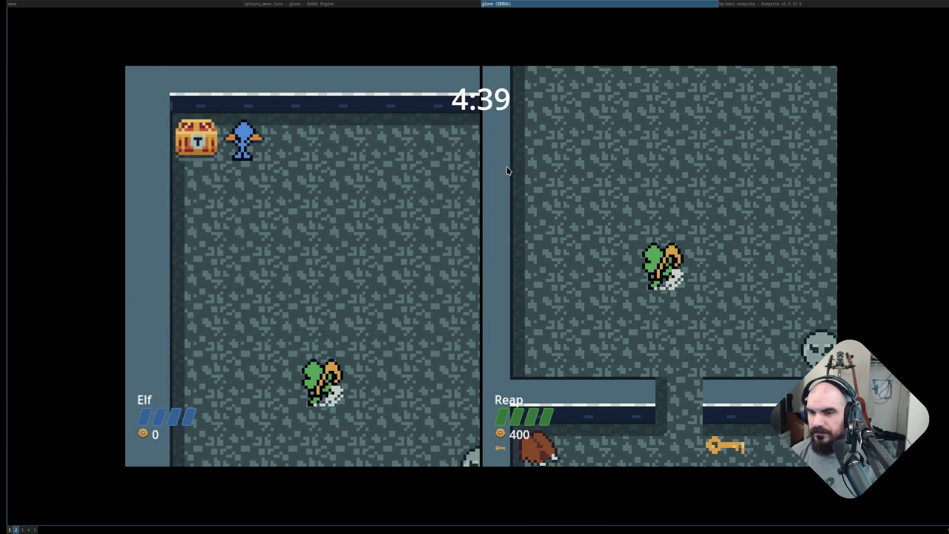
{"action": "key", "text": "Down"}
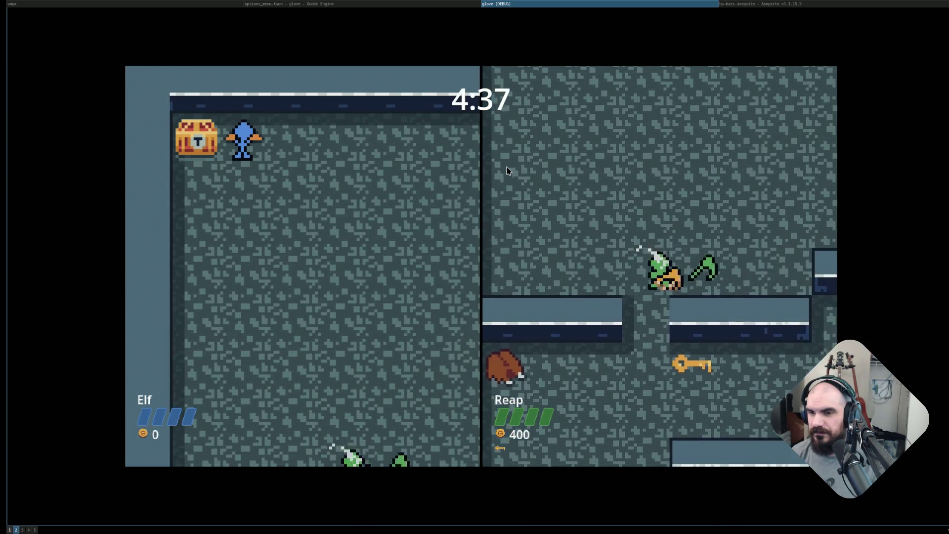
Pause again, cycle focus through the pause menu entries, then stop the game with F8.
{"action": "key", "text": "Escape"}
{"action": "key", "text": "Escape"}
{"action": "key", "text": "Escape"}
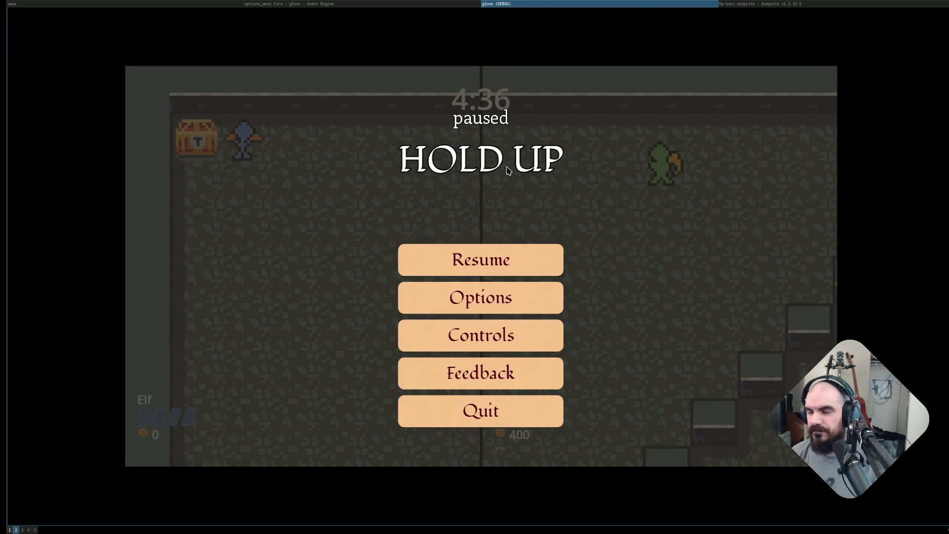
{"action": "key", "text": "Down"}
{"action": "key", "text": "Down"}
{"action": "key", "text": "Down"}
{"action": "key", "text": "Down"}
{"action": "key", "text": "Up"}
{"action": "key", "text": "Up"}
{"action": "key", "text": "Up"}
{"action": "key", "text": "Up"}
{"action": "key", "text": "Down"}
{"action": "key", "text": "Down"}
{"action": "key", "text": "Down"}
{"action": "key", "text": "Up"}
{"action": "key", "text": "Down"}
{"action": "key", "text": "Up"}
{"action": "key", "text": "Up"}
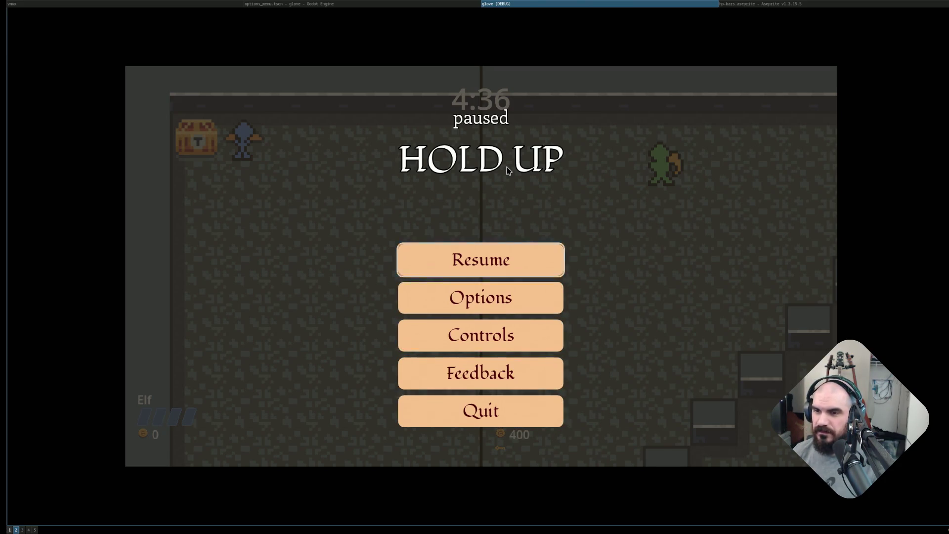
{"action": "key", "text": "F8"}
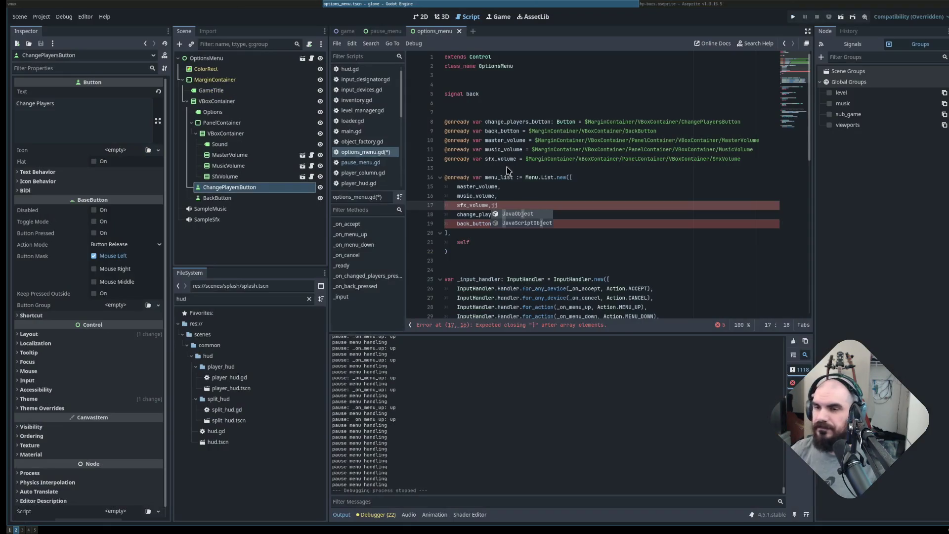
Dismiss autocomplete in options_menu.gd and place the caret at the end of line 19.
{"action": "left_click", "coordinate": [498, 205]}
{"action": "left_click", "coordinate": [510, 223]}
{"action": "scroll", "coordinate": [544, 238], "scroll_direction": "down", "scroll_amount": 5}
{"action": "scroll", "coordinate": [567, 252], "scroll_direction": "up", "scroll_amount": 5}
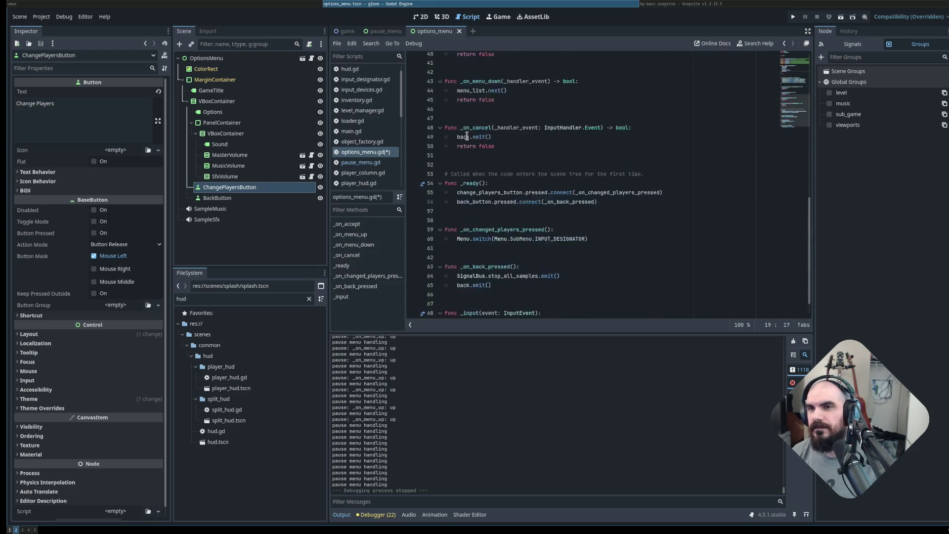
View the pause_menu scene in 2D, return to options_menu, then add a new empty scene tab.
{"action": "left_click", "coordinate": [384, 32]}
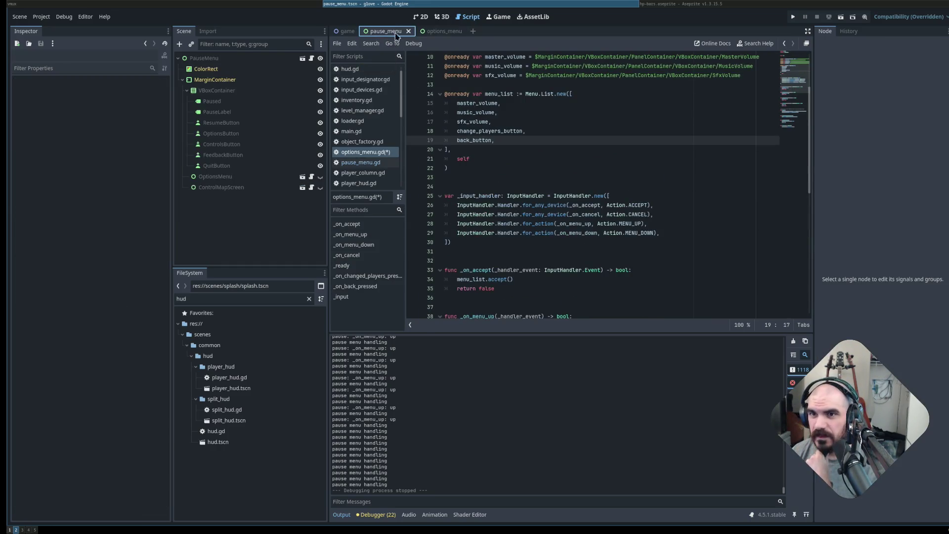
{"action": "left_click", "coordinate": [421, 16]}
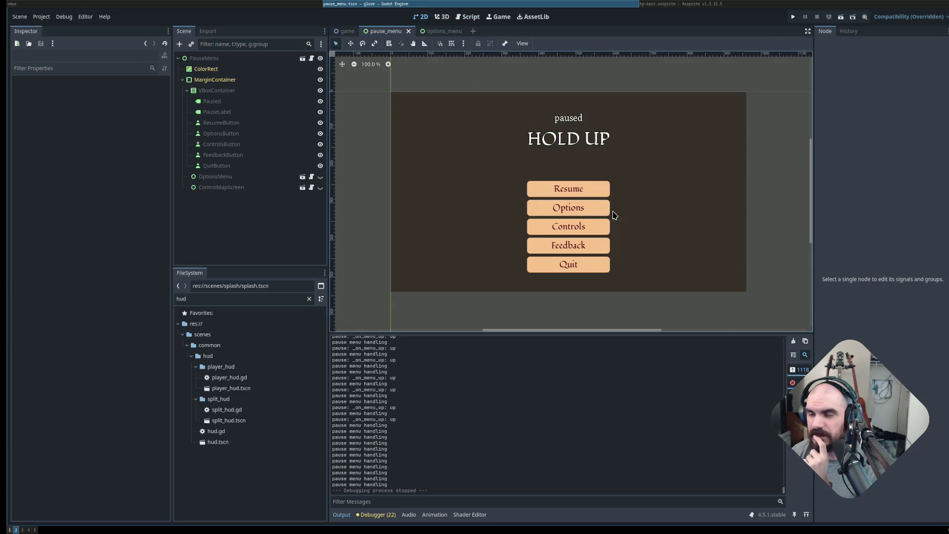
{"action": "left_click", "coordinate": [445, 31]}
{"action": "left_click", "coordinate": [474, 32]}
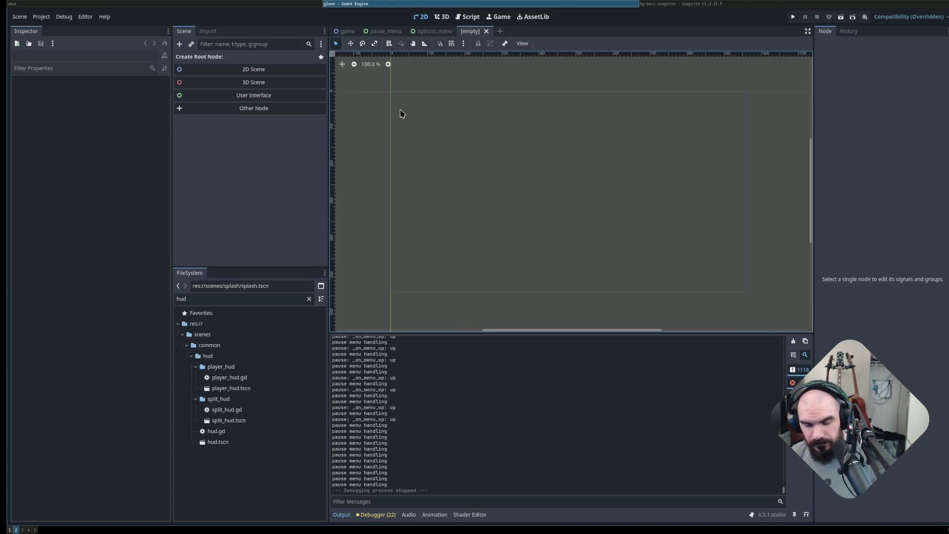
Open main.tscn and main_menu.tscn through Quick Open (Ctrl+Shift+O).
{"action": "key", "text": "ctrl+shift+o"}
{"action": "key", "text": "Escape"}
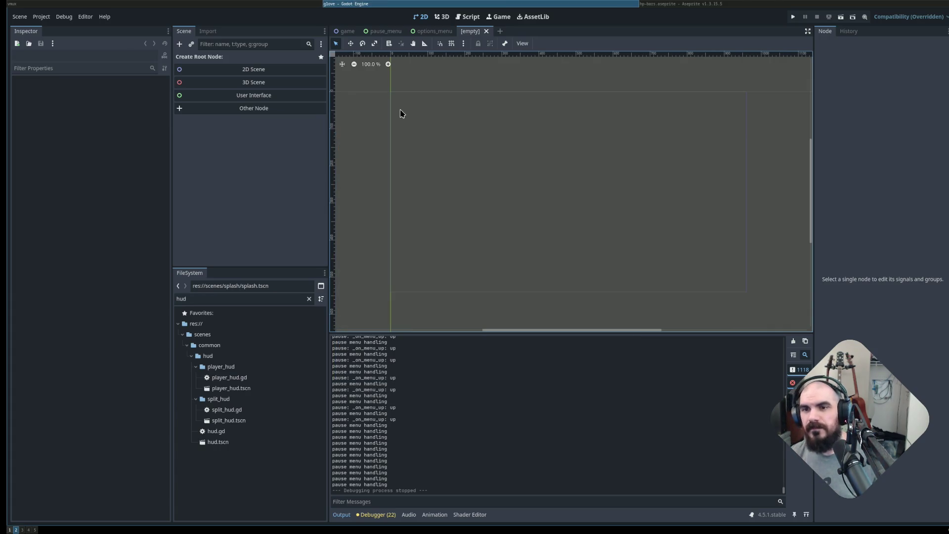
{"action": "key", "text": "ctrl+shift+o"}
{"action": "type", "text": "main"}
{"action": "key", "text": "Return"}
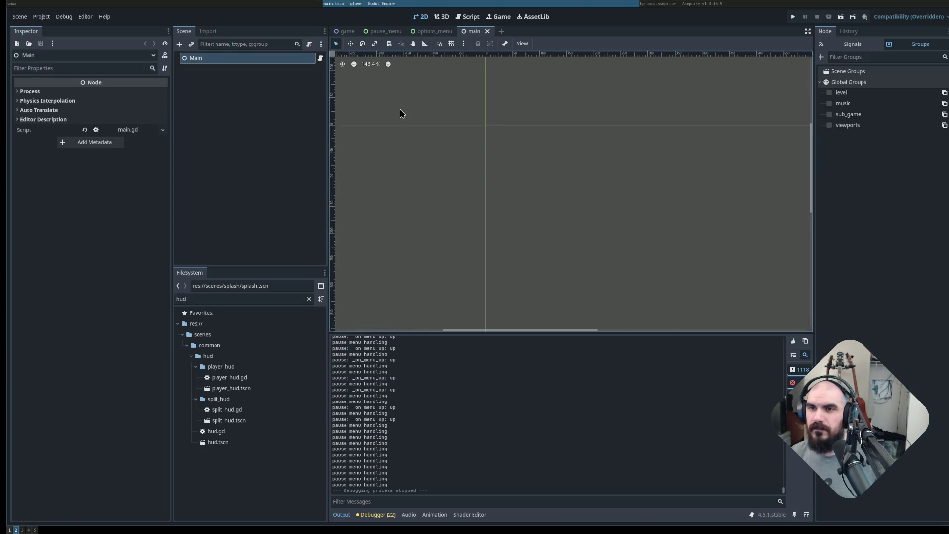
{"action": "key", "text": "ctrl+shift+o"}
{"action": "type", "text": "main_menu"}
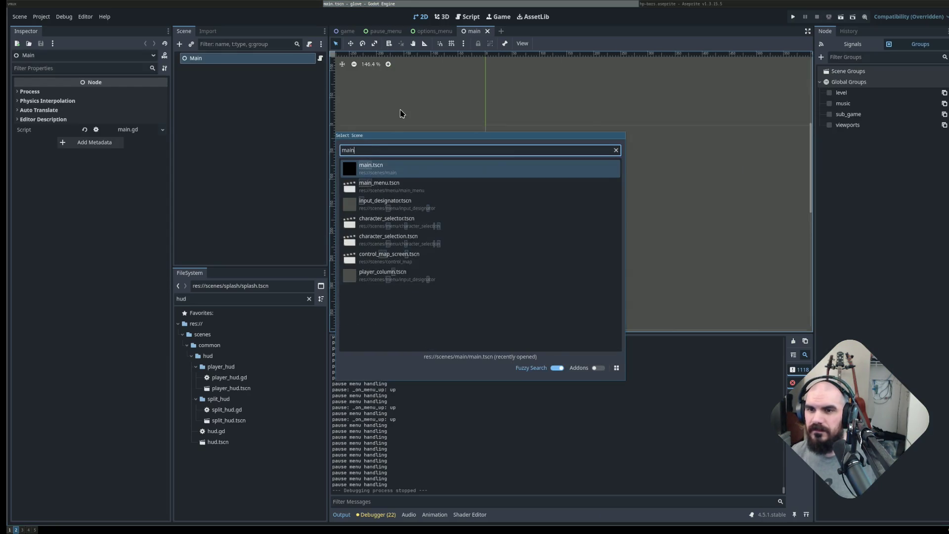
{"action": "key", "text": "Return"}
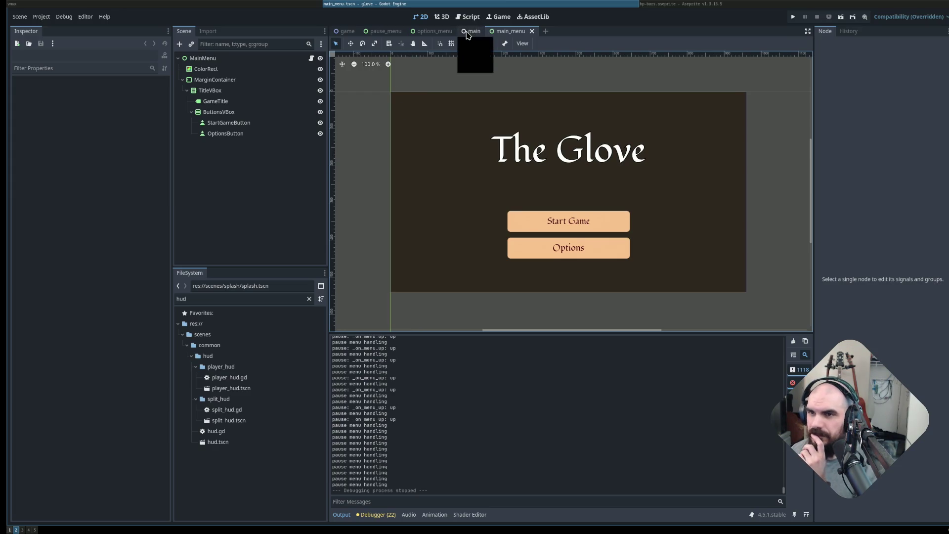
Close the main tab, compare the options_menu and main_menu scenes, ending on pause_menu.
{"action": "middle_click", "coordinate": [471, 32]}
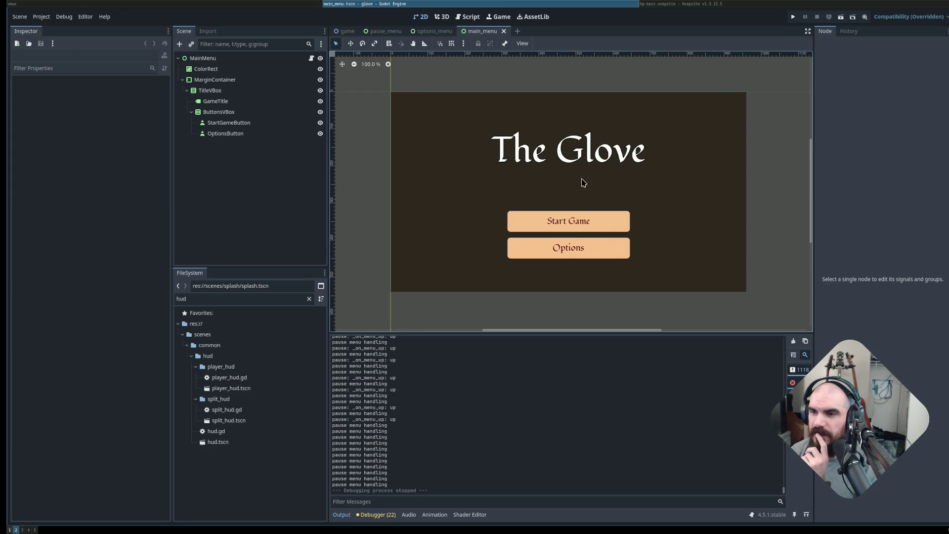
{"action": "left_click", "coordinate": [439, 34]}
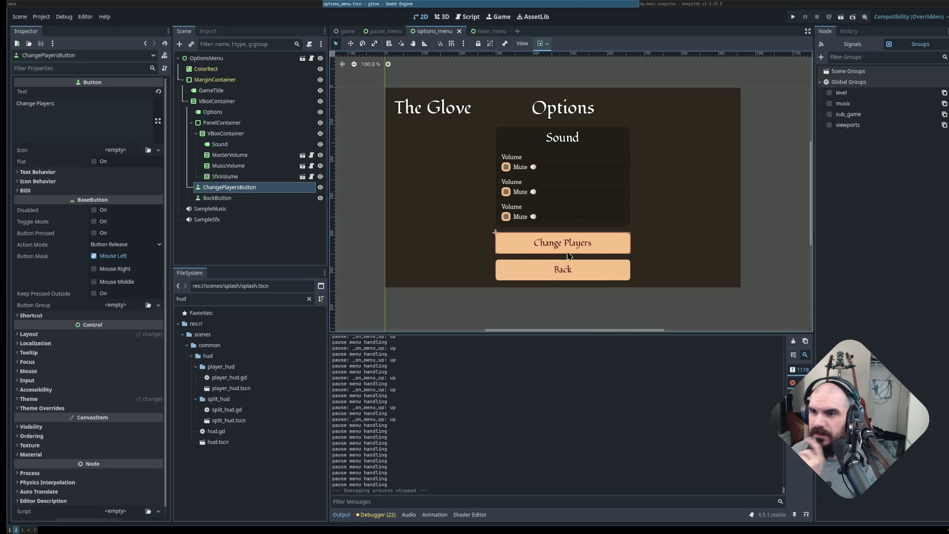
{"action": "left_click", "coordinate": [487, 31]}
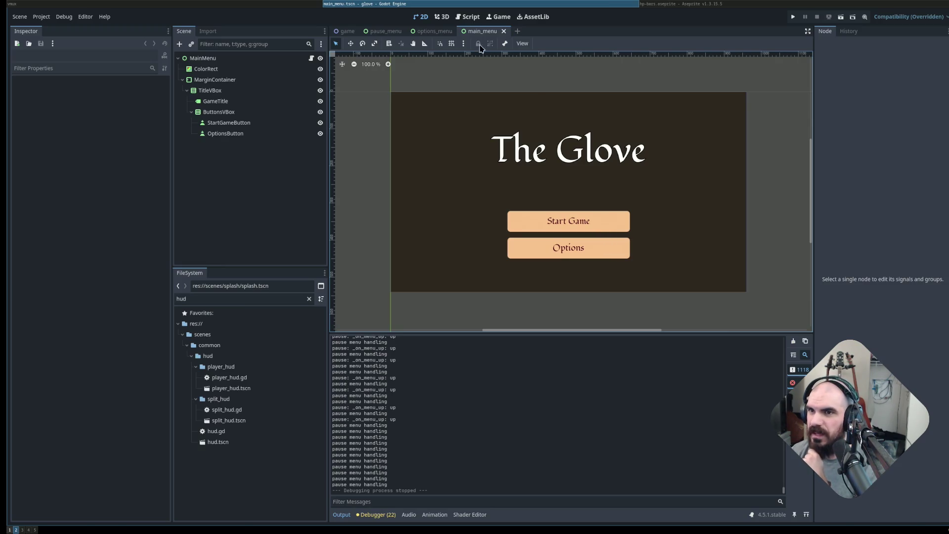
{"action": "left_click", "coordinate": [437, 33]}
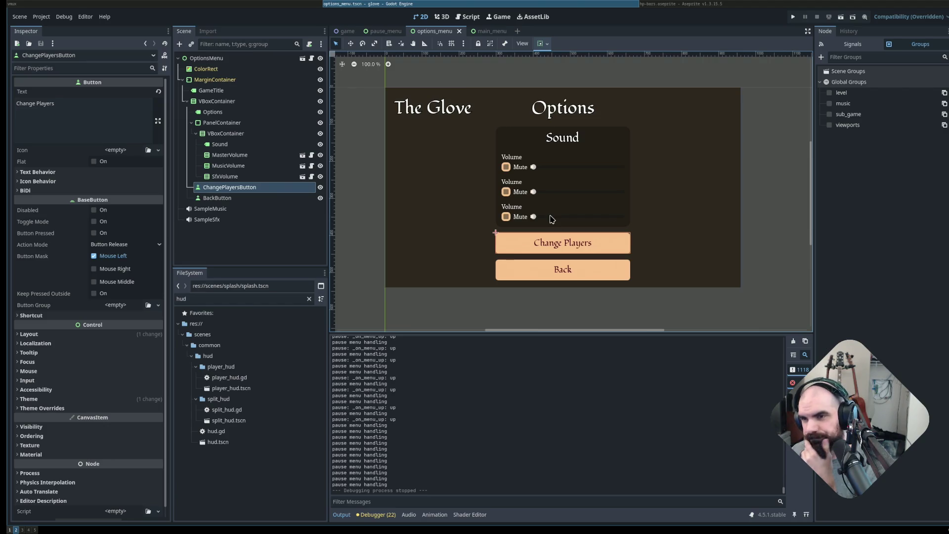
{"action": "left_click", "coordinate": [492, 31]}
{"action": "left_click", "coordinate": [401, 32]}
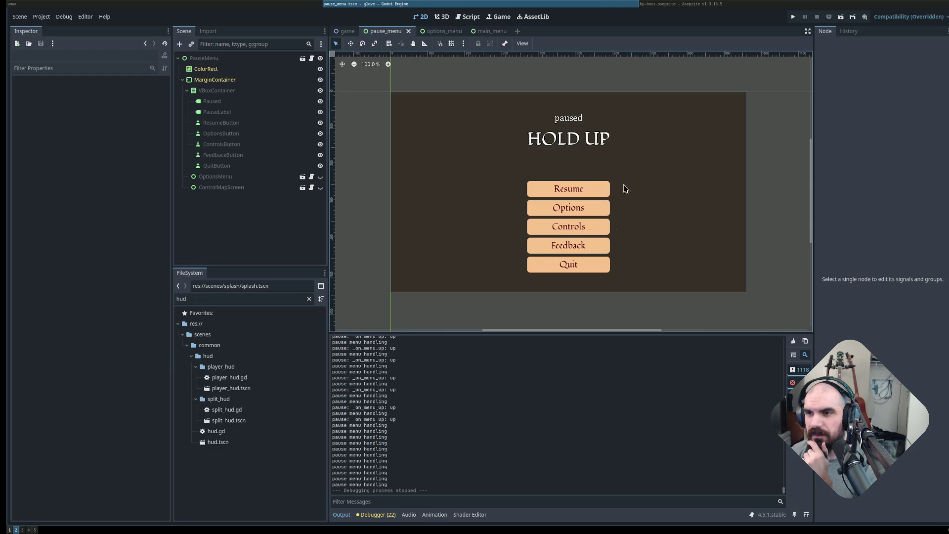
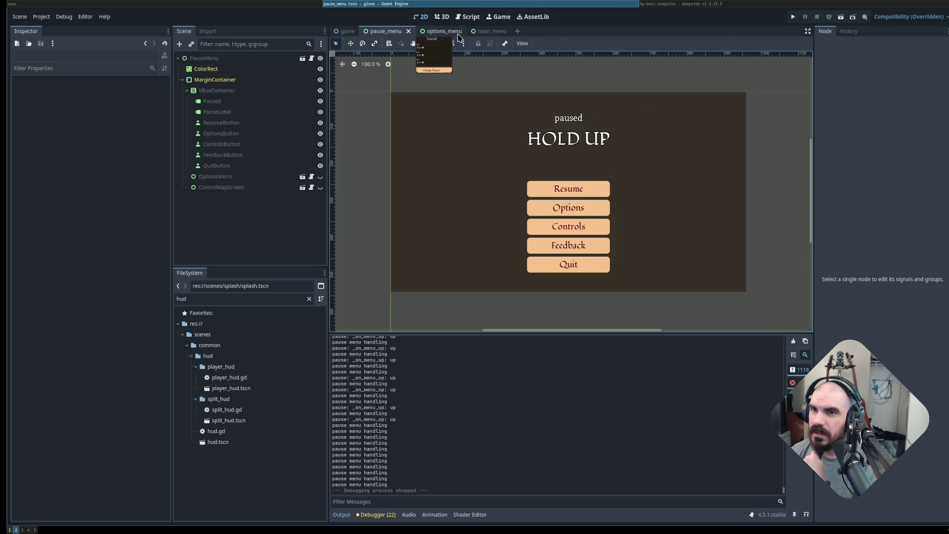
Return to the options_menu scene and inspect its ChangePlayersButton and Back button nodes.
{"action": "left_click", "coordinate": [440, 31]}
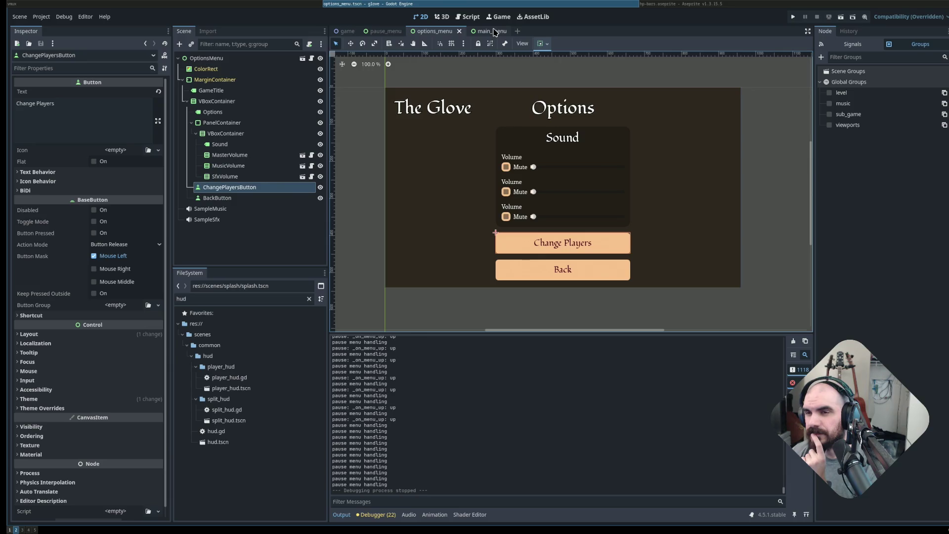
{"action": "left_click", "coordinate": [493, 32]}
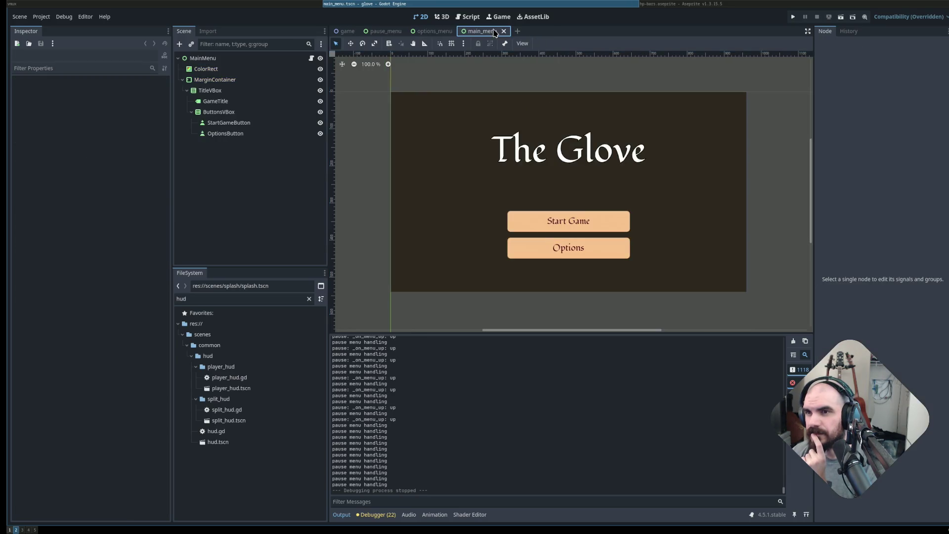
{"action": "left_click", "coordinate": [435, 33]}
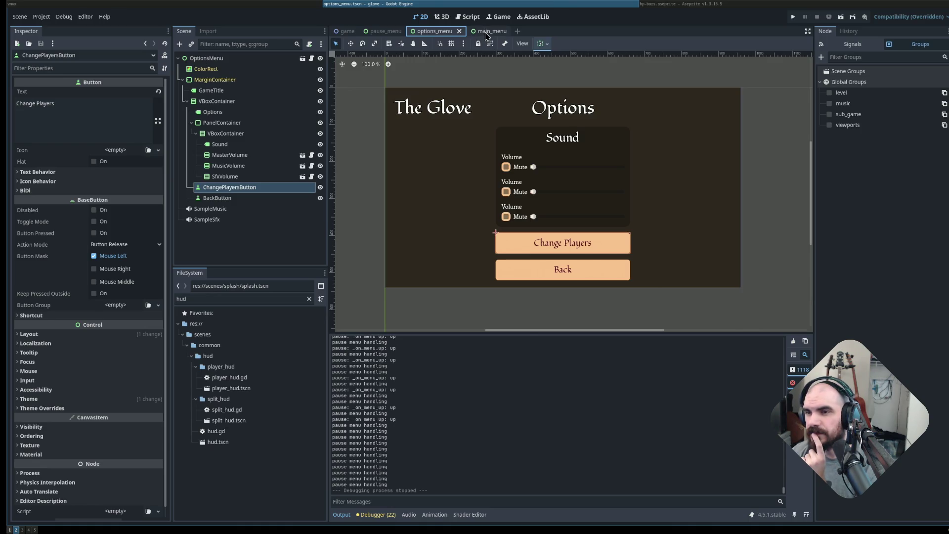
{"action": "left_click", "coordinate": [249, 198]}
{"action": "left_click", "coordinate": [251, 187]}
{"action": "right_click", "coordinate": [251, 187]}
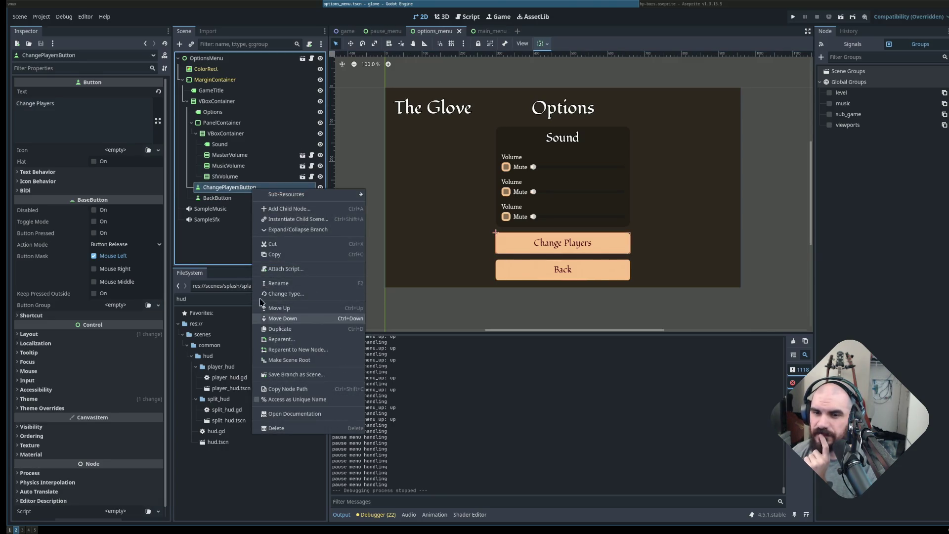
{"action": "left_click", "coordinate": [218, 199]}
{"action": "left_click_drag", "start_coordinate": [249, 198], "coordinate": [252, 188]}
{"action": "left_click", "coordinate": [251, 188]}
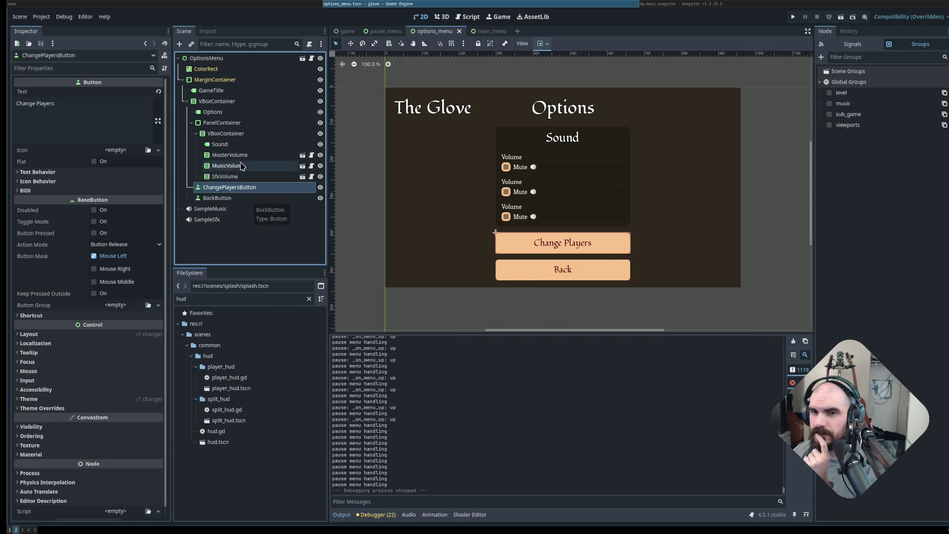
{"action": "right_click", "coordinate": [259, 191]}
{"action": "left_click", "coordinate": [533, 397]}
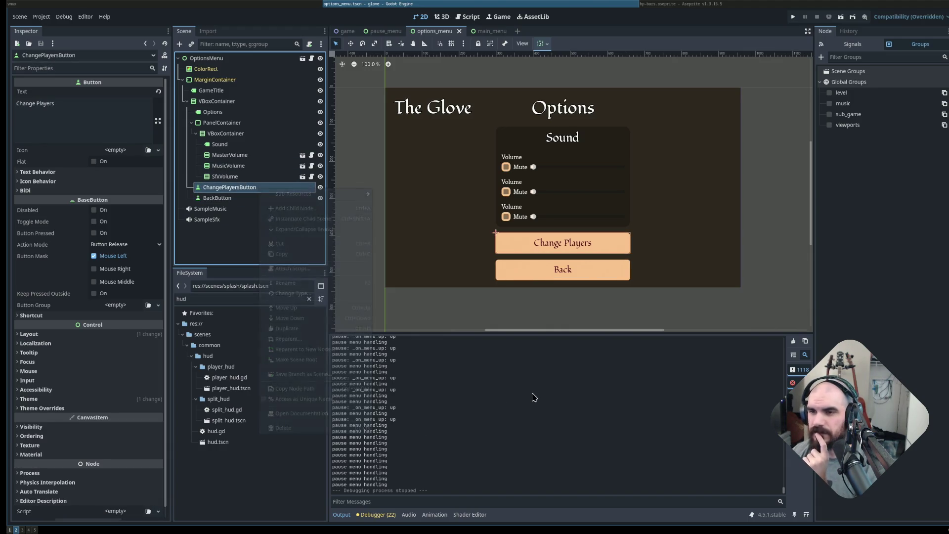
{"action": "key", "text": "alt+Tab"}
In lazygit, locate and stage the scenes/menu/options_menu script and scene changes.
{"action": "key", "text": "space"}
{"action": "key", "text": "g"}
{"action": "key", "text": "g"}
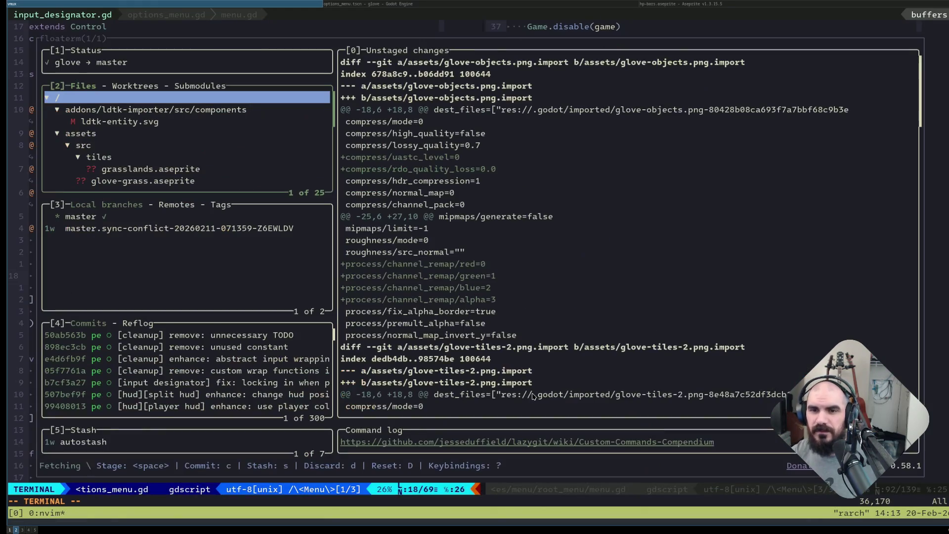
{"action": "key", "text": "Down"}
{"action": "key", "text": "Return"}
{"action": "key", "text": "Down"}
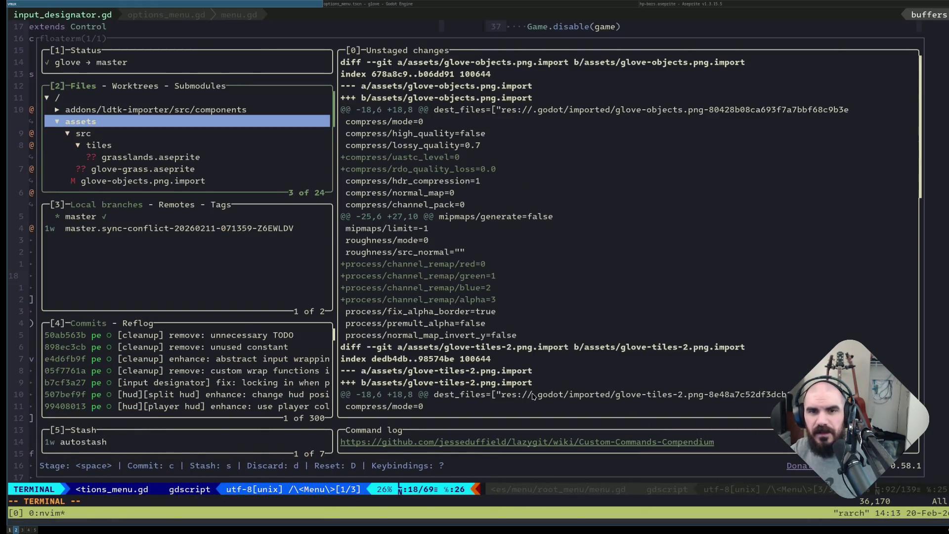
{"action": "key", "text": "Return"}
{"action": "key", "text": "Down"}
{"action": "key", "text": "Down"}
{"action": "key", "text": "Return"}
{"action": "key", "text": "Down"}
{"action": "key", "text": "Down"}
{"action": "key", "text": "Down"}
{"action": "key", "text": "Up"}
{"action": "key", "text": "Down"}
{"action": "key", "text": "Up"}
{"action": "key", "text": "space"}
Commit the staged changes with the summary "[feature] add: player".
{"action": "key", "text": "c"}
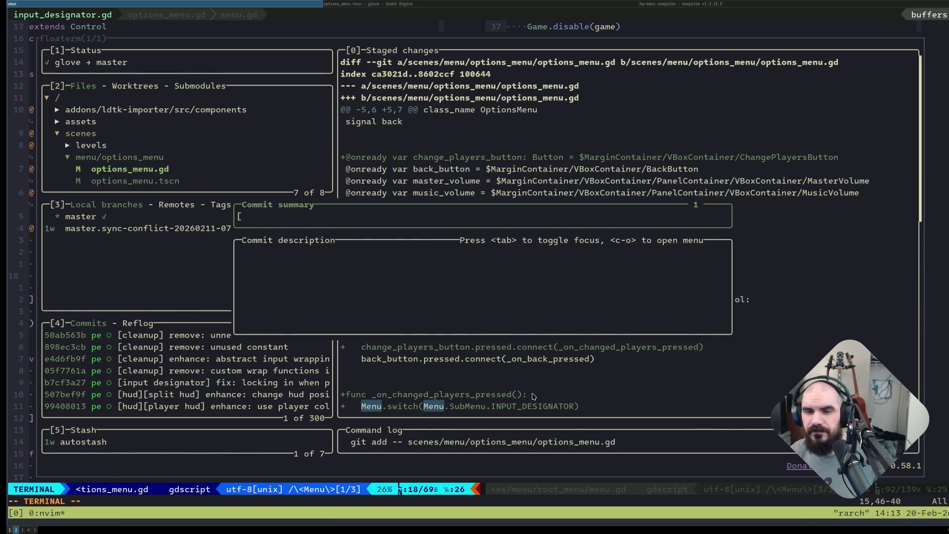
{"action": "type", "text": "bug]"}
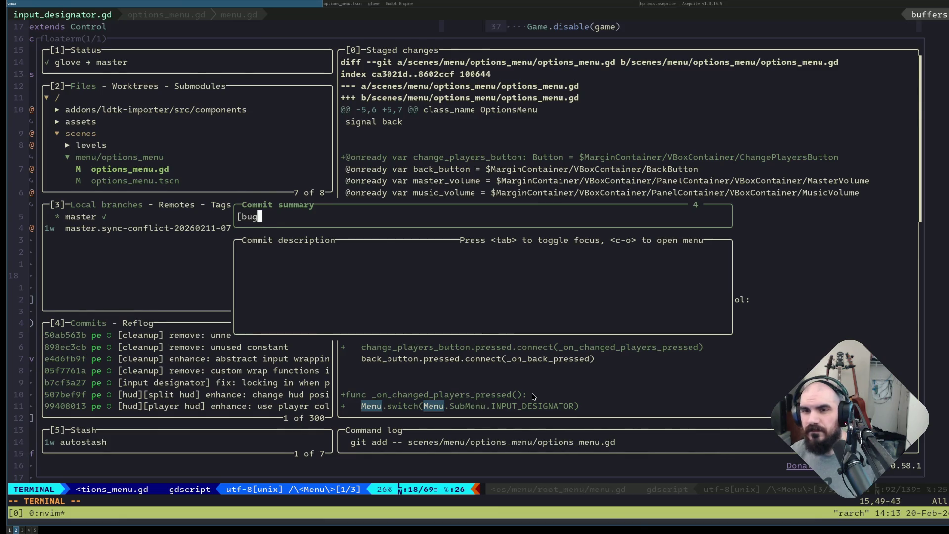
{"action": "key", "text": "BackSpace"}
{"action": "key", "text": "BackSpace"}
{"action": "key", "text": "BackSpace"}
{"action": "type", "text": "feature]"}
{"action": "key", "text": "BackSpace"}
{"action": "type", "text": "a"}
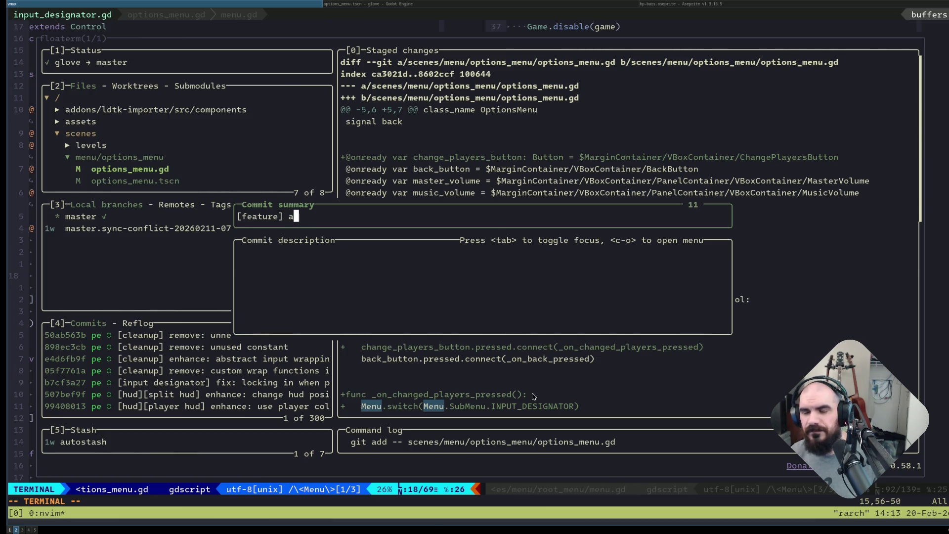
{"action": "type", "text": "dd: player"}
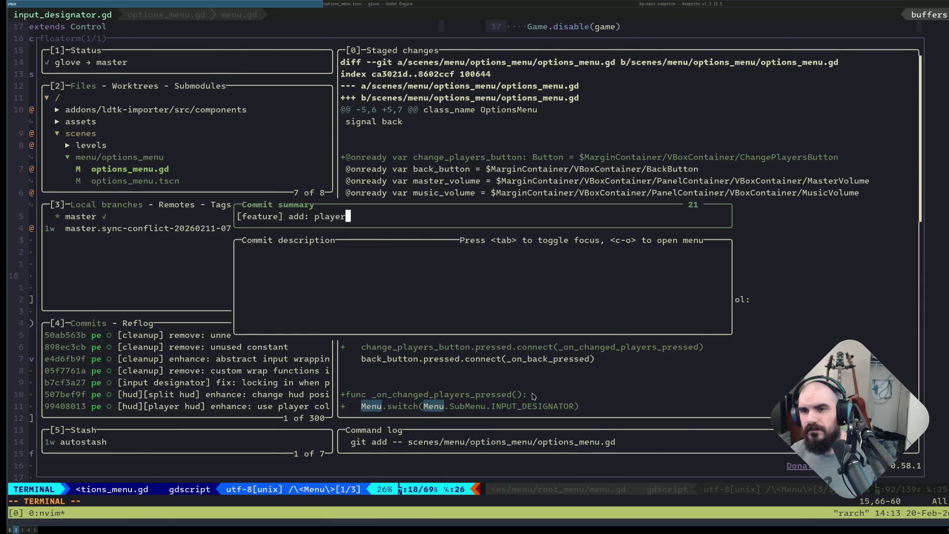
{"action": "key", "text": "Return"}
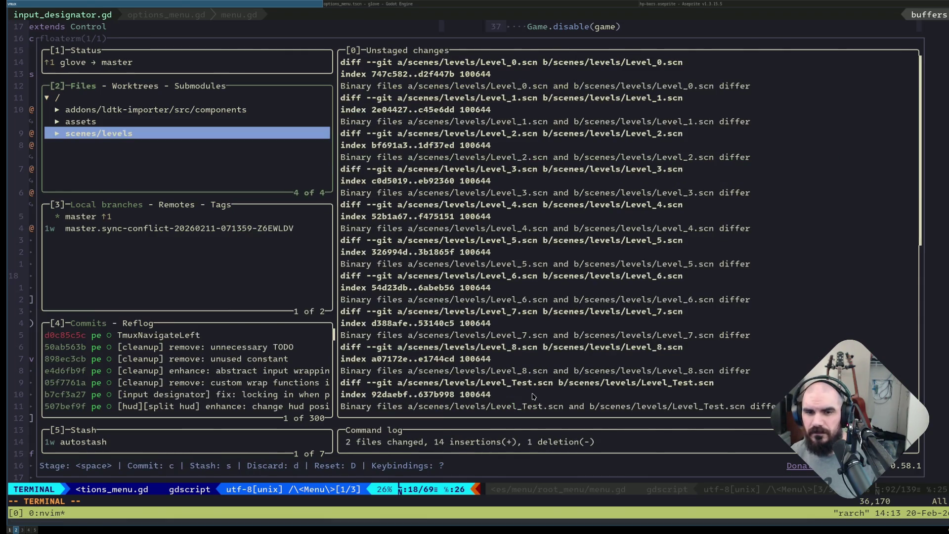
Reword the latest commit to "[feature] add: change players button to options menu" and quit lazygit.
{"action": "key", "text": "Tab"}
{"action": "key", "text": "Tab"}
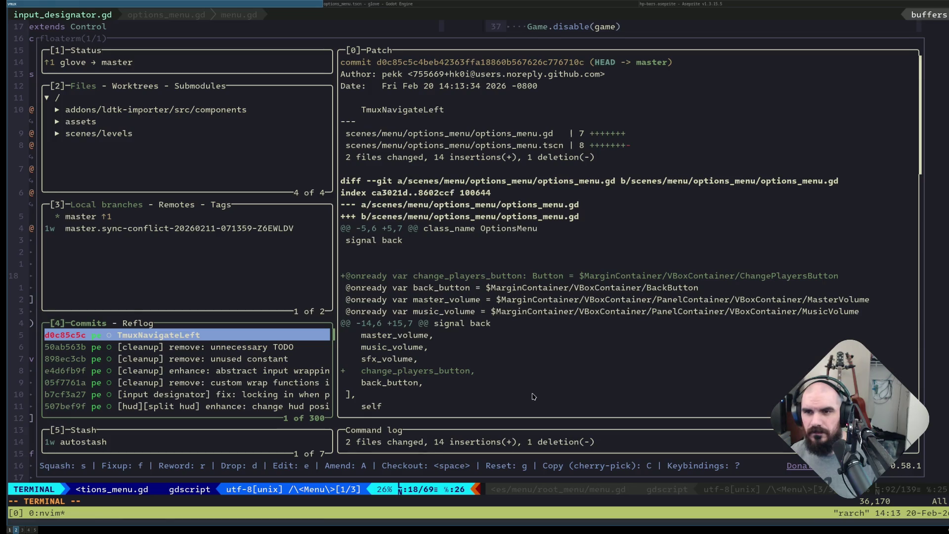
{"action": "key", "text": "r"}
{"action": "key", "text": "BackSpace"}
{"action": "key", "text": "BackSpace"}
{"action": "key", "text": "BackSpace"}
{"action": "type", "text": "[feature] "}
{"action": "type", "text": "add: remov"}
{"action": "key", "text": "BackSpace"}
{"action": "key", "text": "BackSpace"}
{"action": "key", "text": "BackSpace"}
{"action": "type", "text": "change players button to options menu"}
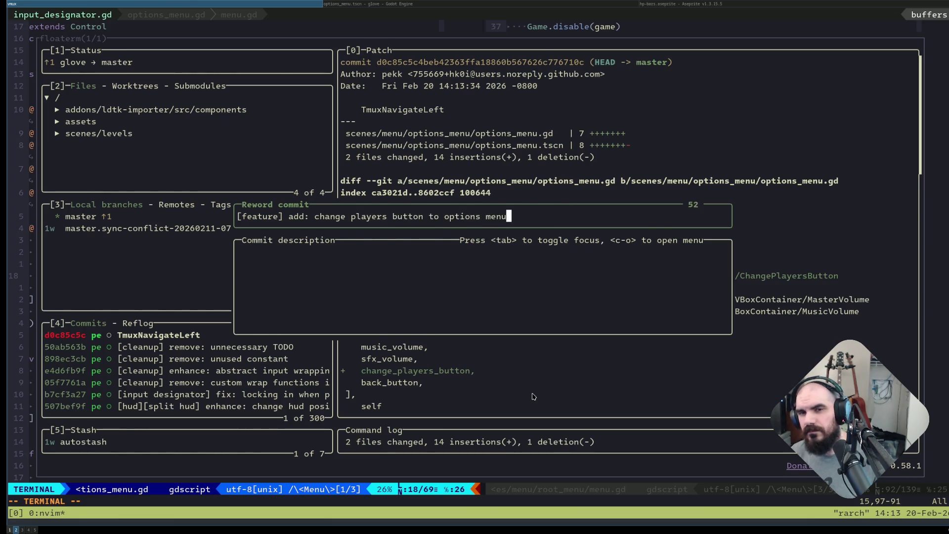
{"action": "key", "text": "Return"}
{"action": "key", "text": "q"}
{"action": "key", "text": "alt+Tab"}
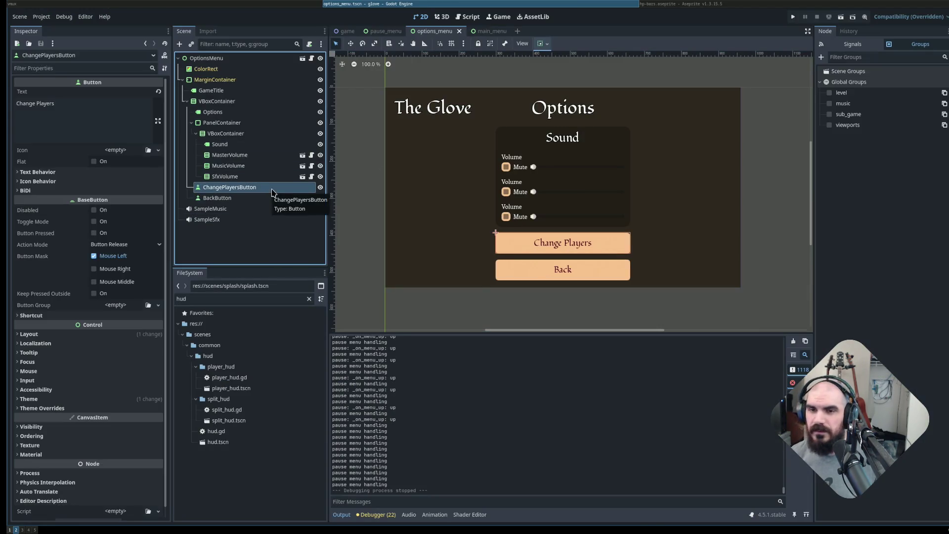
Delete the ChangePlayersButton node and save the options_menu scene.
{"action": "key", "text": "Delete"}
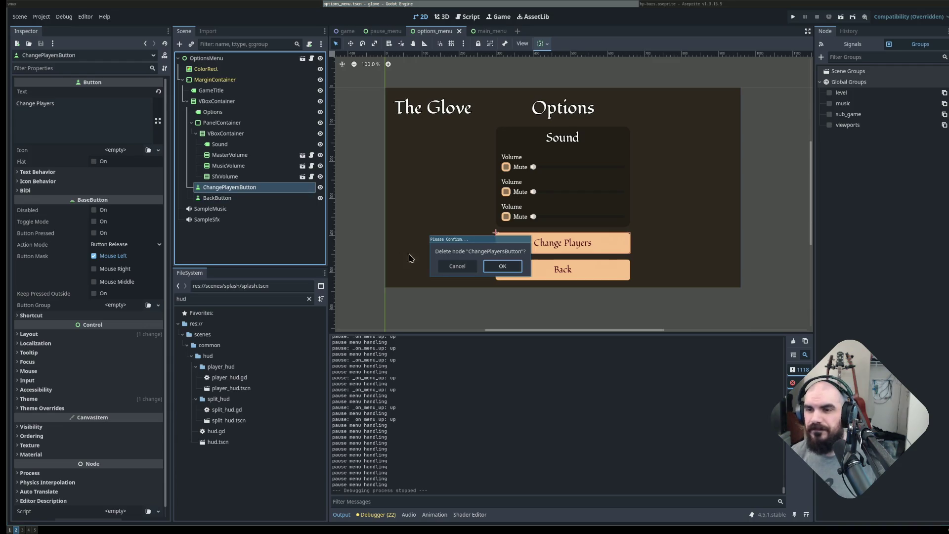
{"action": "left_click", "coordinate": [499, 267]}
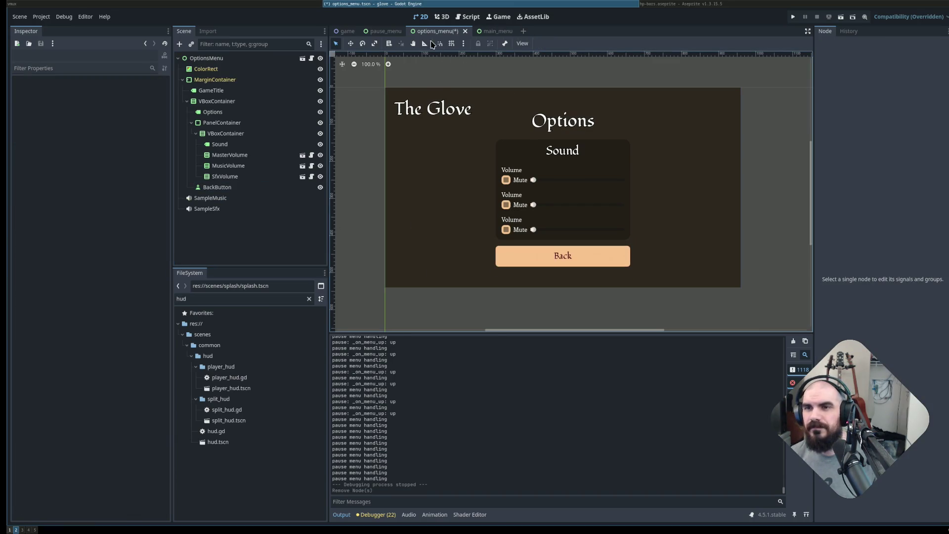
{"action": "key", "text": "ctrl+s"}
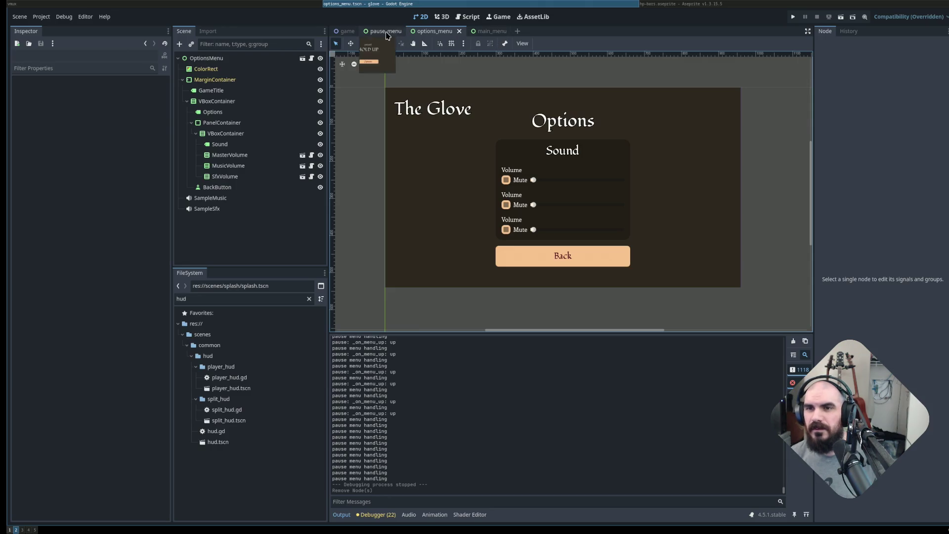
In pause_menu, duplicate OptionsButton above the original, naming it Players with text Players.
{"action": "left_click", "coordinate": [385, 31]}
{"action": "left_click", "coordinate": [597, 205]}
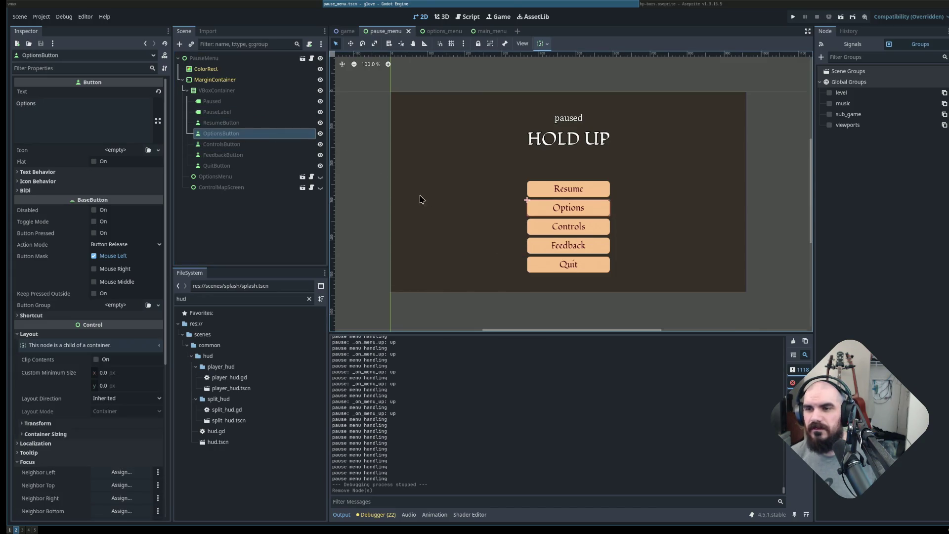
{"action": "key", "text": "ctrl+d"}
{"action": "mouse_move", "coordinate": [247, 144]}
{"action": "left_mouse_down"}
{"action": "mouse_move", "coordinate": [244, 132]}
{"action": "mouse_move", "coordinate": [248, 146]}
{"action": "mouse_move", "coordinate": [228, 129]}
{"action": "left_mouse_up"}
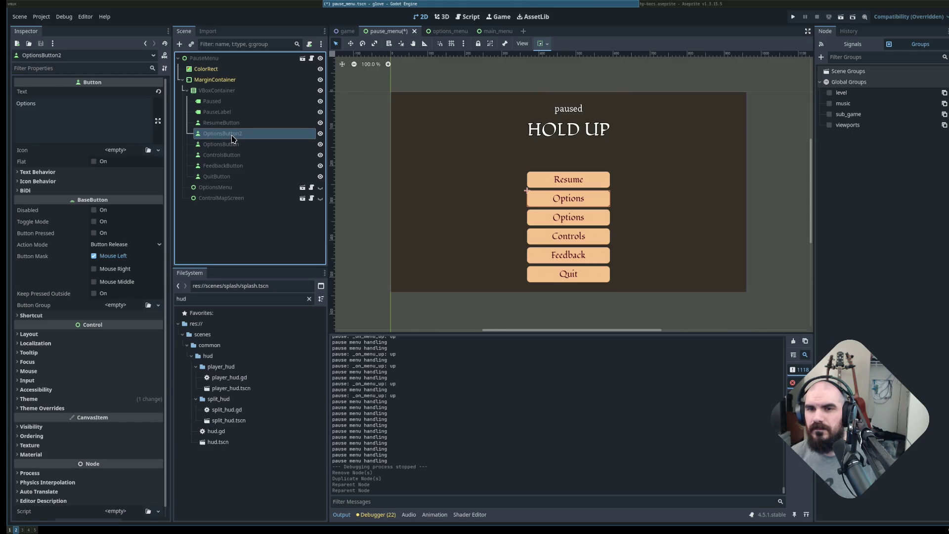
{"action": "double_click", "coordinate": [229, 135]}
{"action": "type", "text": "Players"}
{"action": "key", "text": "Return"}
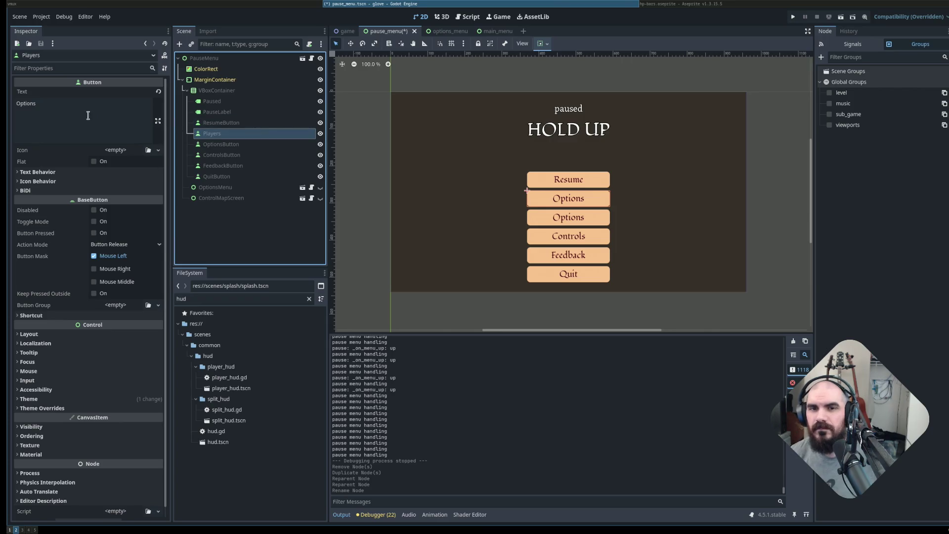
{"action": "double_click", "coordinate": [85, 117]}
{"action": "type", "text": "Players"}
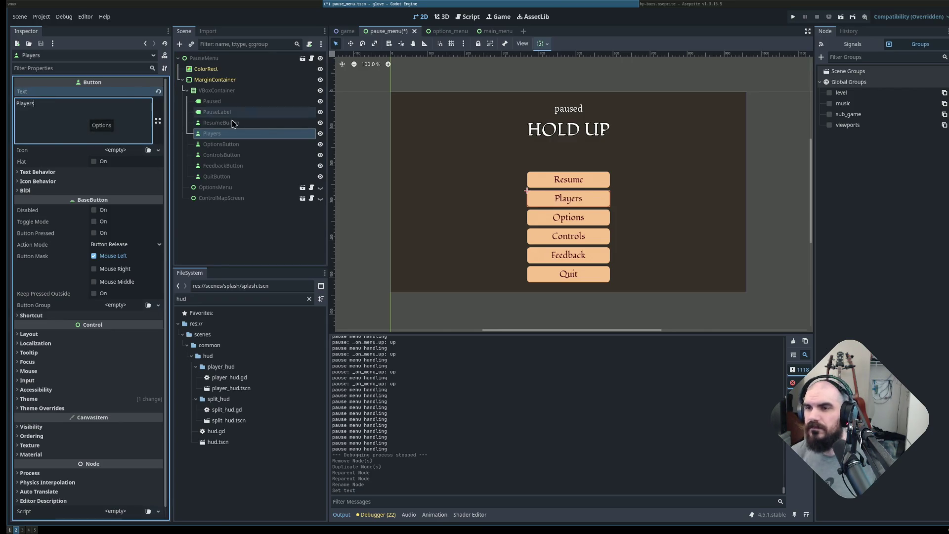
{"action": "left_click", "coordinate": [750, 226]}
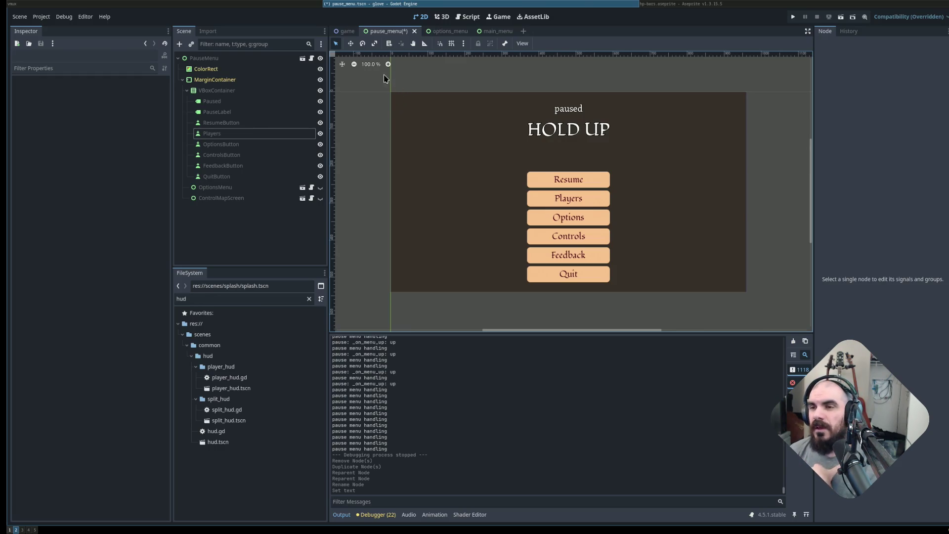
Remove the trailing newline from the PauseLabel's HOLD UP text.
{"action": "left_click", "coordinate": [561, 143]}
{"action": "left_click", "coordinate": [52, 131]}
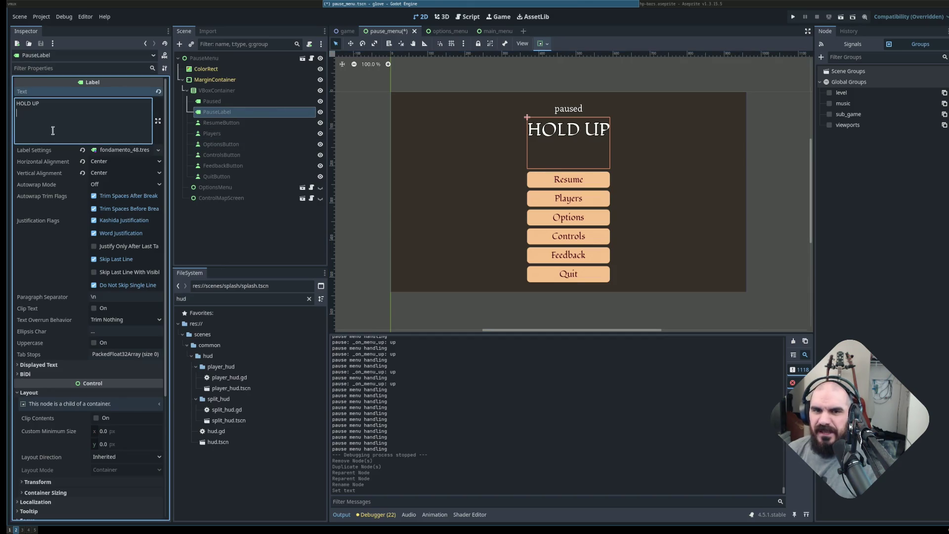
{"action": "key", "text": "BackSpace"}
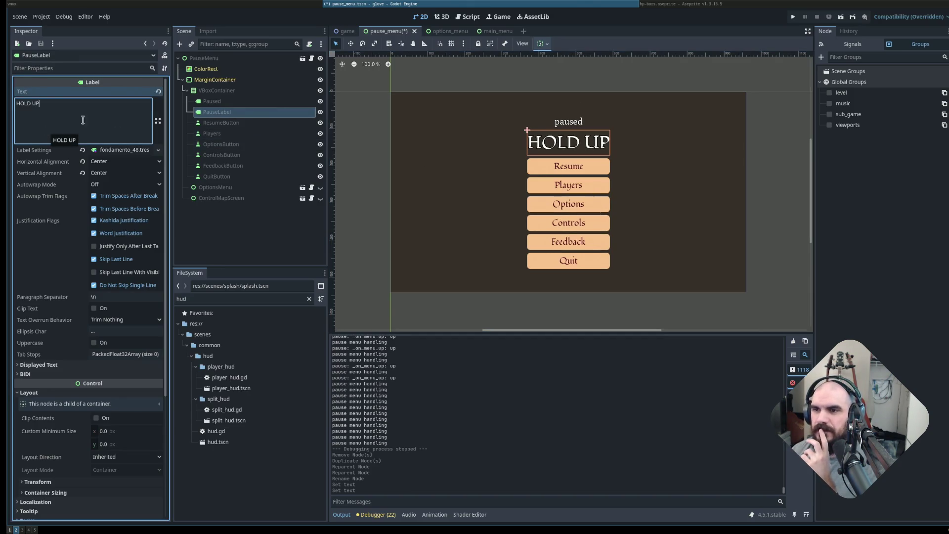
{"action": "left_click", "coordinate": [512, 310]}
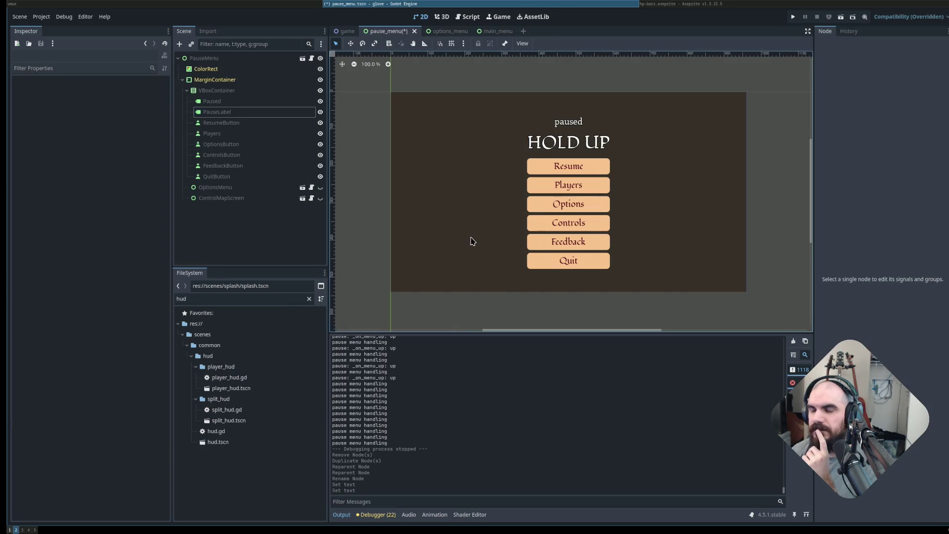
{"action": "left_click", "coordinate": [254, 113]}
{"action": "left_click", "coordinate": [249, 123]}
{"action": "left_click", "coordinate": [249, 113]}
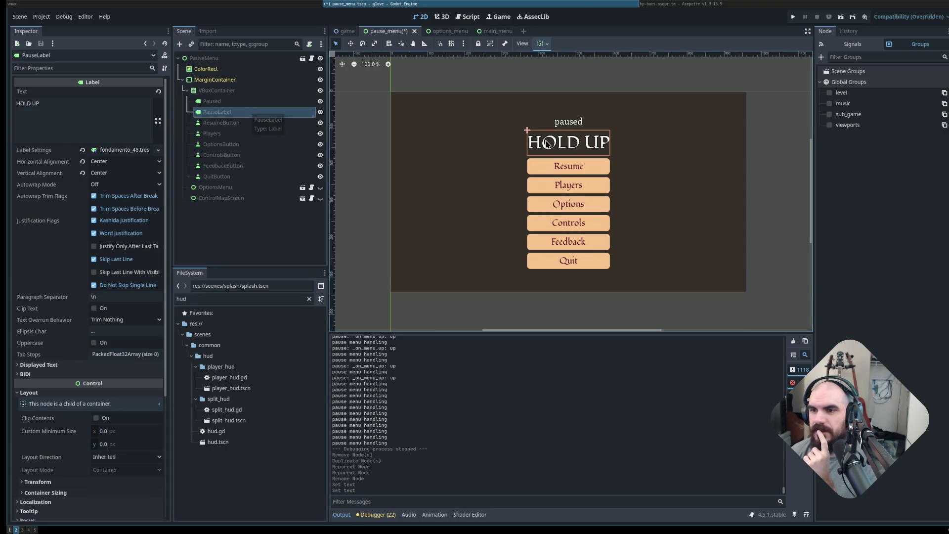
{"action": "left_click", "coordinate": [771, 163]}
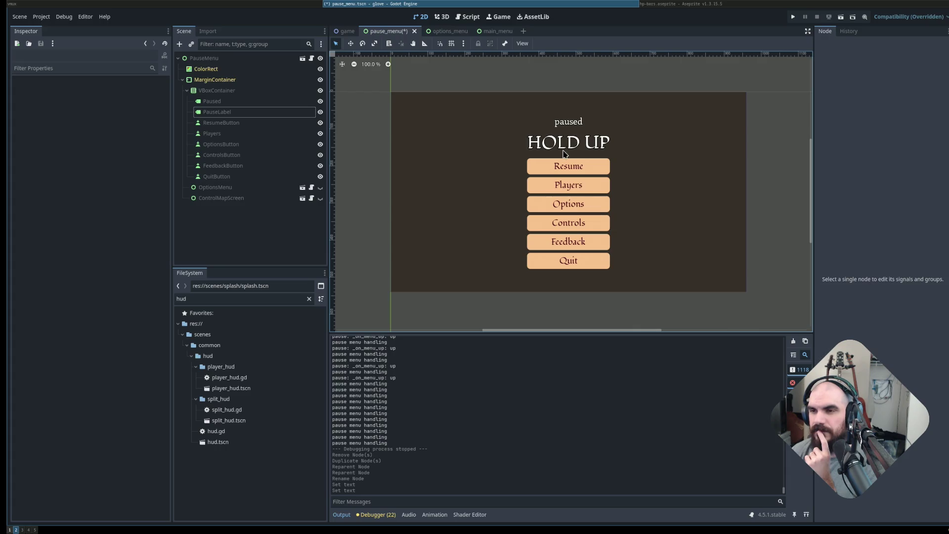
Select the Players button and open the pause_menu.gd script.
{"action": "left_click", "coordinate": [262, 134]}
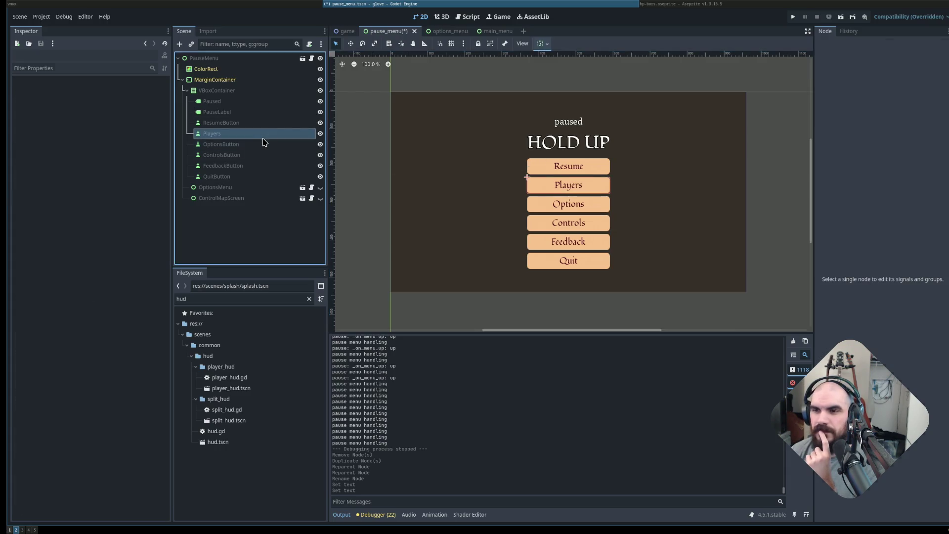
{"action": "left_click", "coordinate": [312, 58]}
{"action": "scroll", "coordinate": [564, 138], "scroll_direction": "up", "scroll_amount": 2}
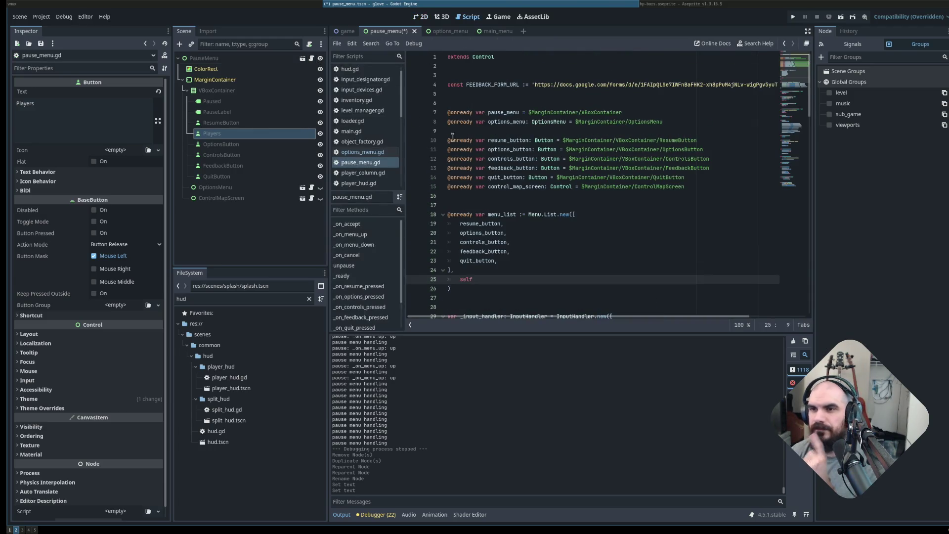
Rename the Players node to PlayersButton and save the pause_menu scene.
{"action": "left_click", "coordinate": [217, 131]}
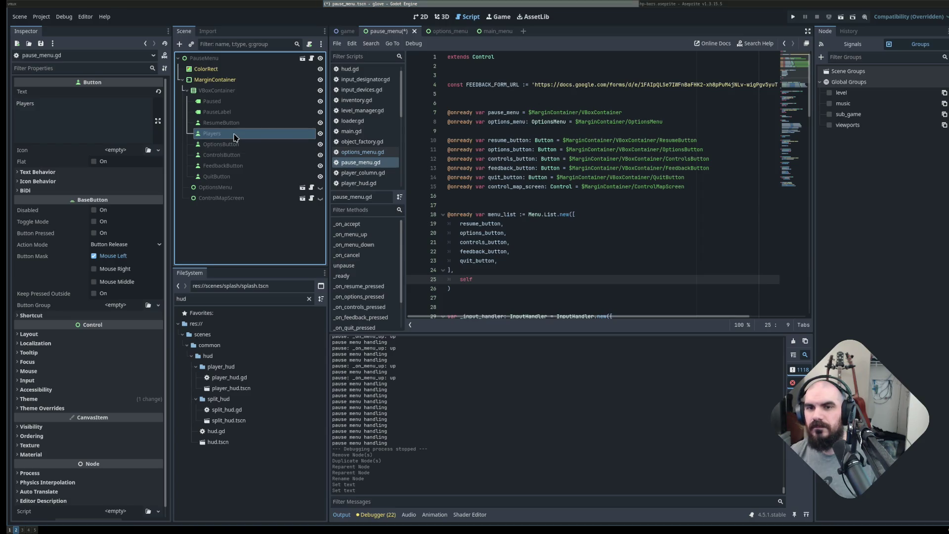
{"action": "double_click", "coordinate": [236, 133]}
{"action": "key", "text": "Return"}
{"action": "key", "text": "ctrl+s"}
{"action": "key", "text": "alt+Tab"}
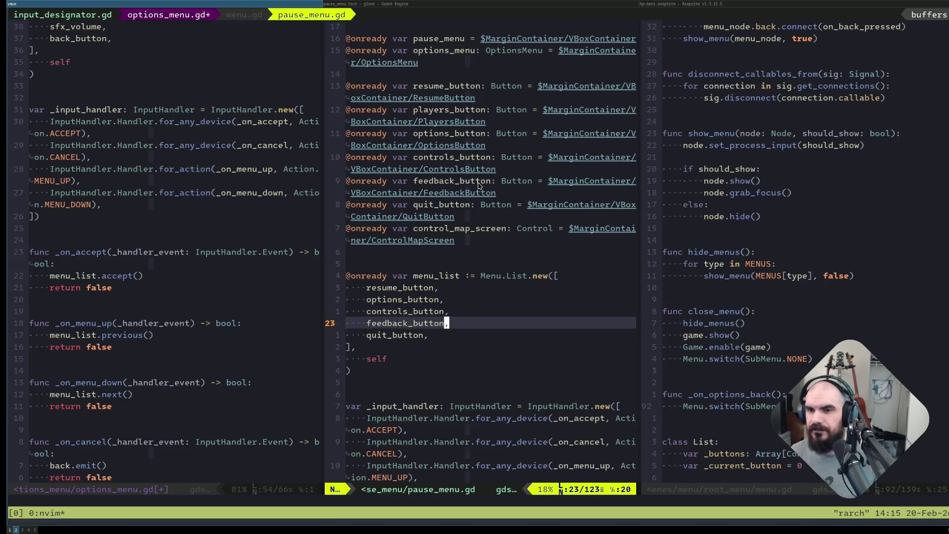
Add players_button to the menu_list below resume_button in pause_menu.gd.
{"action": "key", "text": "j"}
{"action": "key", "text": "k"}
{"action": "key", "text": "k"}
{"action": "key", "text": "k"}
{"action": "type", "text": "o"}
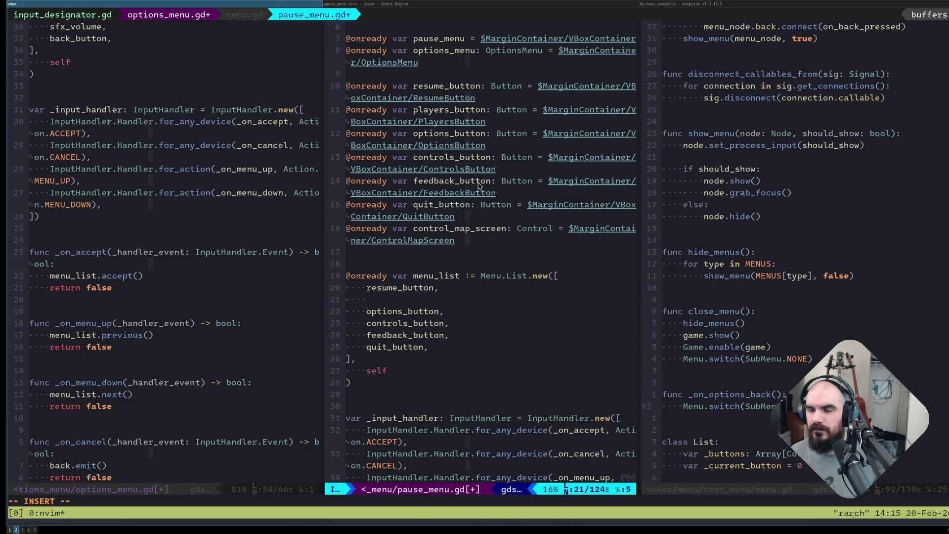
{"action": "type", "text": "players_"}
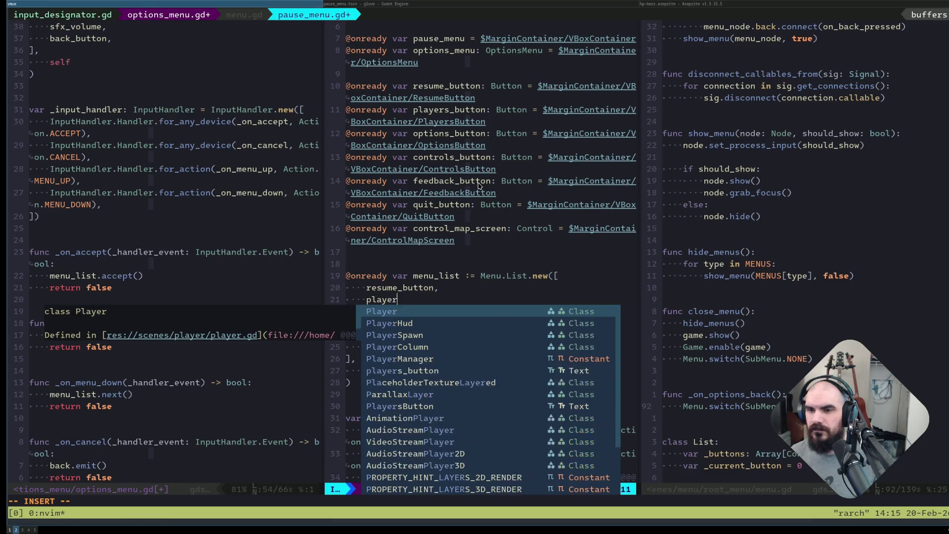
{"action": "key", "text": "Tab"}
{"action": "type", "text": ","}
{"action": "key", "text": "Escape"}
In _ready, connect players_button's pressed signal alongside resume_button and save pause_menu.gd.
{"action": "key", "text": "j"}
{"action": "key", "text": "j"}
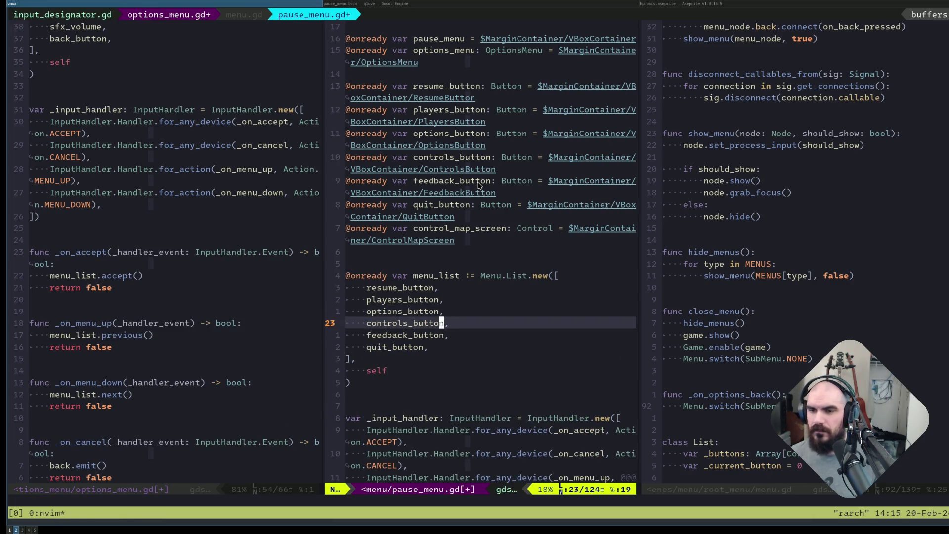
{"action": "type", "text": "j/_ready"}
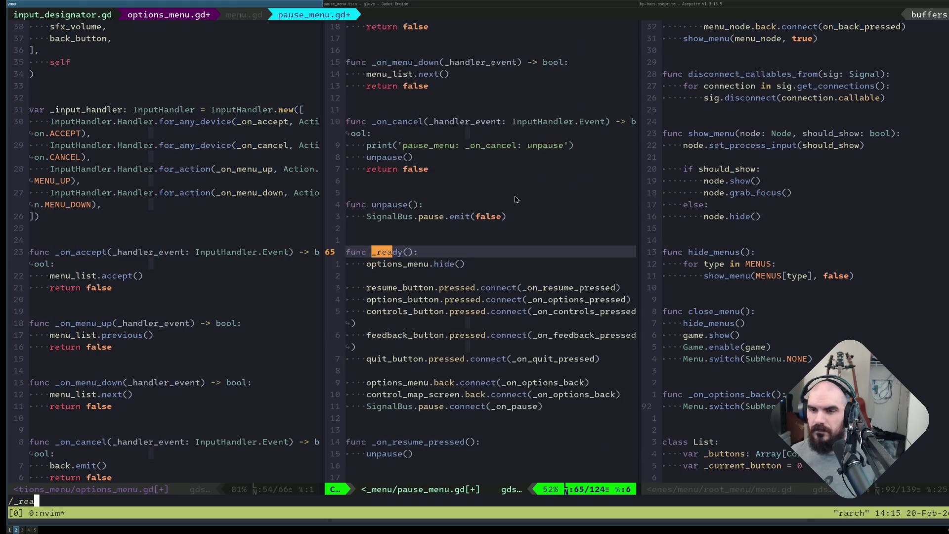
{"action": "key", "text": "Return"}
{"action": "key", "text": "j"}
{"action": "key", "text": "j"}
{"action": "key", "text": "j"}
{"action": "key", "text": "j"}
{"action": "key", "text": "j"}
{"action": "key", "text": "k"}
{"action": "key", "text": "k"}
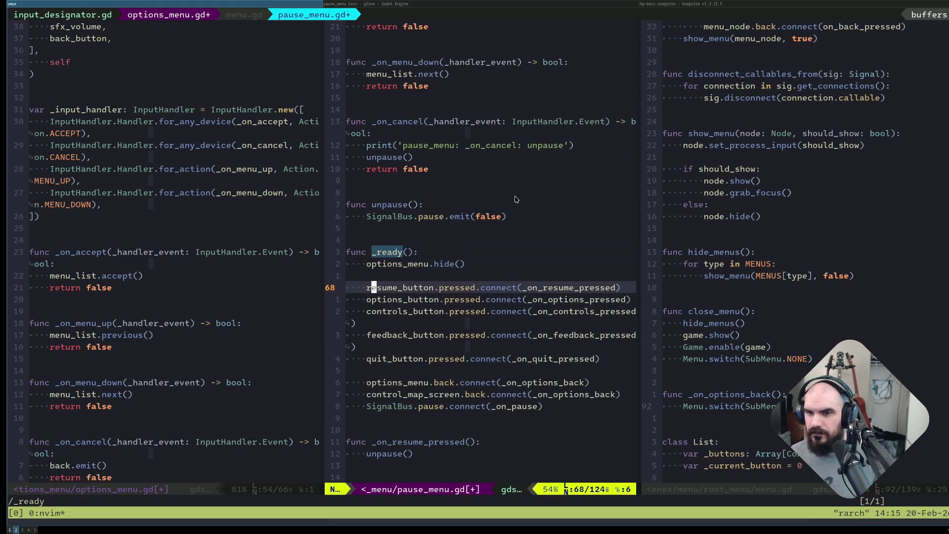
{"action": "type", "text": "p"}
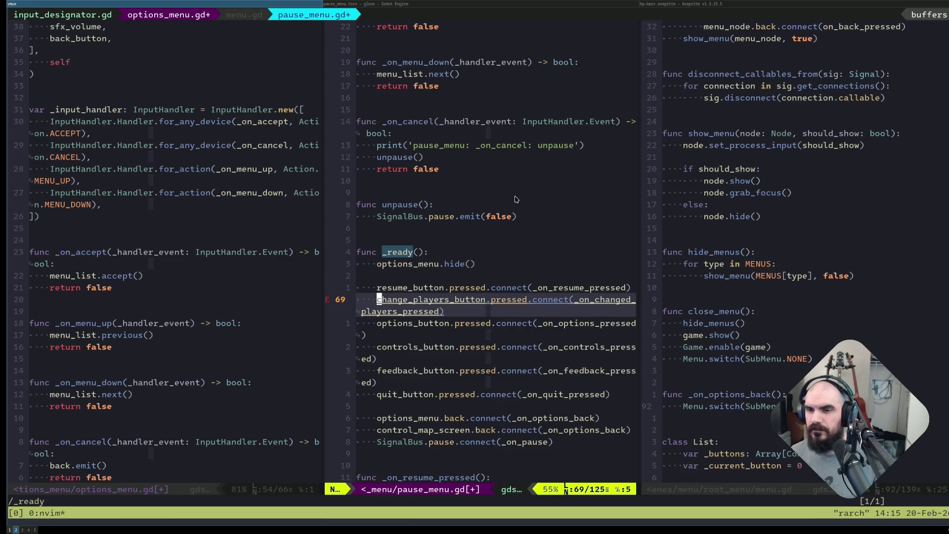
{"action": "type", "text": "df_:w"}
{"action": "key", "text": "Return"}
{"action": "type", "text": "f_f_;ldf_:w"}
{"action": "key", "text": "Return"}
{"action": "key", "text": "j"}
{"action": "key", "text": "j"}
{"action": "key", "text": "j"}
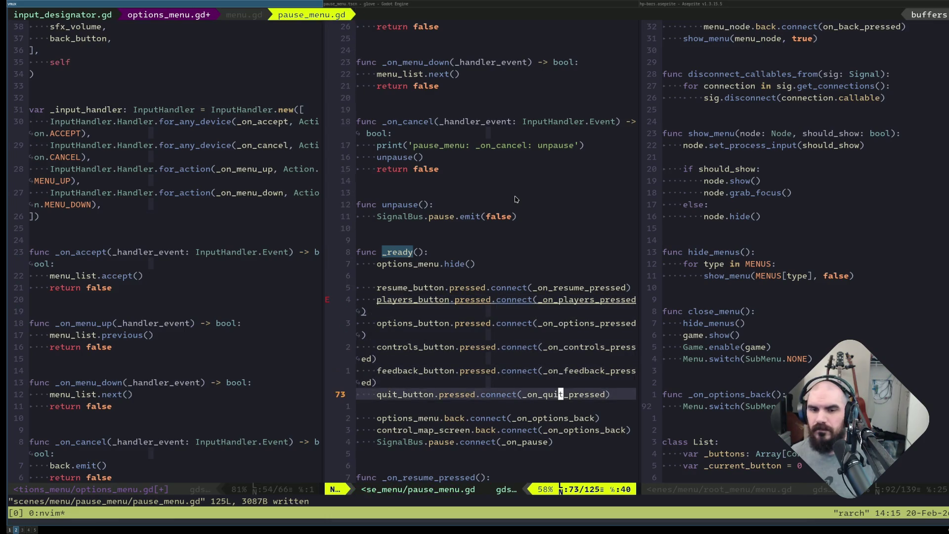
Cut the _on_changed_players_pressed function from the end of options_menu.gd.
{"action": "key", "text": "ctrl+w"}
{"action": "key", "text": "h"}
{"action": "key", "text": "G"}
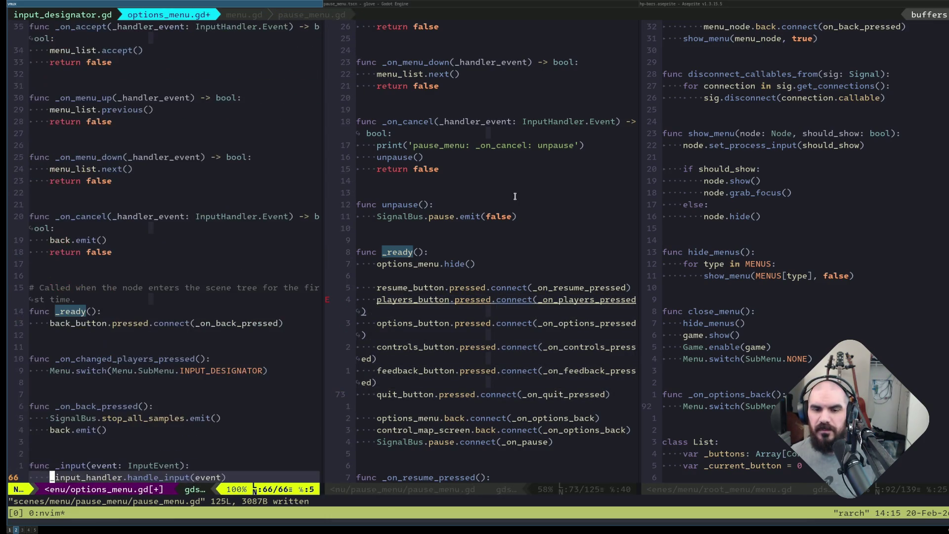
{"action": "key", "text": "{"}
{"action": "key", "text": "{"}
{"action": "key", "text": "k"}
{"action": "key", "text": "k"}
{"action": "key", "text": "V"}
{"action": "key", "text": "k"}
{"action": "key", "text": "k"}
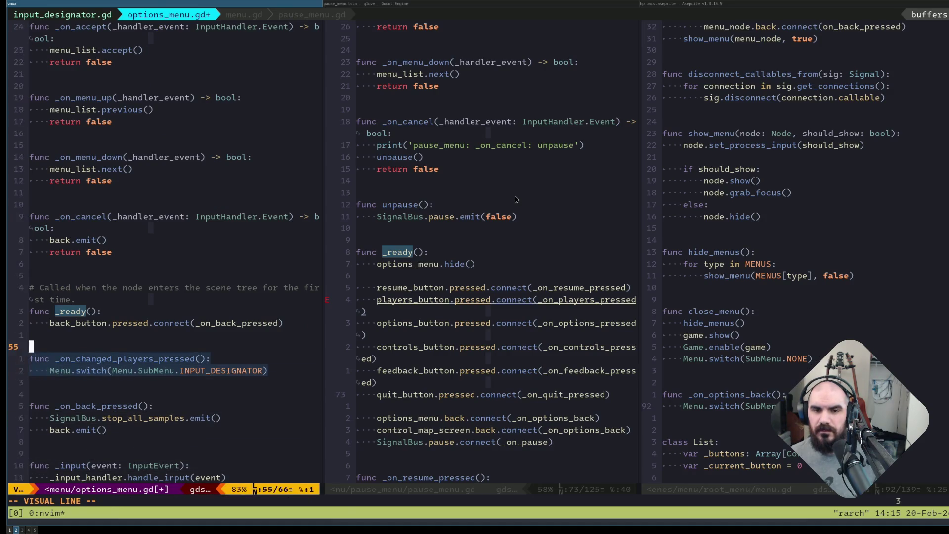
{"action": "key", "text": "k"}
{"action": "key", "text": "d"}
Paste the players handler into pause_menu.gd below _on_resume_pressed.
{"action": "key", "text": "ctrl+w"}
{"action": "type", "text": "l/resume"}
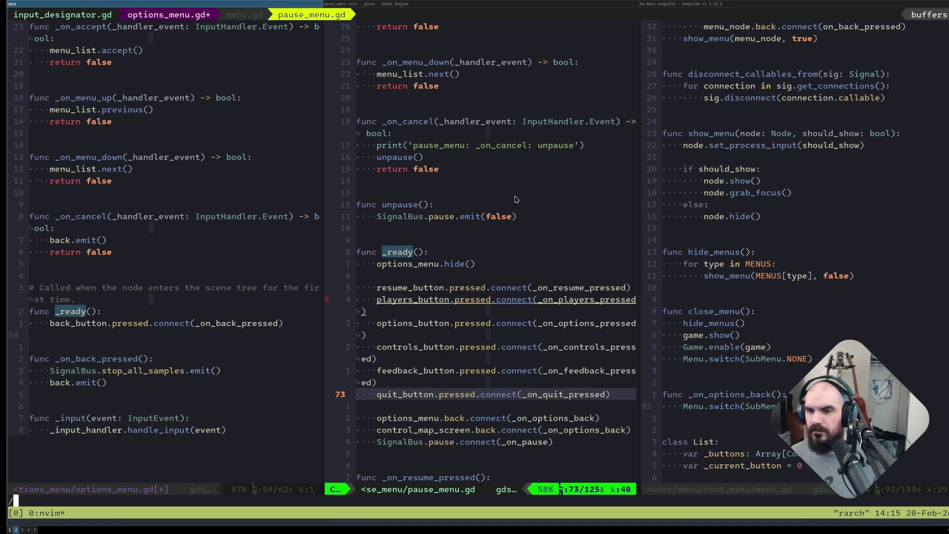
{"action": "key", "text": "Return"}
{"action": "key", "text": "j"}
{"action": "key", "text": "j"}
{"action": "key", "text": "j"}
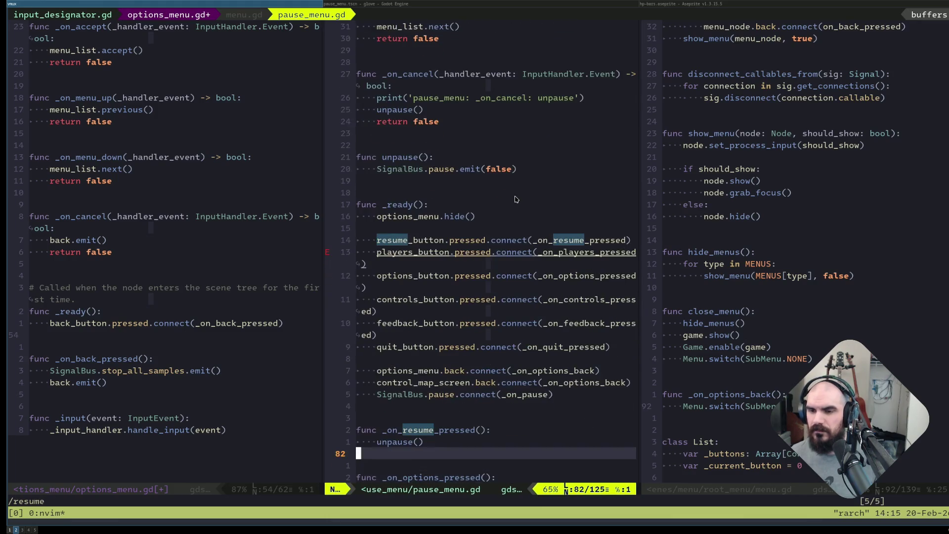
{"action": "key", "text": "P"}
{"action": "key", "text": "j"}
{"action": "key", "text": "j"}
{"action": "key", "text": "k"}
{"action": "key", "text": "k"}
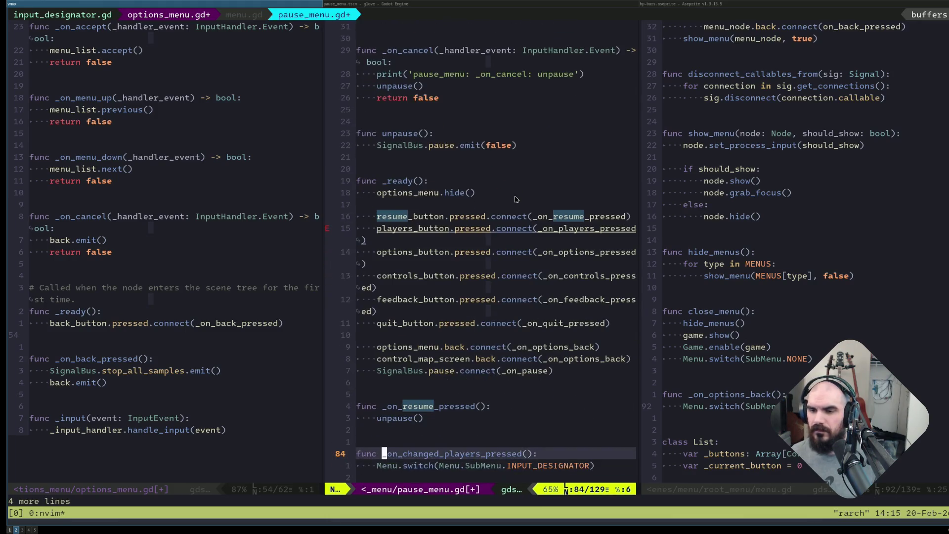
Rename the pasted handler to _on_players_pressed and save pause_menu.gd.
{"action": "key", "text": "Return"}
{"action": "key", "text": "k"}
{"action": "key", "text": "f"}
{"action": "key", "text": "c"}
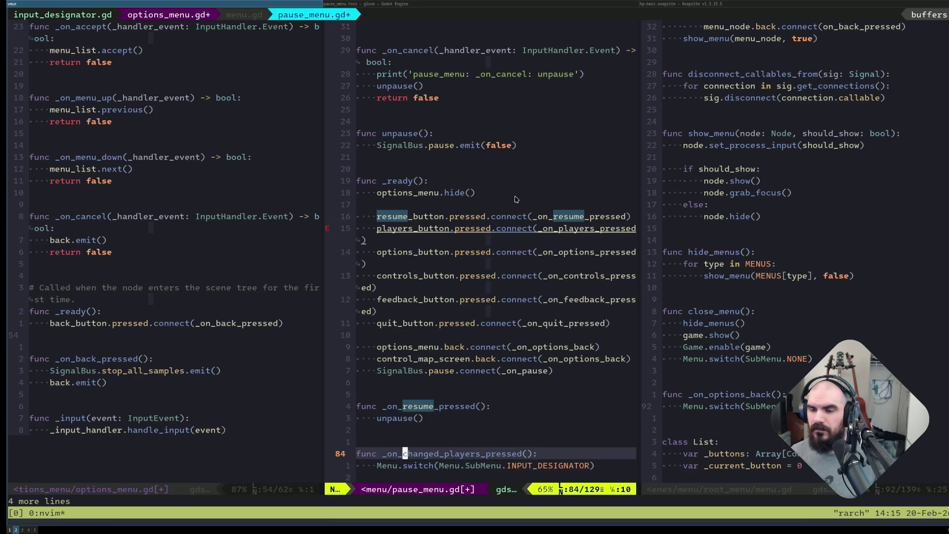
{"action": "key", "text": "d"}
{"action": "key", "text": "f"}
{"action": "key", "text": "underscore"}
{"action": "type", "text": ":w"}
{"action": "key", "text": "Return"}
{"action": "type", "text": "j:noh"}
{"action": "key", "text": "Return"}
{"action": "key", "text": "alt+Tab"}
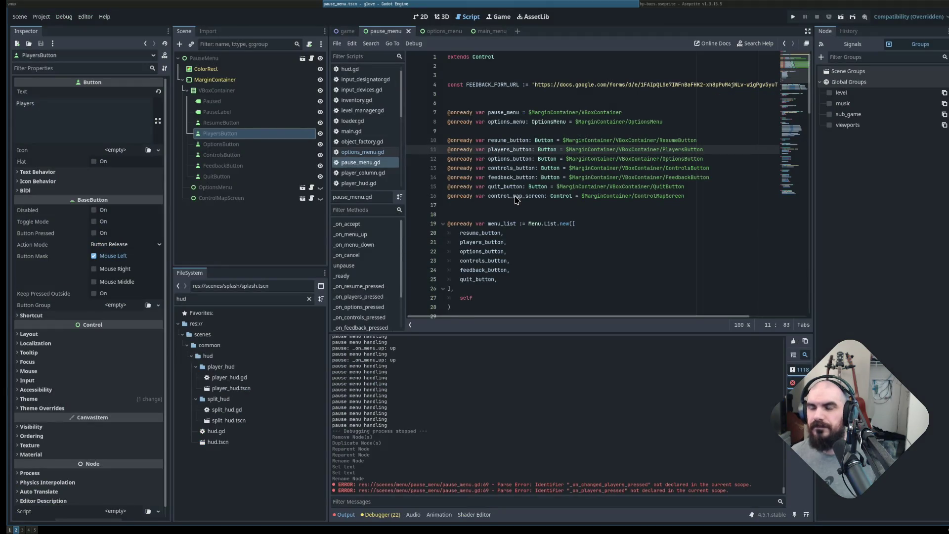
{"action": "key", "text": "F5"}
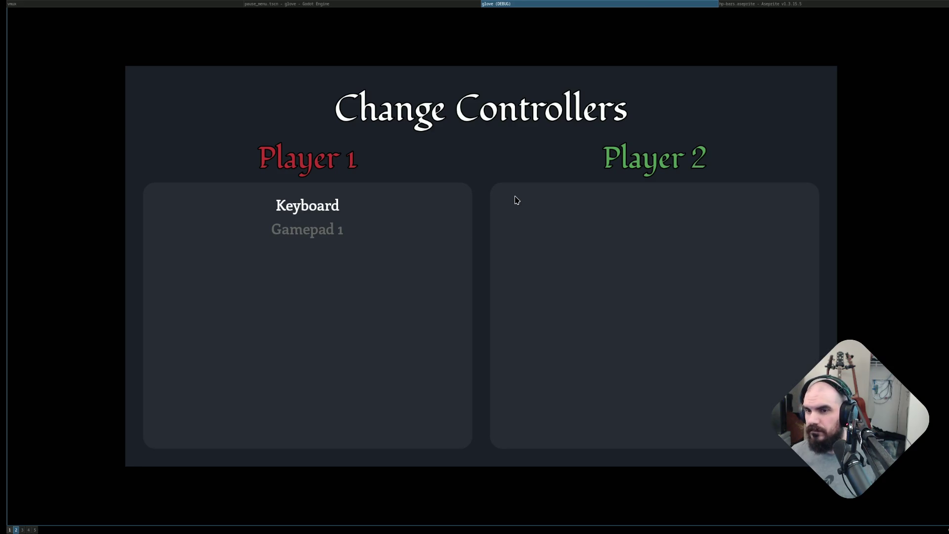
Check the main menu's Options screen, then start a game as the Huntress.
{"action": "key", "text": "Return"}
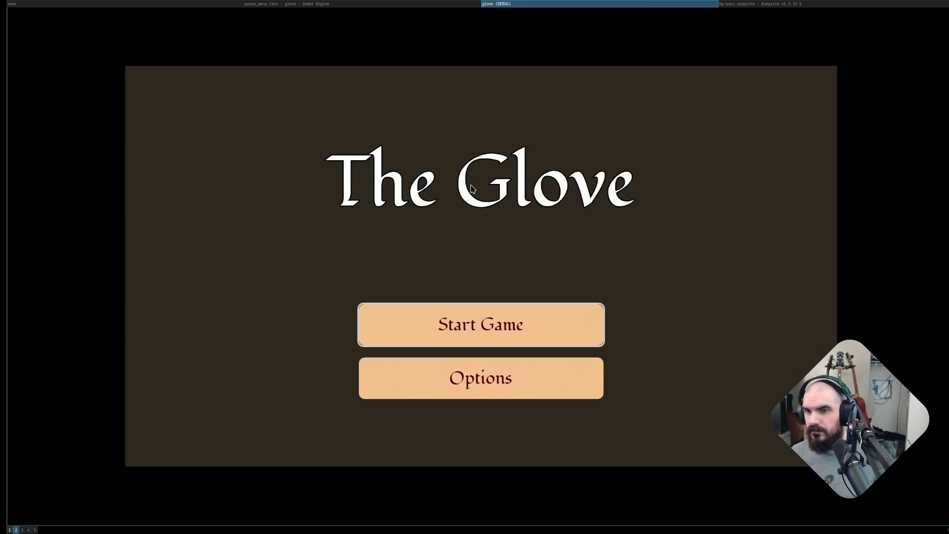
{"action": "key", "text": "Down"}
{"action": "key", "text": "Return"}
{"action": "key", "text": "Escape"}
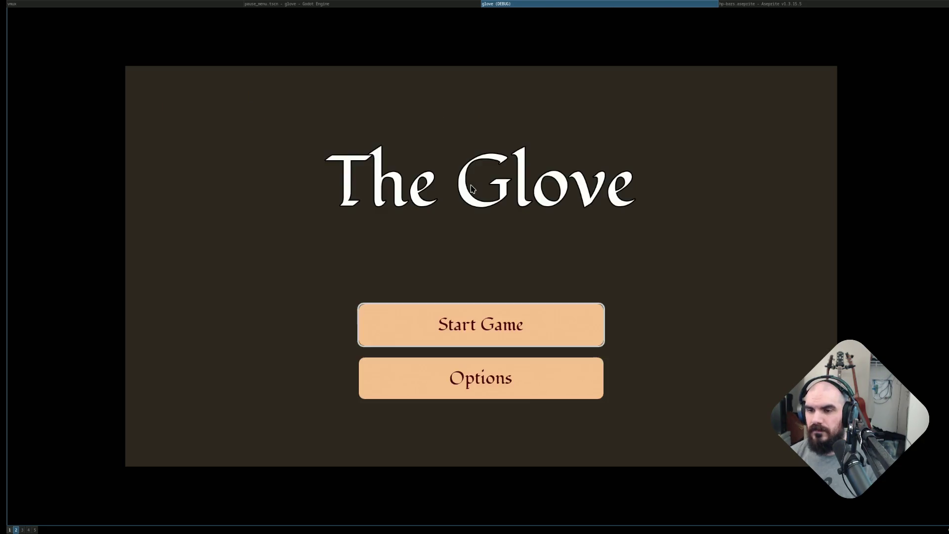
{"action": "key", "text": "Up"}
{"action": "key", "text": "Return"}
{"action": "key", "text": "Right"}
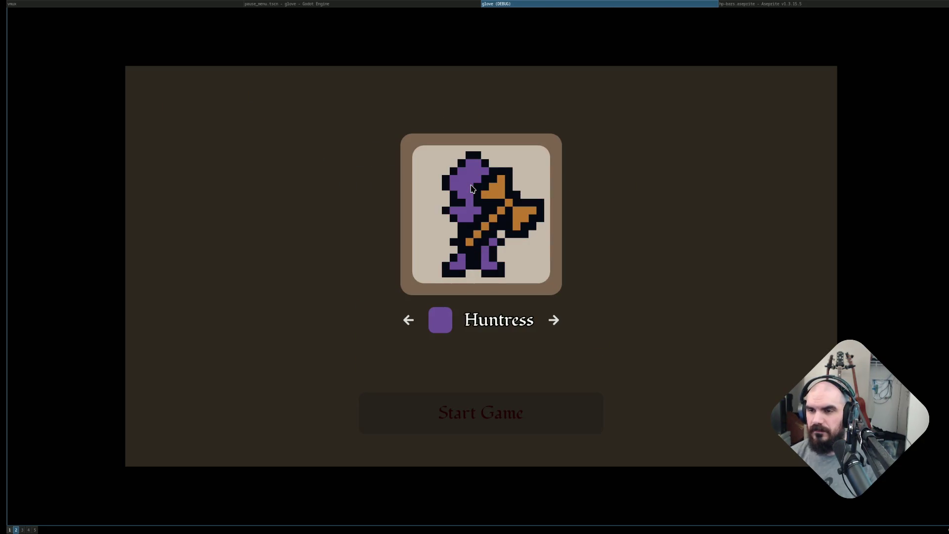
{"action": "key", "text": "Return"}
{"action": "key", "text": "Return"}
Pause the level, choose Players to reach Change Controllers, then stop the game.
{"action": "key", "text": "Right"}
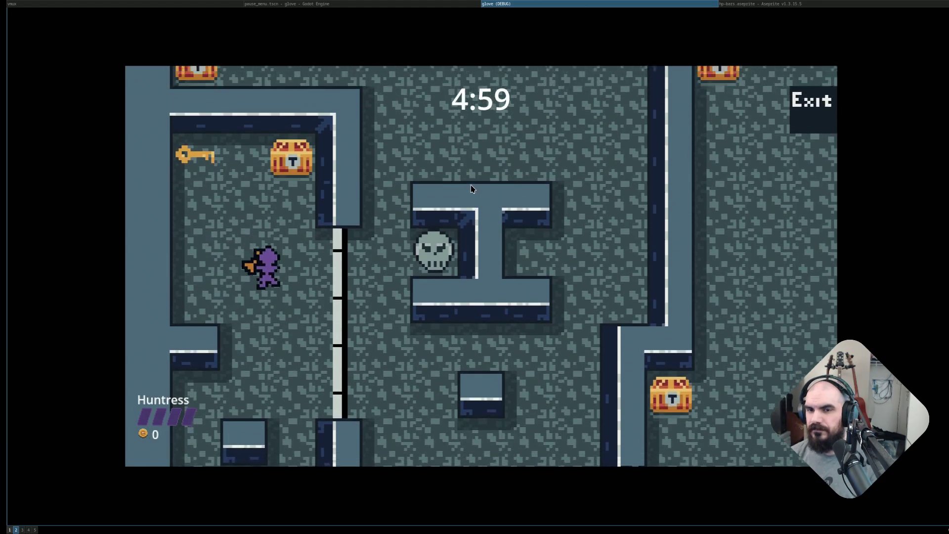
{"action": "key", "text": "Down"}
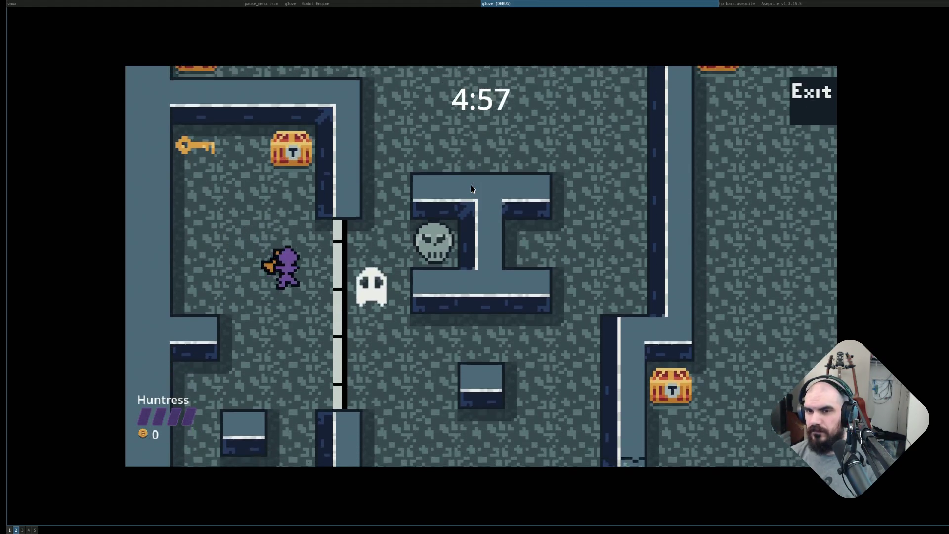
{"action": "key", "text": "Right"}
{"action": "key", "text": "Escape"}
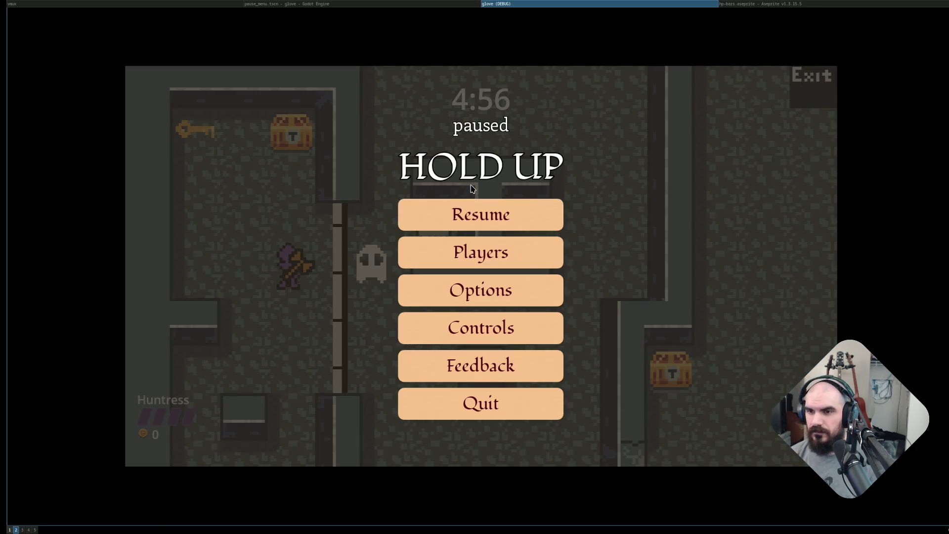
{"action": "key", "text": "Down"}
{"action": "key", "text": "Down"}
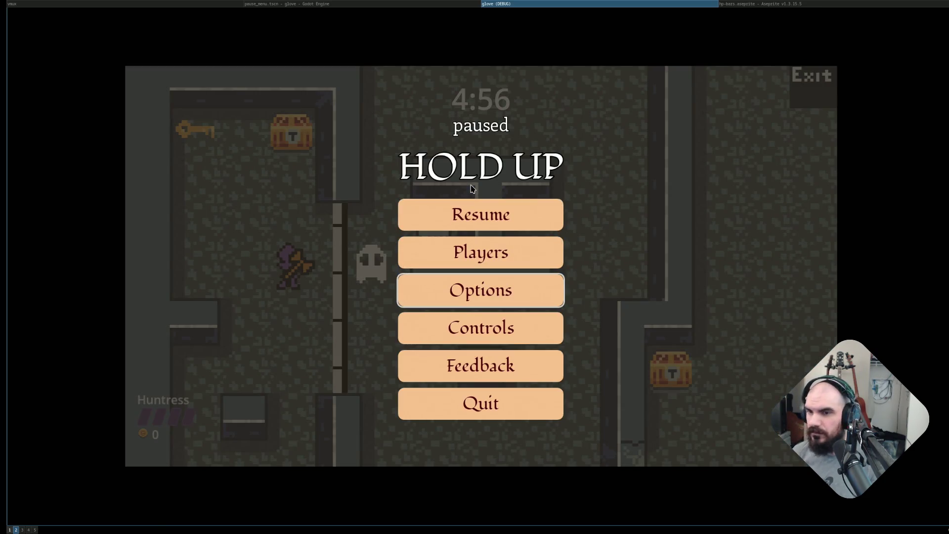
{"action": "key", "text": "Up"}
{"action": "key", "text": "Return"}
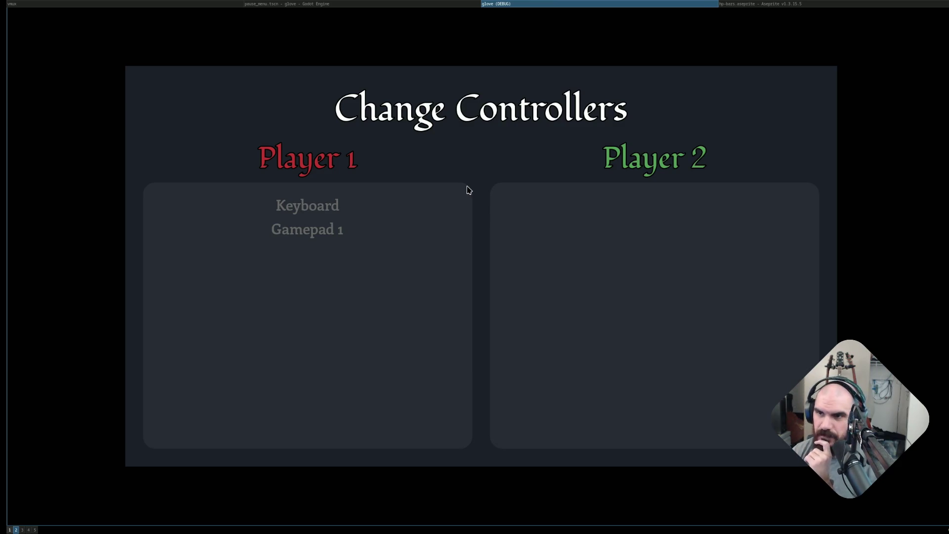
{"action": "key", "text": "super+shift+q"}
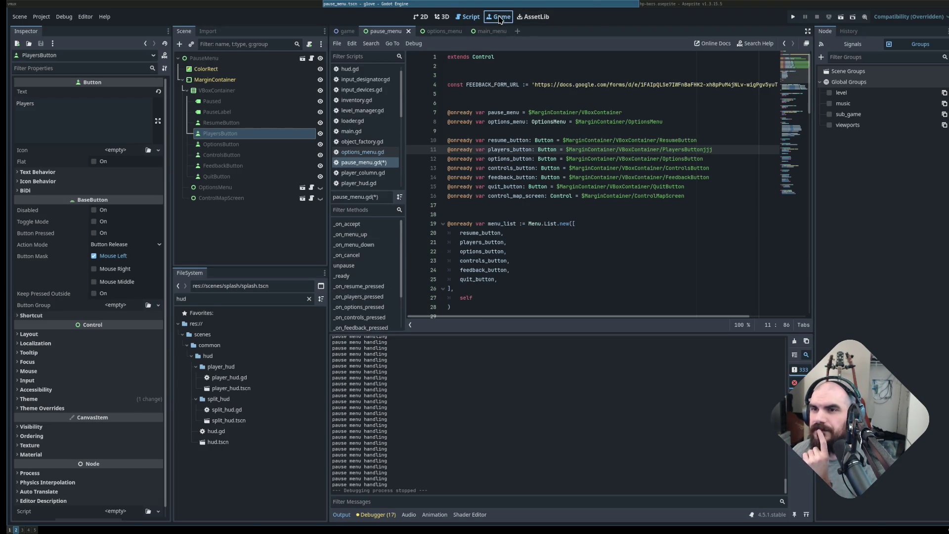
Show the pause_menu scene in the 2D view and select OptionsButton.
{"action": "left_click", "coordinate": [500, 19]}
{"action": "left_click", "coordinate": [469, 17]}
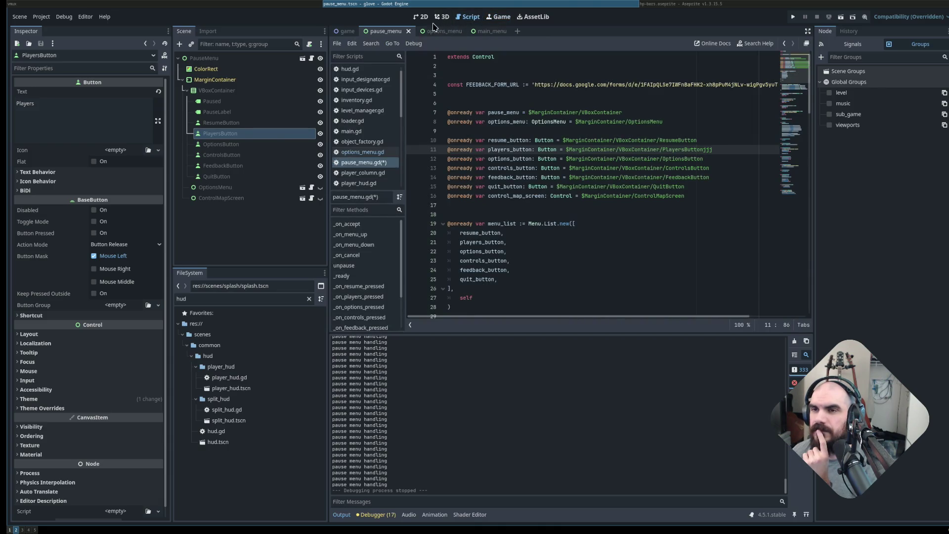
{"action": "left_click", "coordinate": [422, 16]}
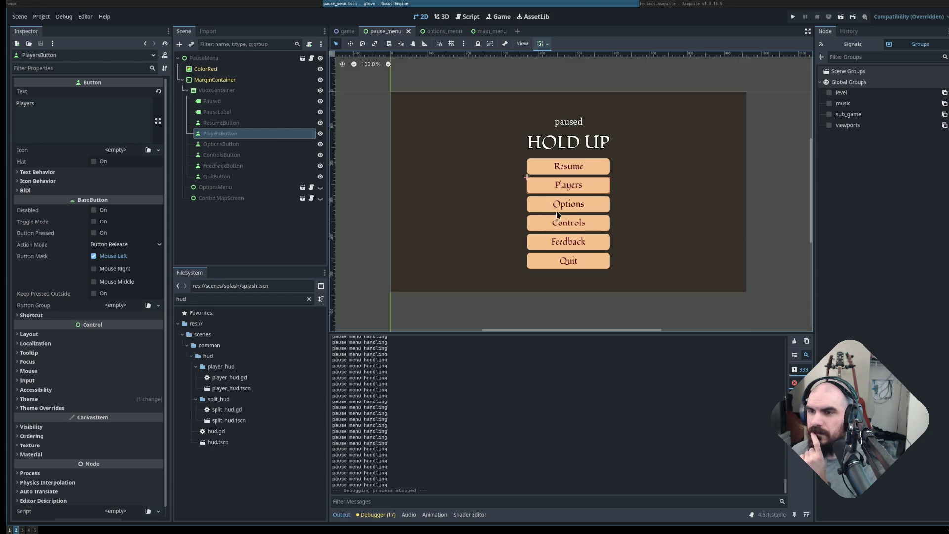
{"action": "left_click", "coordinate": [245, 145]}
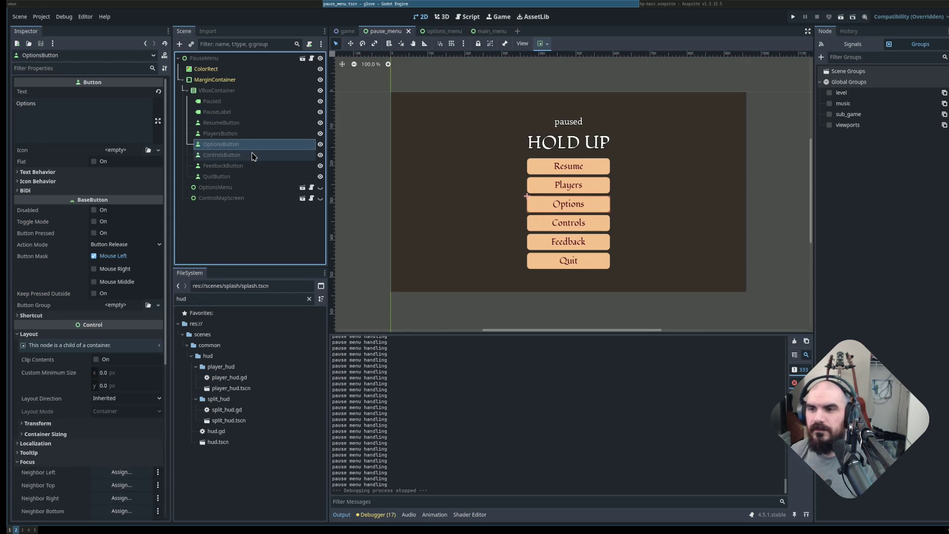
Reparent OptionsButton and ControlsButton under a new HBoxContainer.
{"action": "left_click", "coordinate": [254, 155], "text": "ctrl"}
{"action": "right_click", "coordinate": [254, 154]}
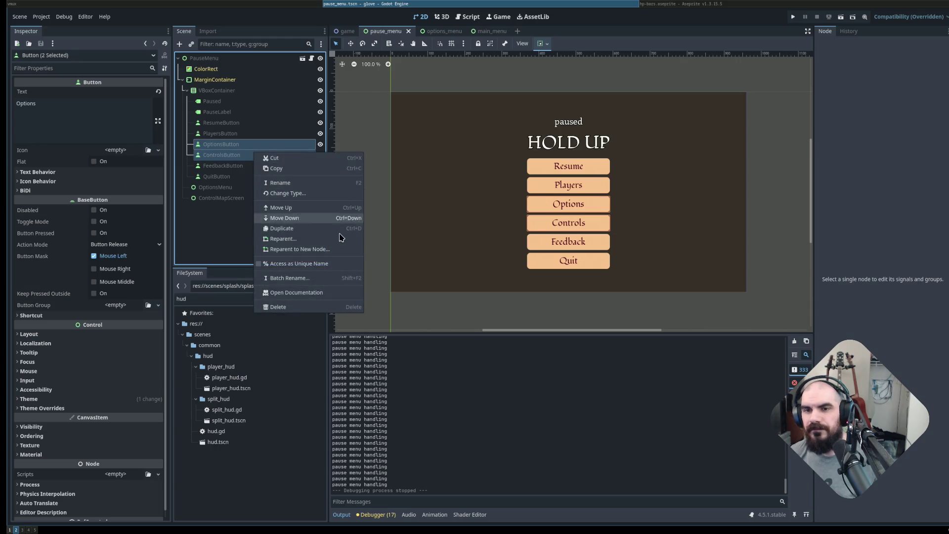
{"action": "left_click", "coordinate": [320, 250]}
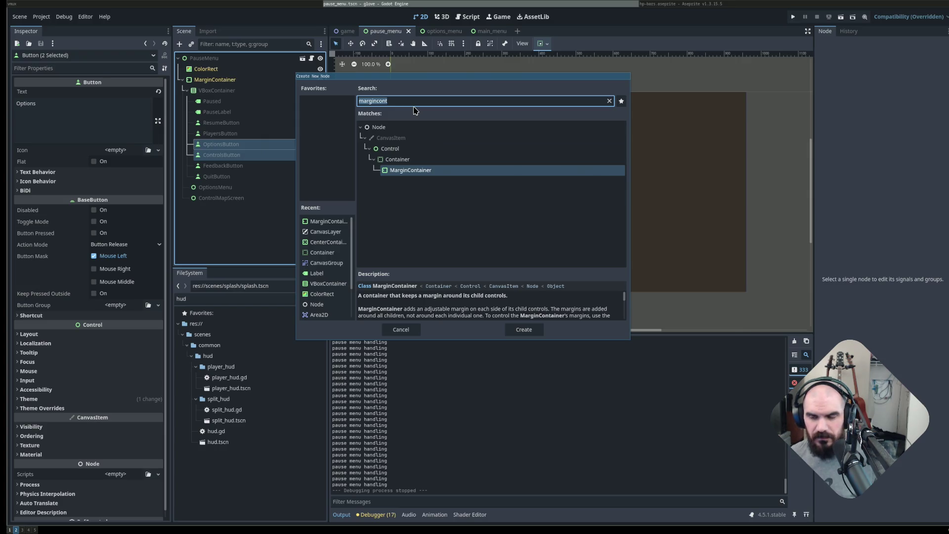
{"action": "type", "text": "container"}
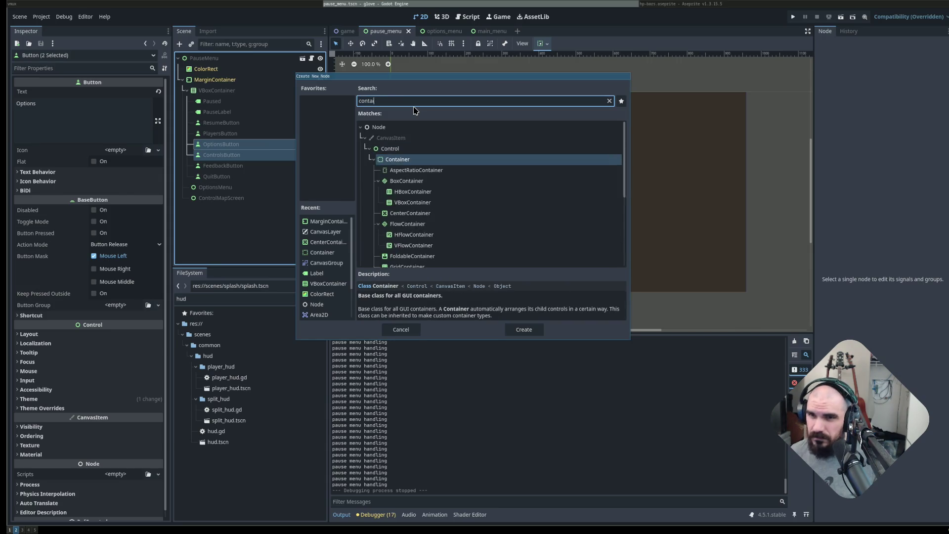
{"action": "key", "text": "Down"}
{"action": "key", "text": "Down"}
{"action": "key", "text": "Down"}
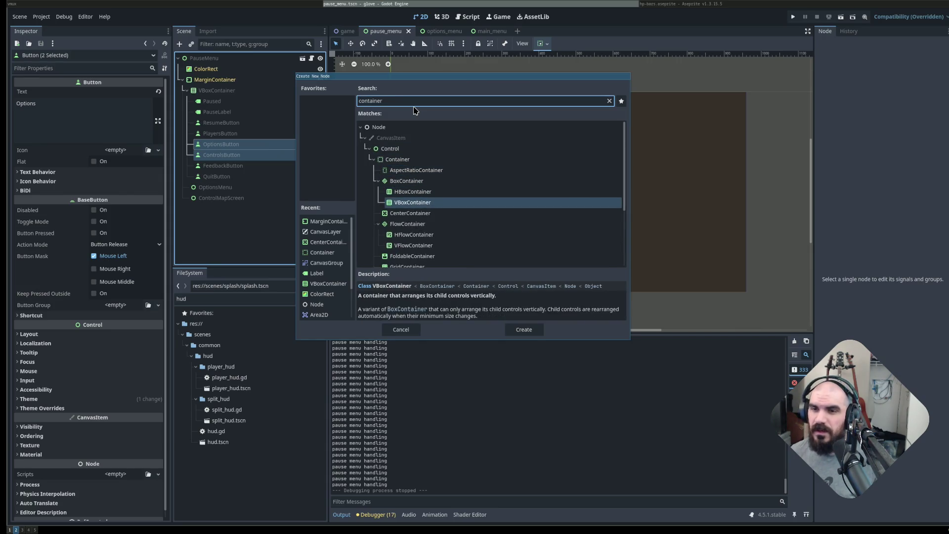
{"action": "key", "text": "Escape"}
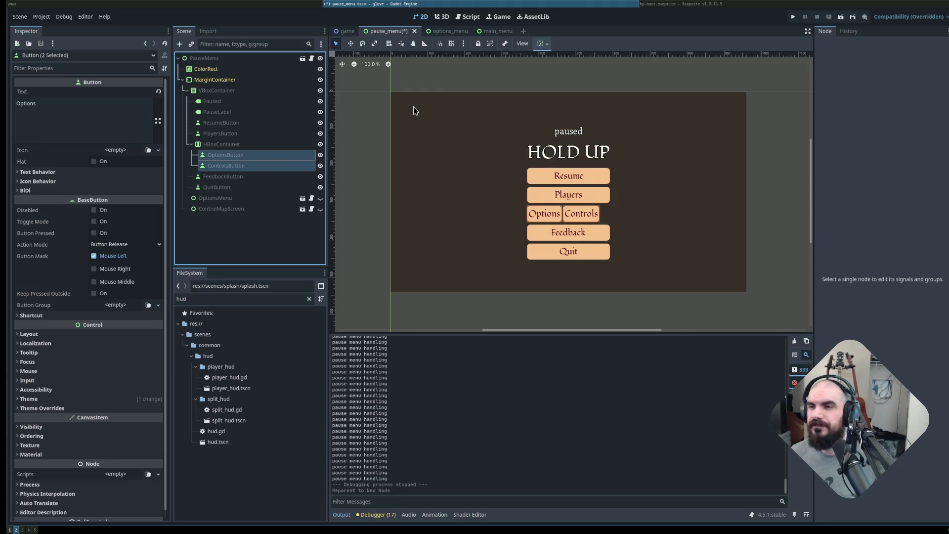
Enable Horizontal Expand sizing on both buttons, then undo the side-by-side layout.
{"action": "left_click", "coordinate": [264, 146]}
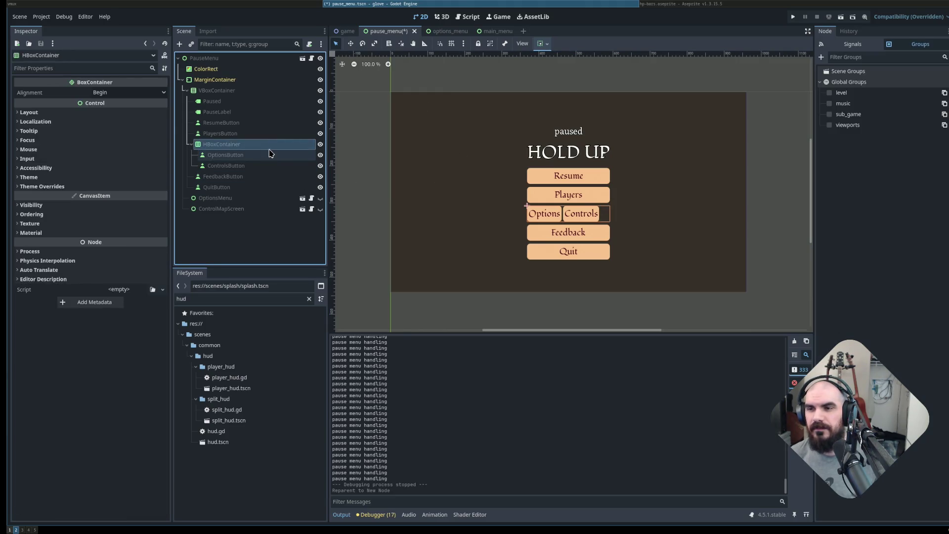
{"action": "left_click", "coordinate": [230, 155]}
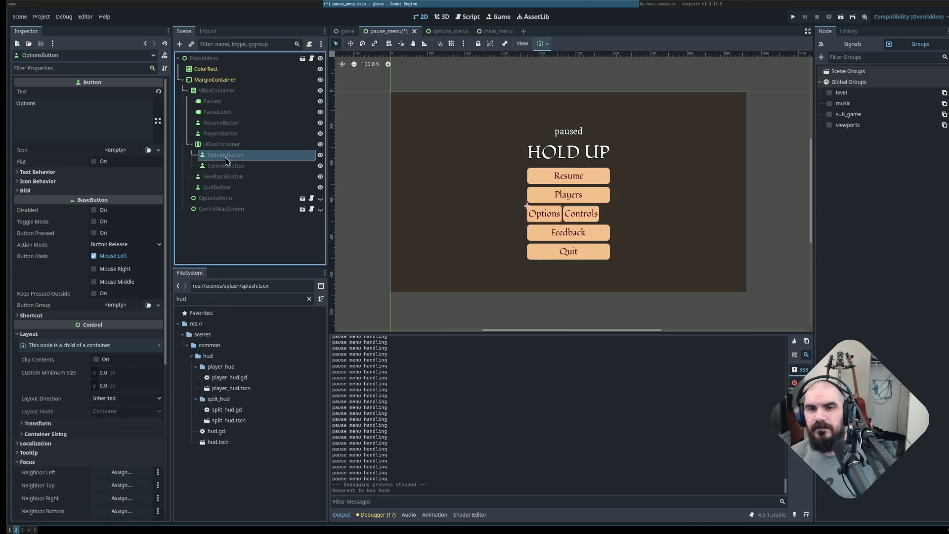
{"action": "left_click", "coordinate": [296, 166], "text": "shift"}
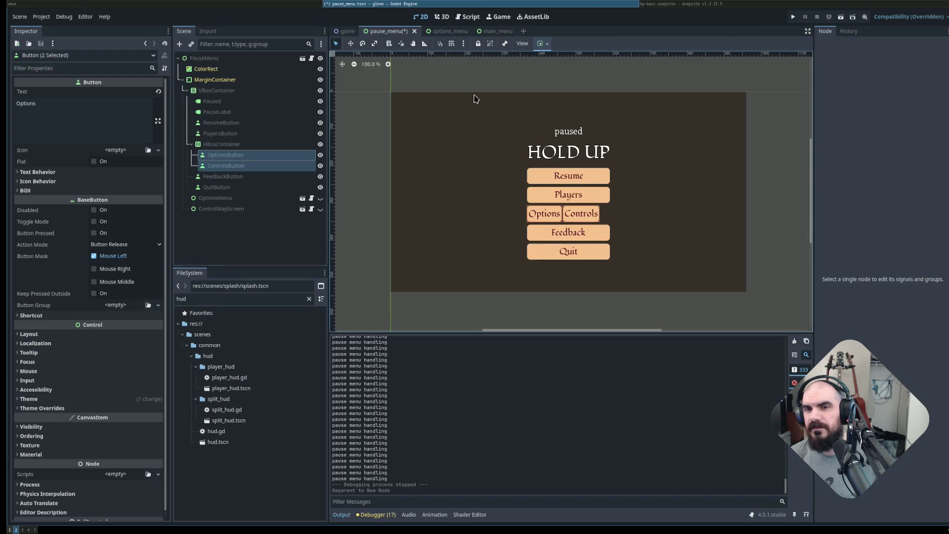
{"action": "left_click", "coordinate": [542, 43]}
{"action": "left_click", "coordinate": [583, 86]}
{"action": "left_click", "coordinate": [582, 85]}
{"action": "left_click", "coordinate": [756, 154]}
{"action": "left_click", "coordinate": [759, 164]}
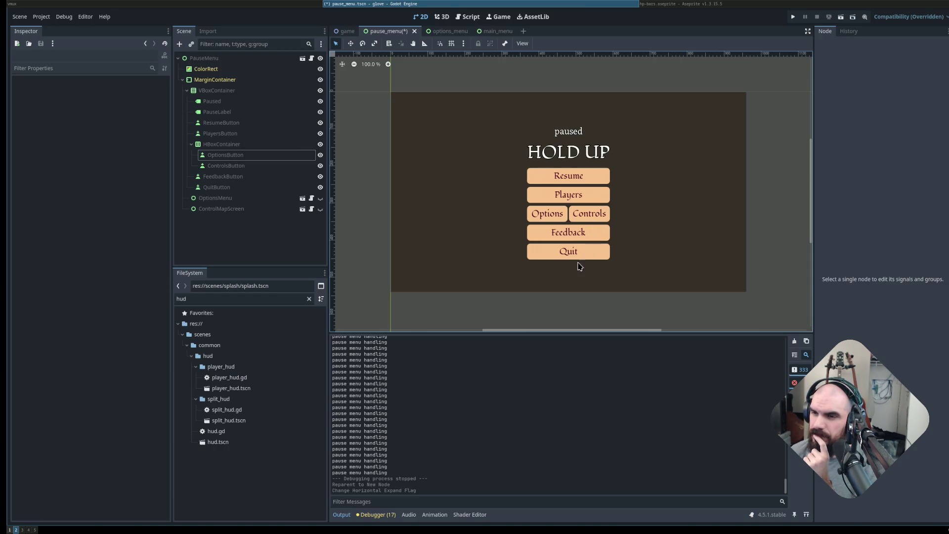
{"action": "key", "text": "ctrl+z"}
{"action": "key", "text": "ctrl+z"}
{"action": "key", "text": "ctrl+z"}
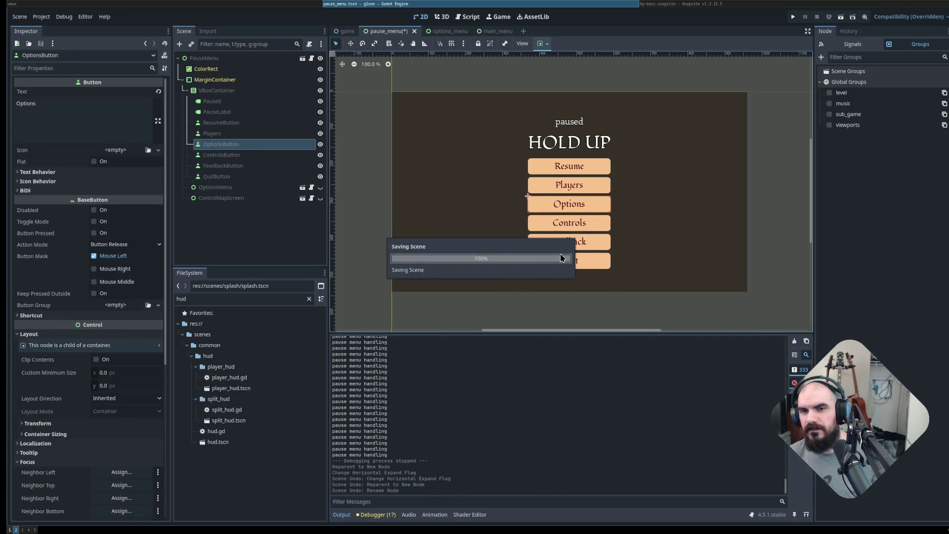
Select MarginContainer and run the project, which halts on a null players_button.
{"action": "left_click", "coordinate": [594, 275]}
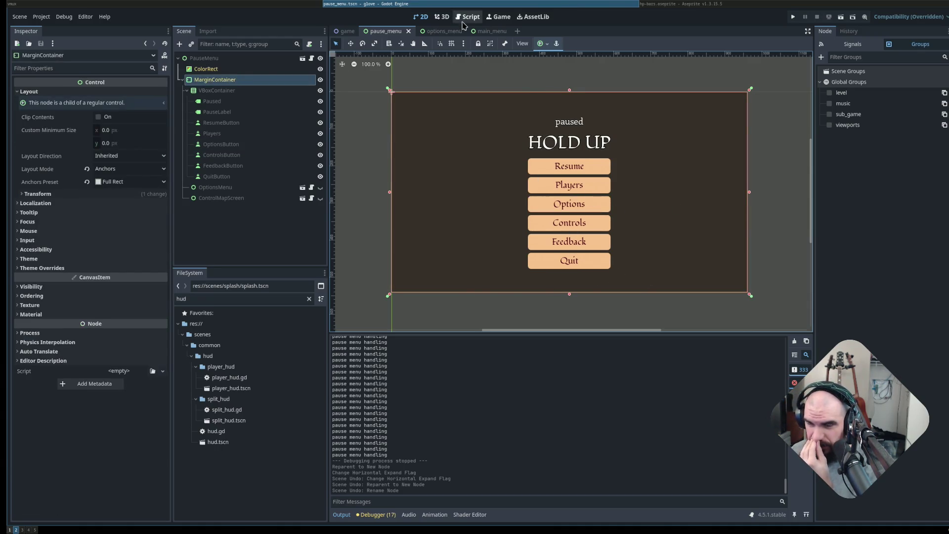
{"action": "left_click", "coordinate": [793, 17]}
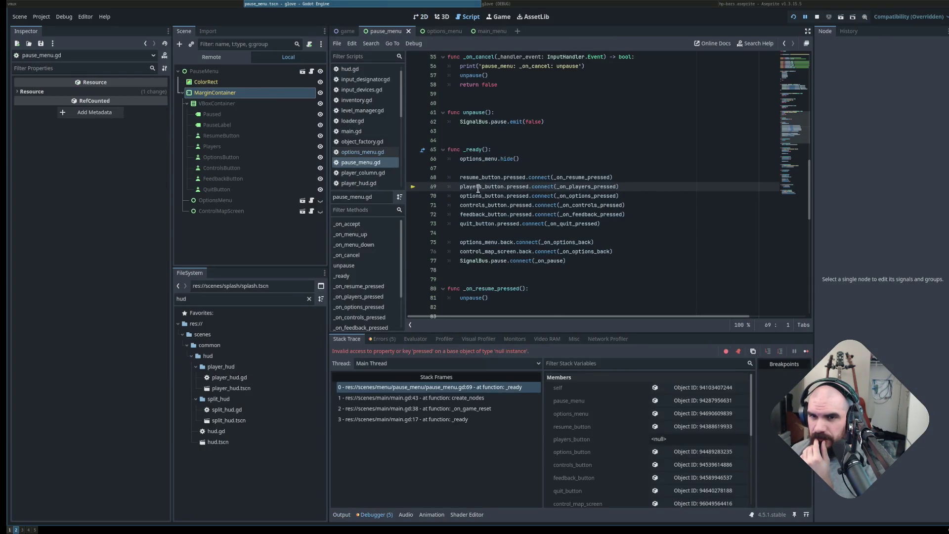
Rename the Players node to PlayersButton and save the pause_menu scene.
{"action": "double_click", "coordinate": [230, 147]}
{"action": "left_click", "coordinate": [241, 143]}
{"action": "type", "text": "ton"}
{"action": "key", "text": "Return"}
{"action": "key", "text": "ctrl+s"}
{"action": "key", "text": "F8"}
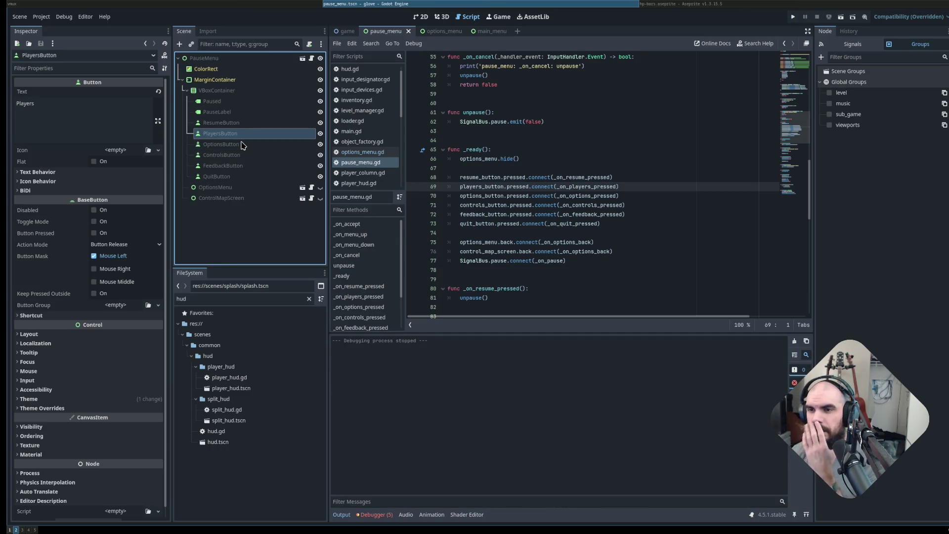
Rerun the game and inspect the button connections around lines 69-70 of pause_menu.gd.
{"action": "left_click", "coordinate": [525, 223]}
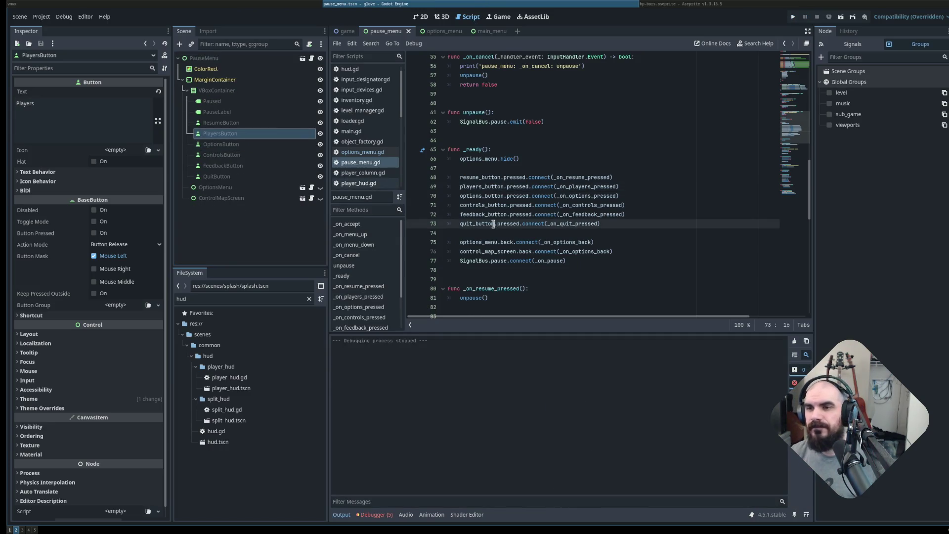
{"action": "left_click", "coordinate": [793, 17]}
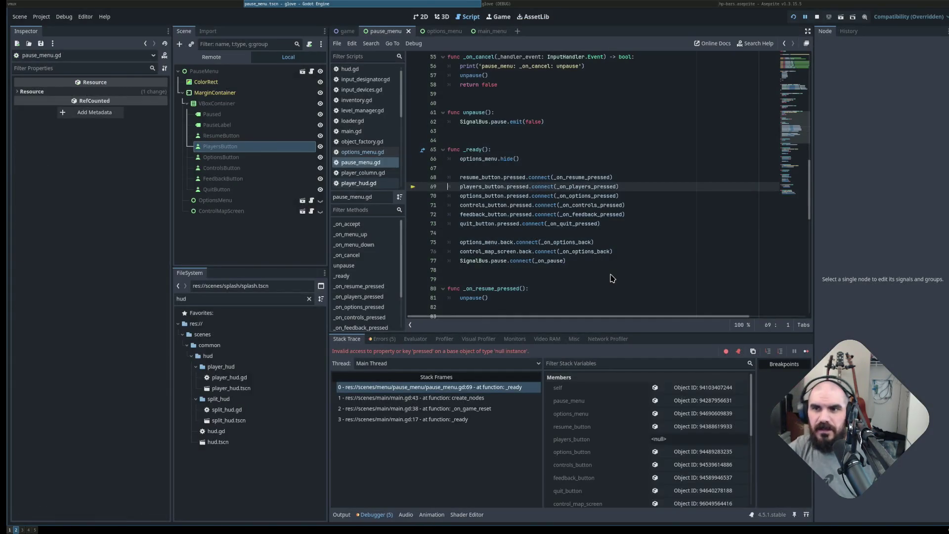
{"action": "scroll", "coordinate": [558, 200], "scroll_direction": "up", "scroll_amount": 10}
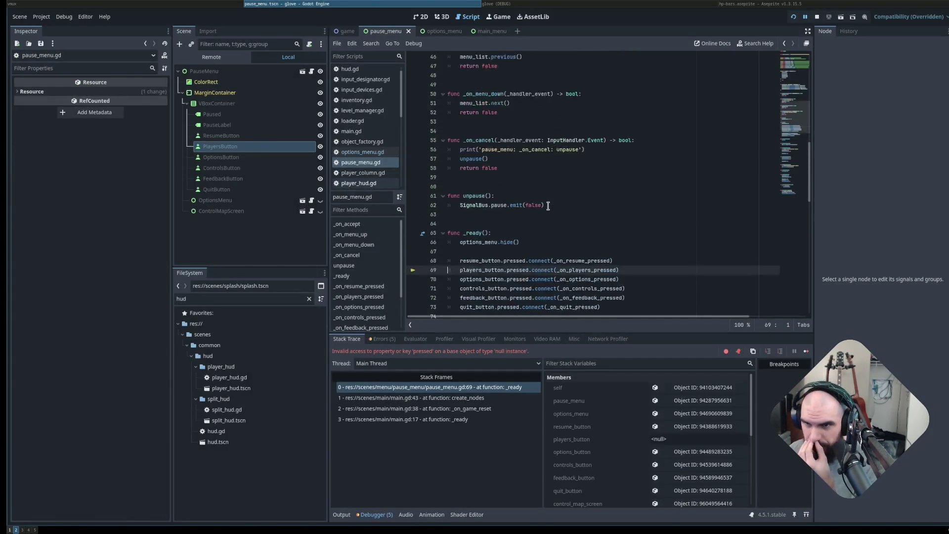
{"action": "scroll", "coordinate": [558, 196], "scroll_direction": "up", "scroll_amount": 5}
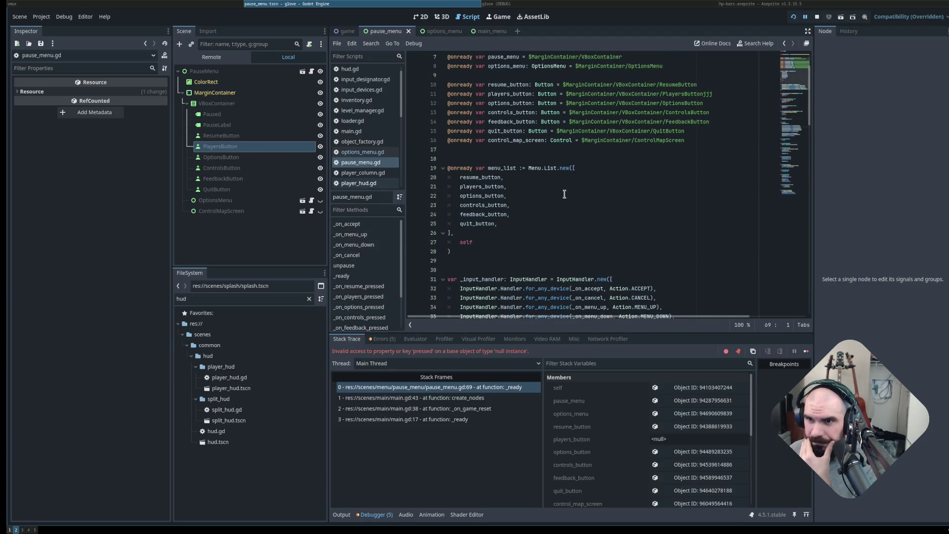
{"action": "scroll", "coordinate": [521, 195], "scroll_direction": "down", "scroll_amount": 15}
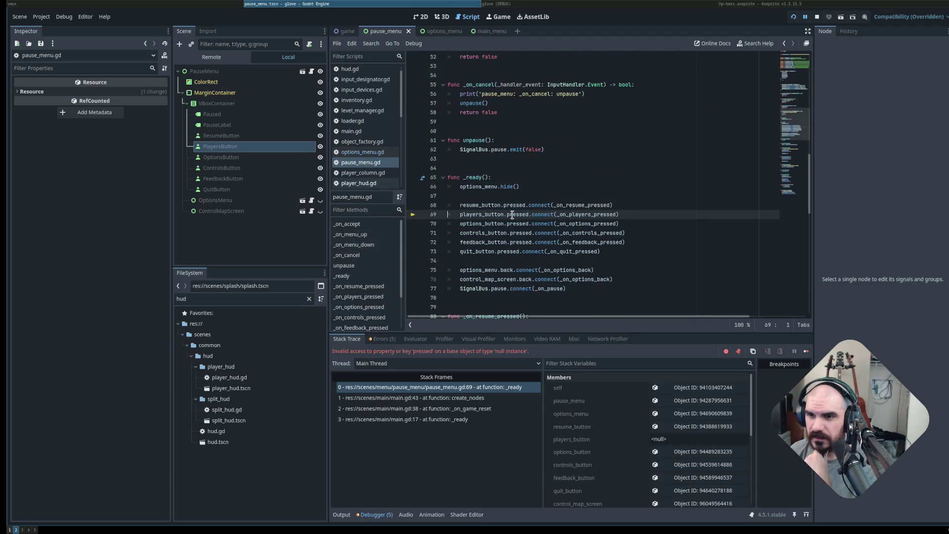
{"action": "left_click", "coordinate": [604, 220]}
{"action": "scroll", "coordinate": [603, 221], "scroll_direction": "down", "scroll_amount": 1}
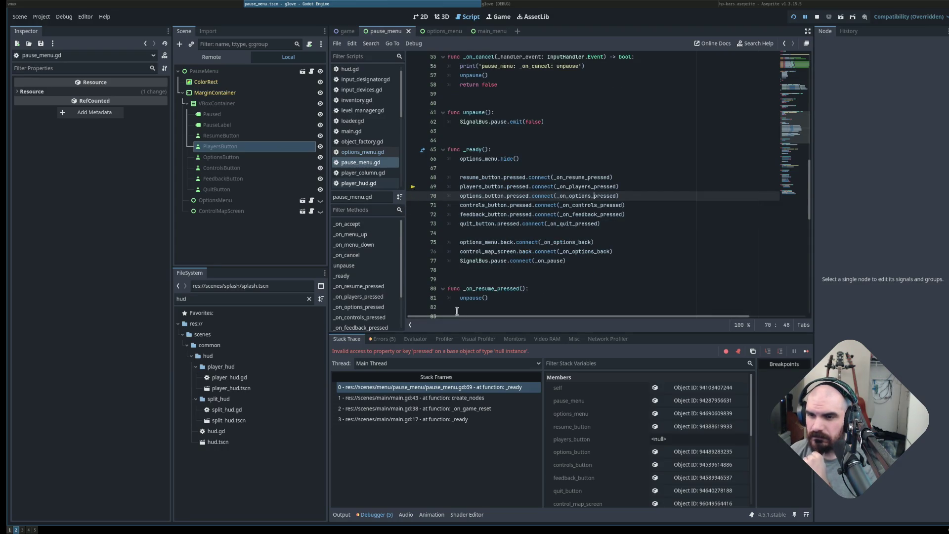
Delete the stray letters after PlayersButton on line 11, then run the game.
{"action": "left_click", "coordinate": [482, 187]}
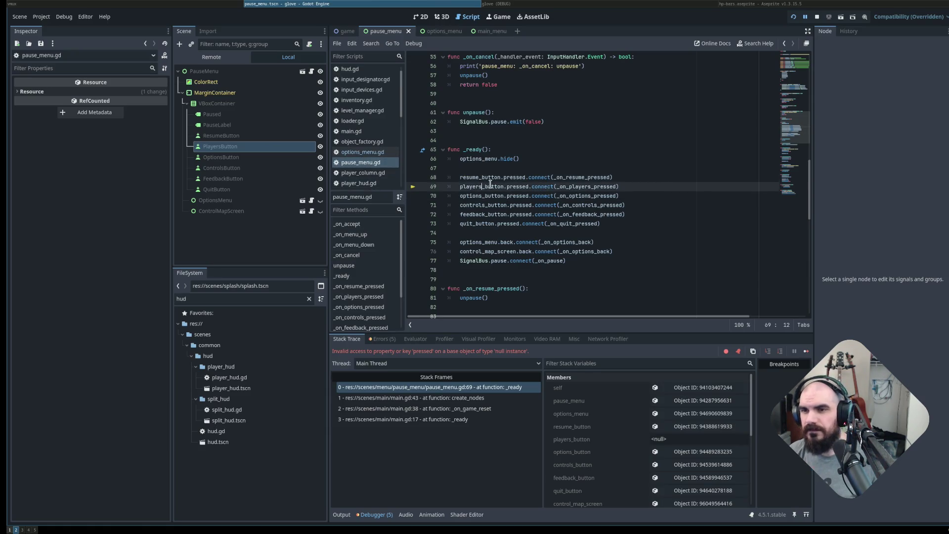
{"action": "left_click", "coordinate": [489, 183], "text": "ctrl"}
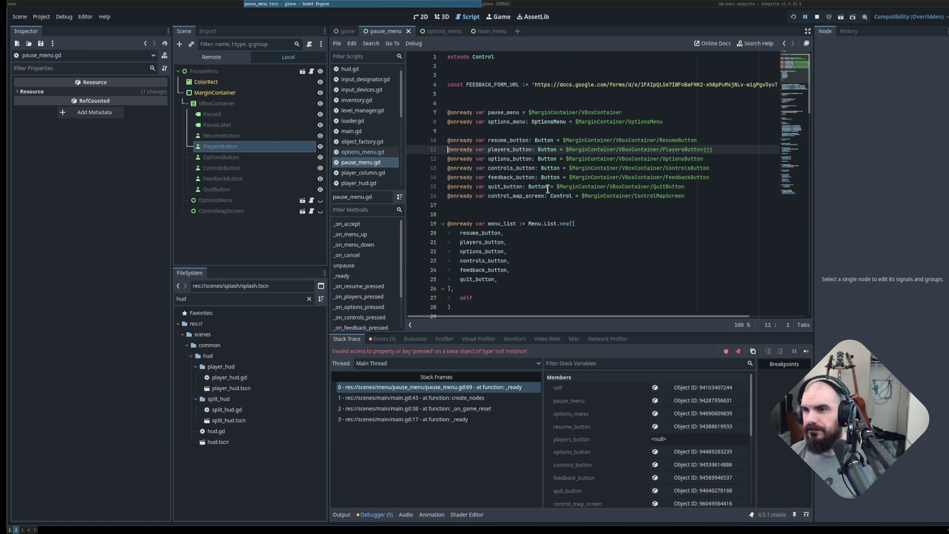
{"action": "left_click", "coordinate": [708, 149]}
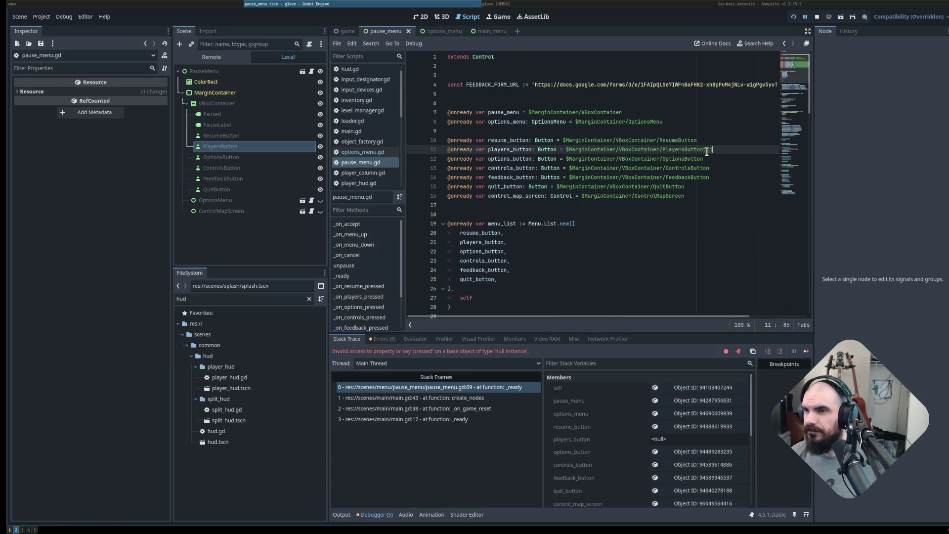
{"action": "key", "text": "BackSpace"}
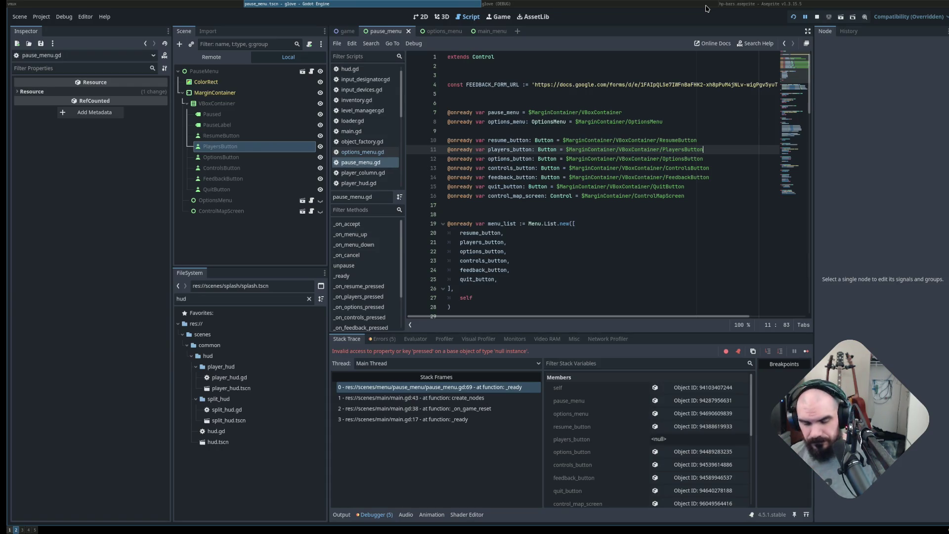
{"action": "key", "text": "F5"}
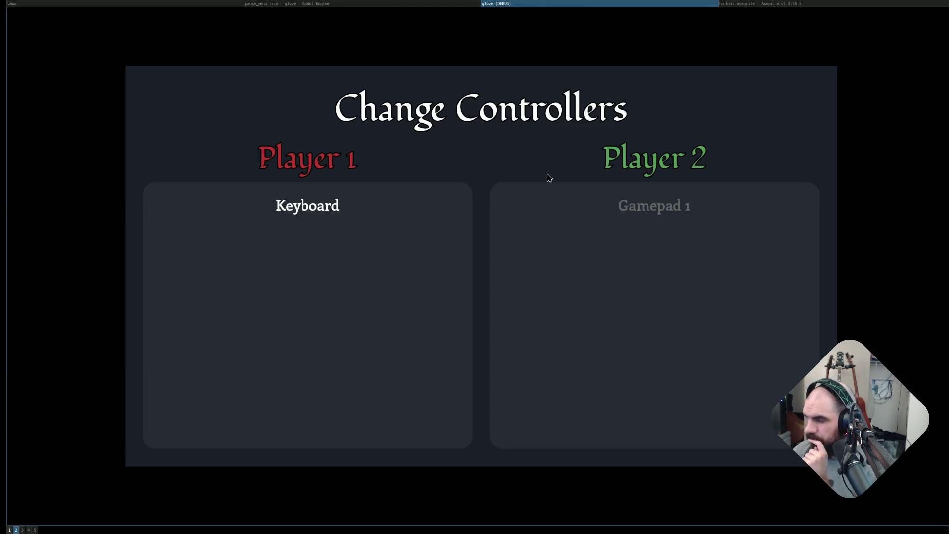
Return to the main menu and repeatedly enter and leave the Options sound settings.
{"action": "key", "text": "Escape"}
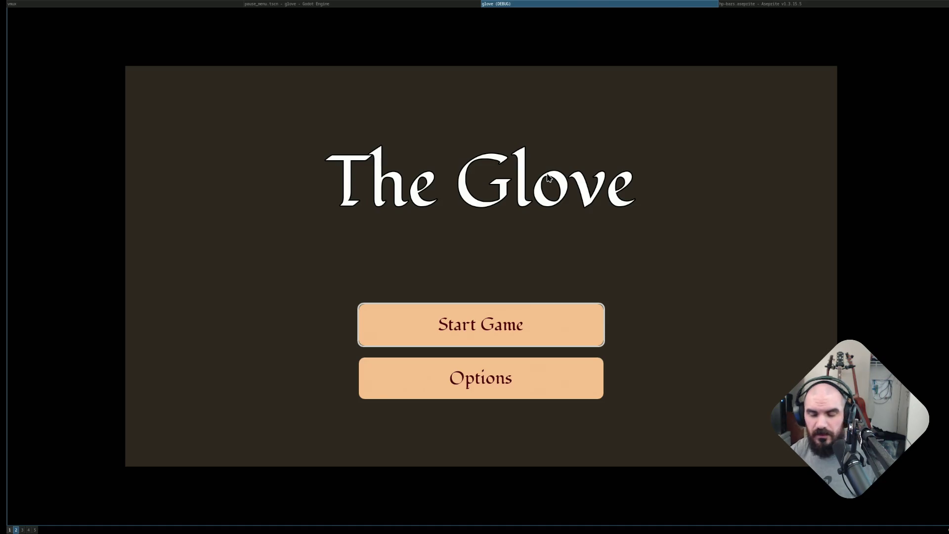
{"action": "key", "text": "Down"}
{"action": "key", "text": "Up"}
{"action": "key", "text": "Down"}
{"action": "key", "text": "Return"}
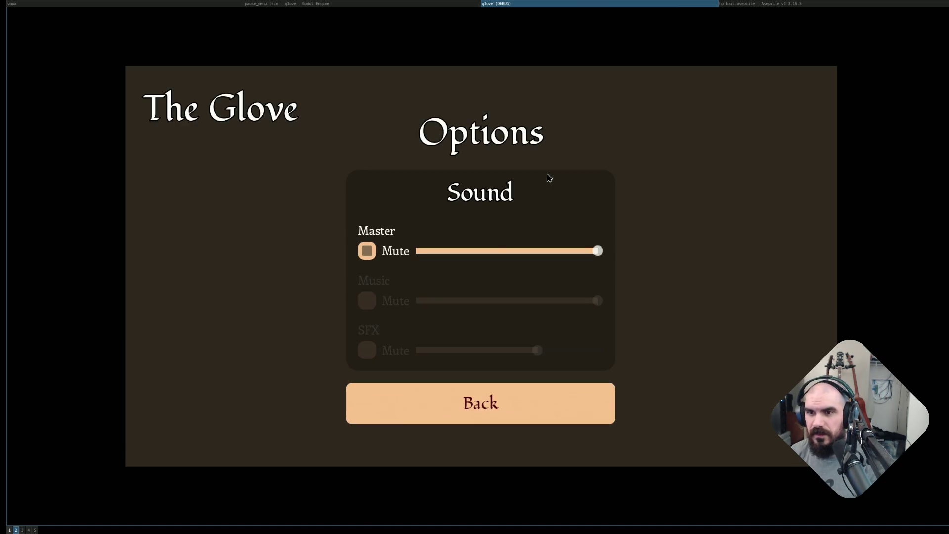
{"action": "key", "text": "Down"}
{"action": "key", "text": "Escape"}
{"action": "key", "text": "Down"}
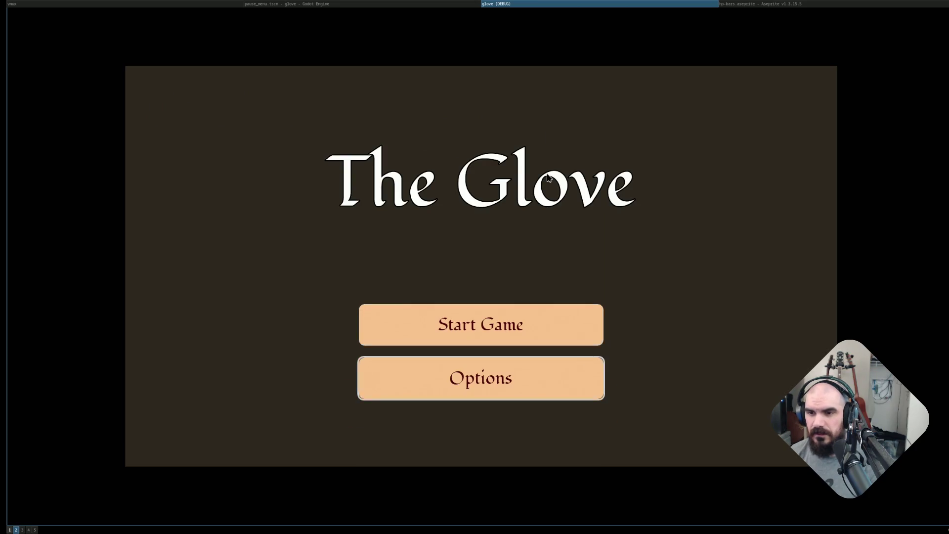
{"action": "key", "text": "Return"}
{"action": "key", "text": "Down"}
{"action": "key", "text": "Down"}
{"action": "key", "text": "Up"}
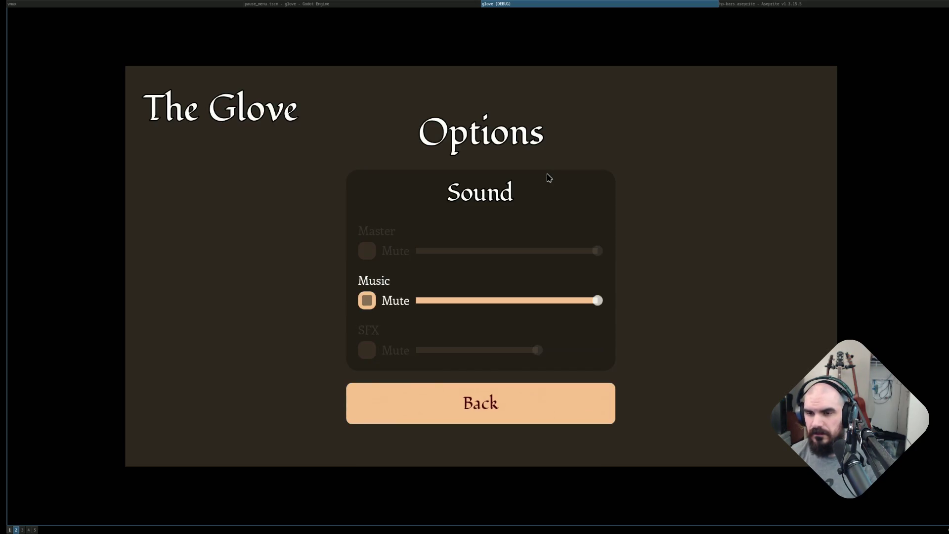
{"action": "key", "text": "Escape"}
{"action": "key", "text": "Down"}
{"action": "key", "text": "Return"}
{"action": "key", "text": "Up"}
{"action": "key", "text": "Down"}
{"action": "key", "text": "Up"}
{"action": "key", "text": "Up"}
{"action": "key", "text": "Up"}
{"action": "key", "text": "Down"}
{"action": "key", "text": "Down"}
{"action": "key", "text": "Down"}
{"action": "key", "text": "Escape"}
{"action": "key", "text": "Down"}
{"action": "key", "text": "Return"}
{"action": "key", "text": "Down"}
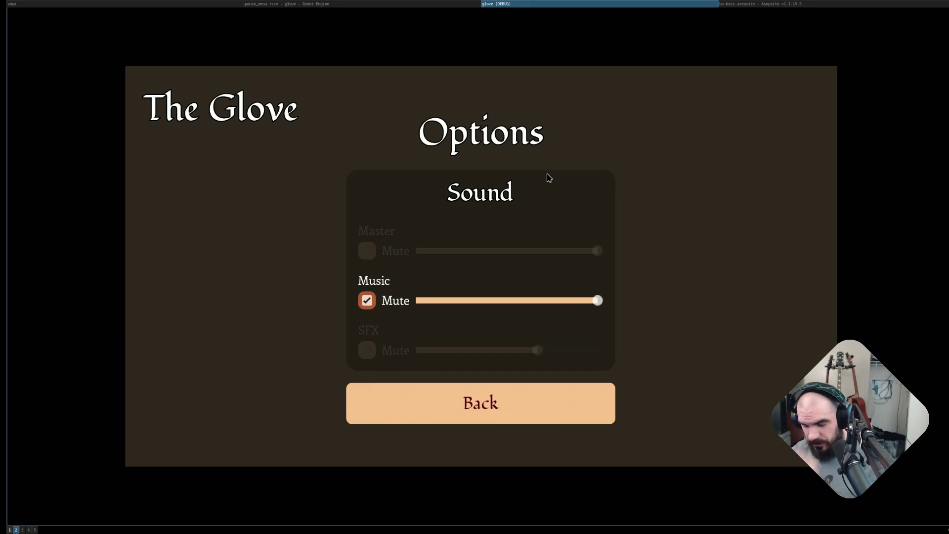
{"action": "key", "text": "Down"}
{"action": "key", "text": "Down"}
{"action": "key", "text": "Down"}
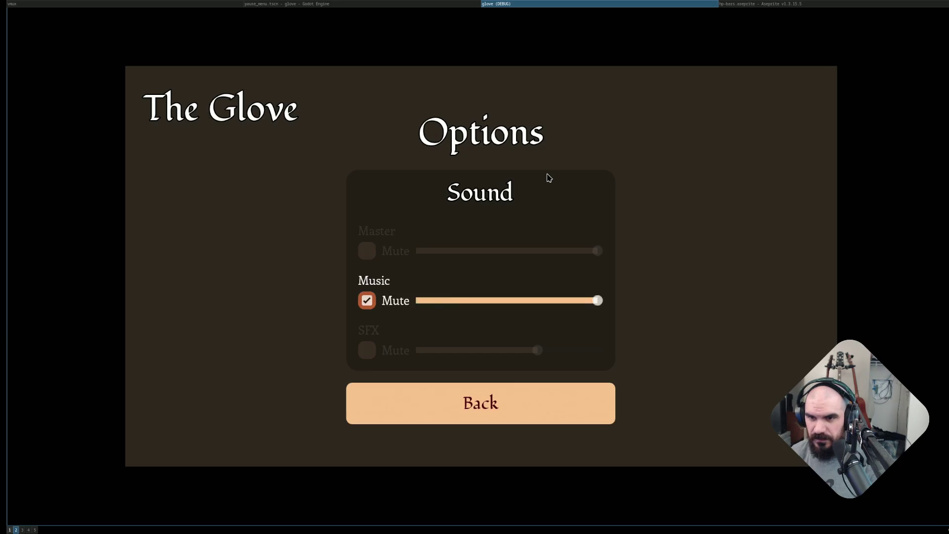
{"action": "key", "text": "Escape"}
Start the game, switch player 2 to Elf with a new colour, and confirm both characters.
{"action": "key", "text": "Return"}
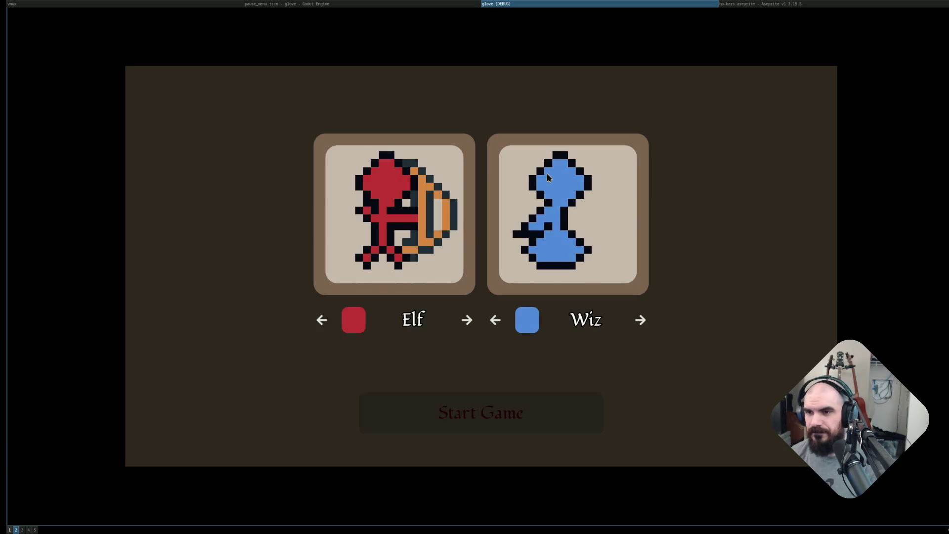
{"action": "key", "text": "Right"}
{"action": "key", "text": "Down"}
{"action": "key", "text": "Down"}
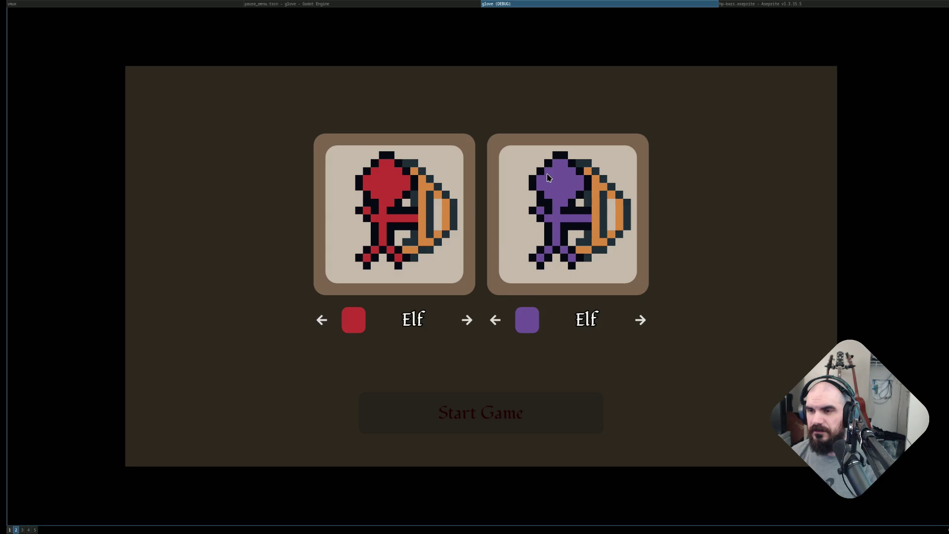
{"action": "key", "text": "Down"}
{"action": "key", "text": "Down"}
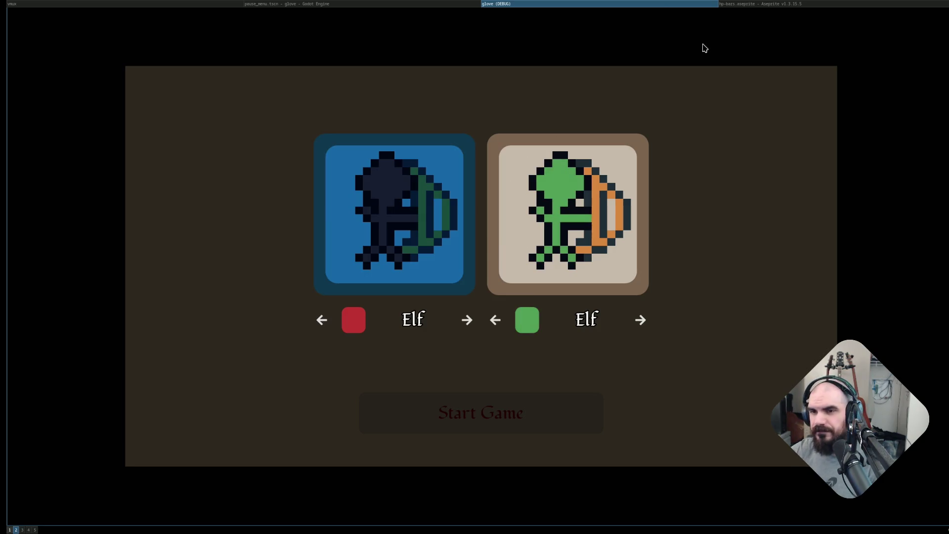
{"action": "key", "text": "Return"}
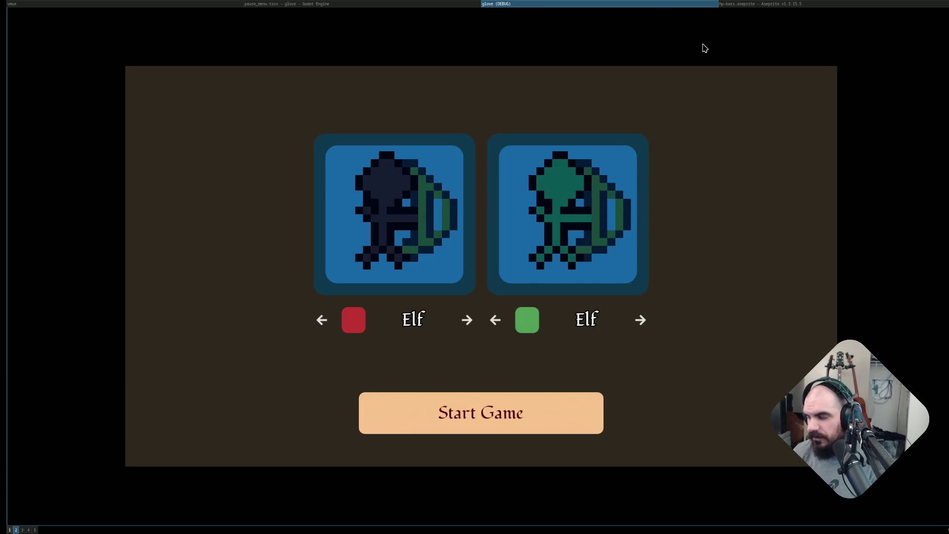
{"action": "key", "text": "Return"}
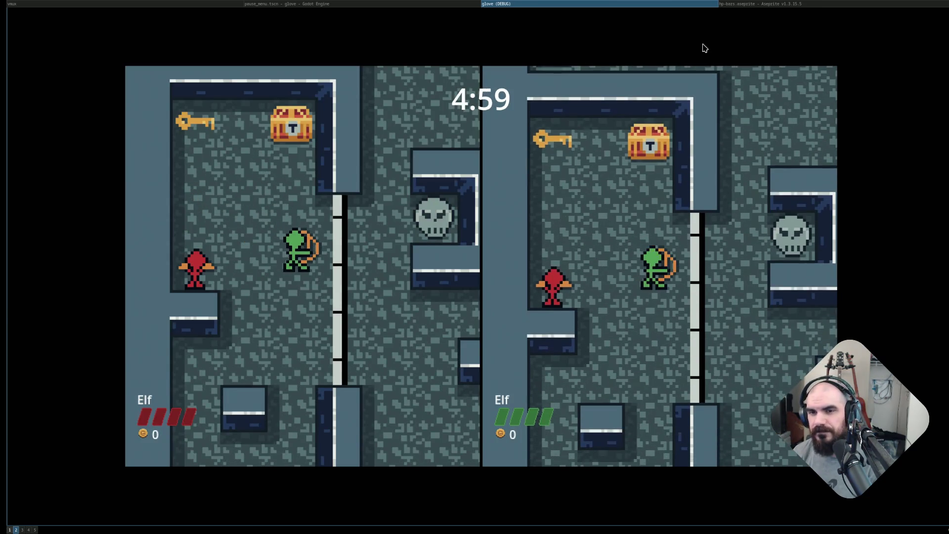
Pause, swap Keyboard and Gamepad 1 between players, start a new game, then close it.
{"action": "key", "text": "Escape"}
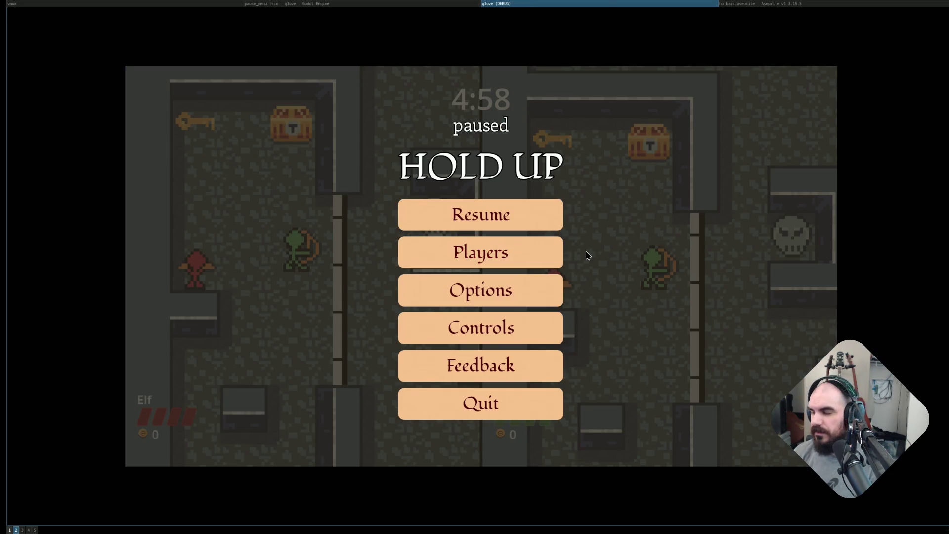
{"action": "key", "text": "Return"}
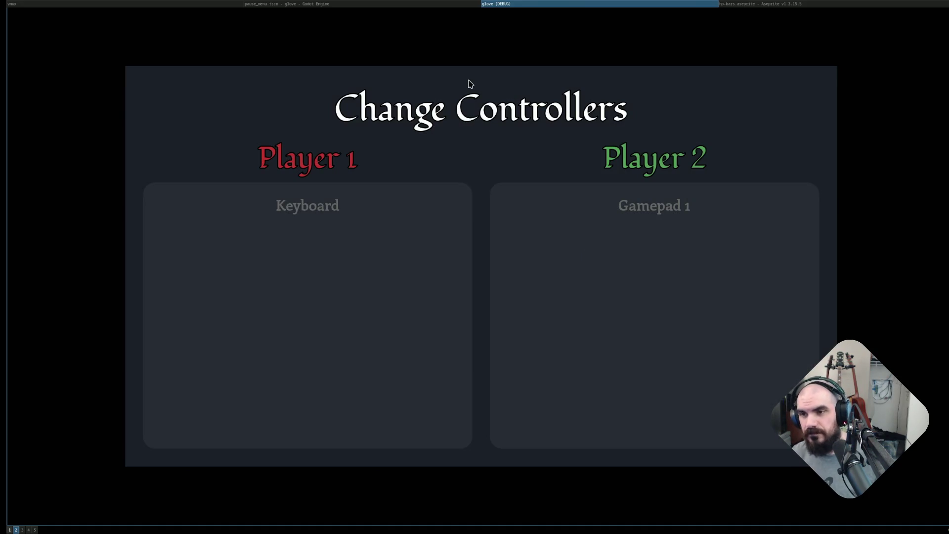
{"action": "key", "text": "Return"}
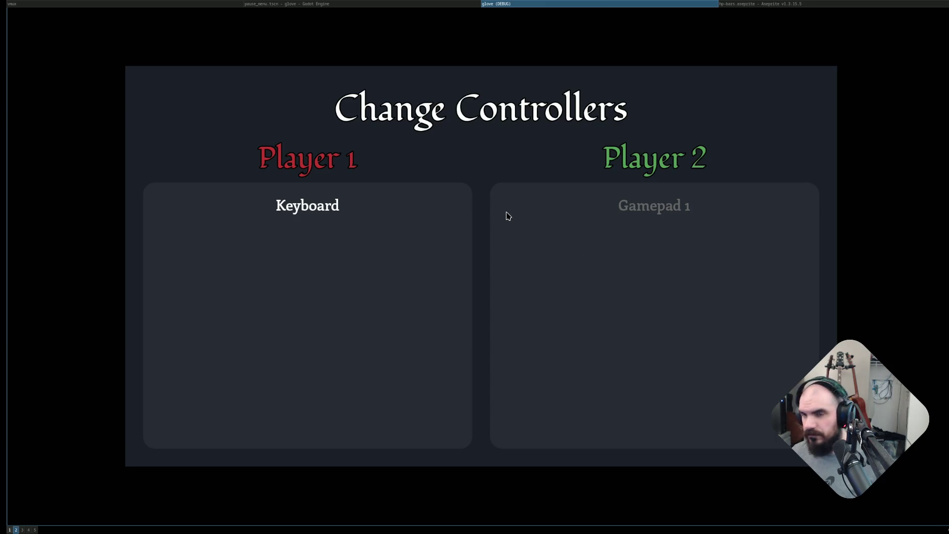
{"action": "left_click", "coordinate": [509, 216]}
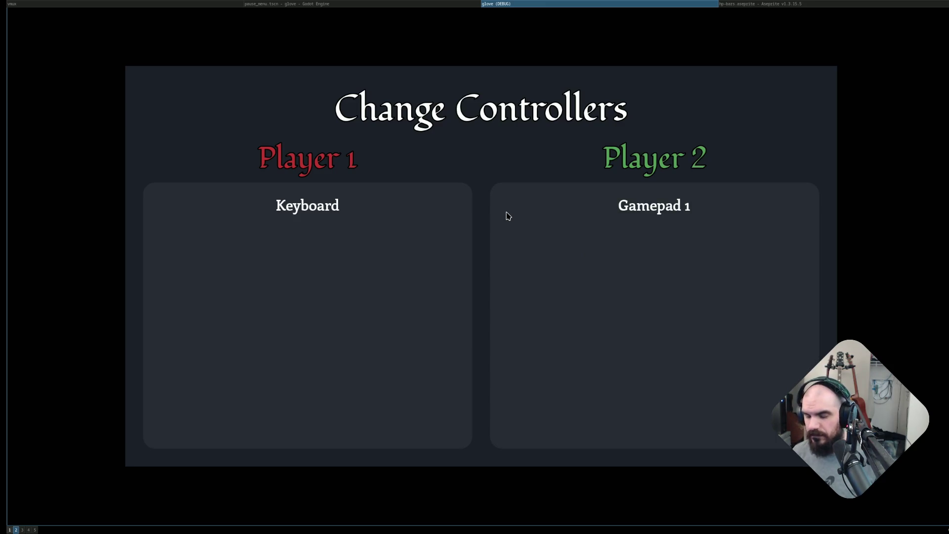
{"action": "key", "text": "Left"}
{"action": "key", "text": "Right"}
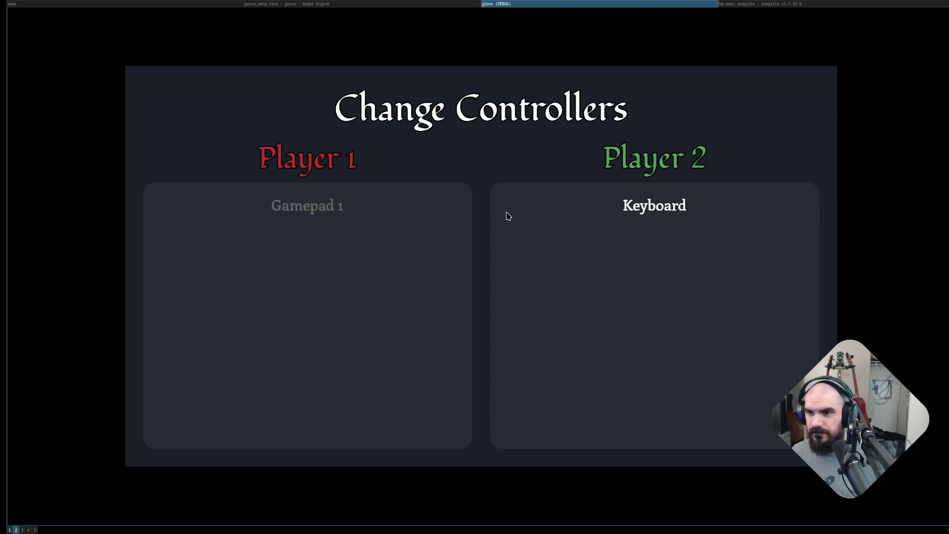
{"action": "key", "text": "Escape"}
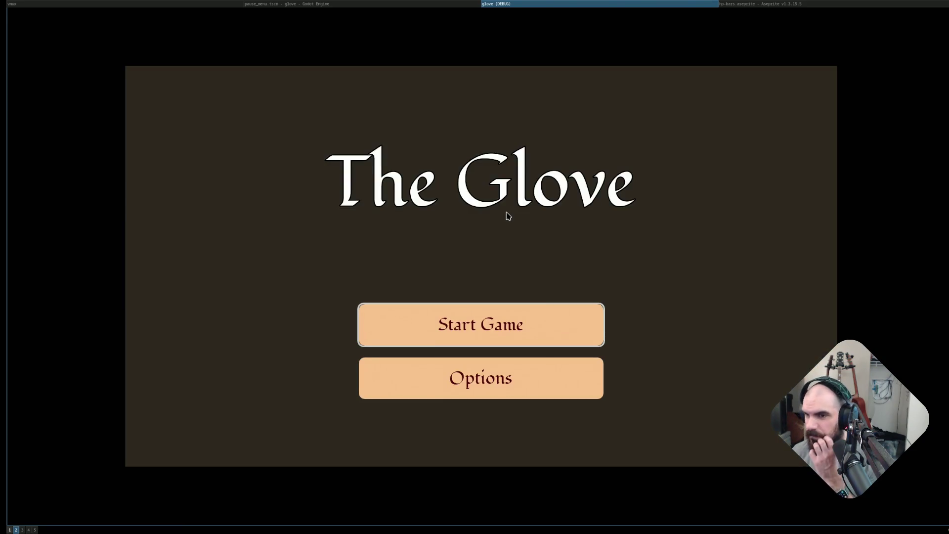
{"action": "key", "text": "Return"}
{"action": "key", "text": "Return"}
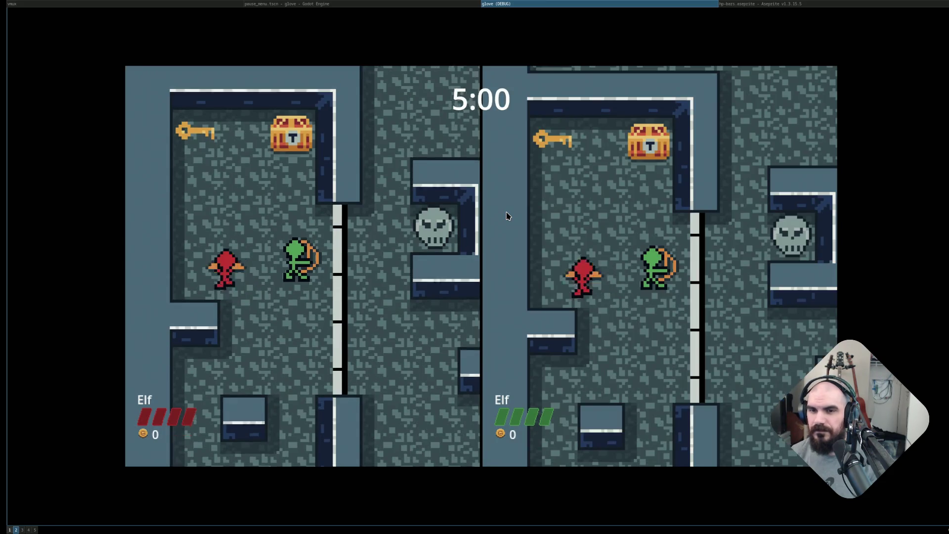
{"action": "key", "text": "alt+F4"}
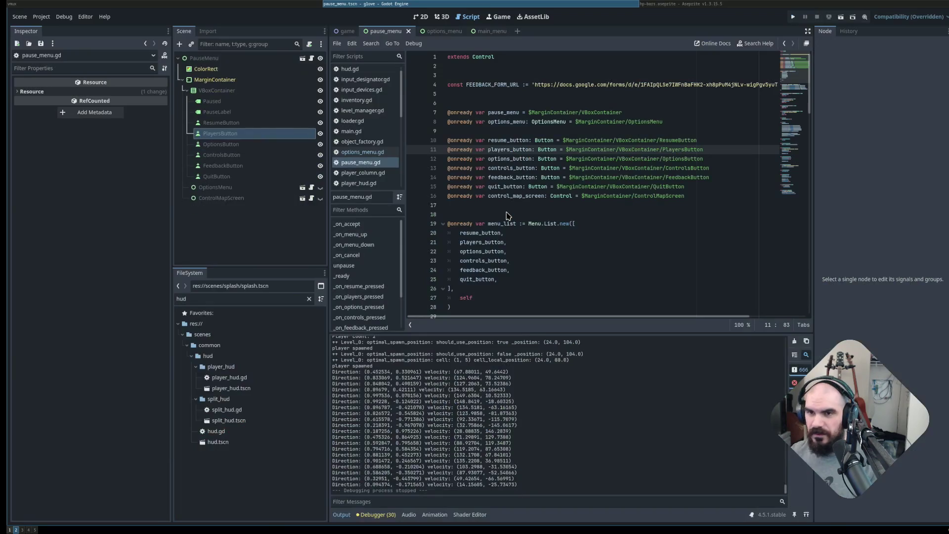
Open lazygit over the editor and review the changed files, including the options_menu.gd diff.
{"action": "key", "text": "super+h"}
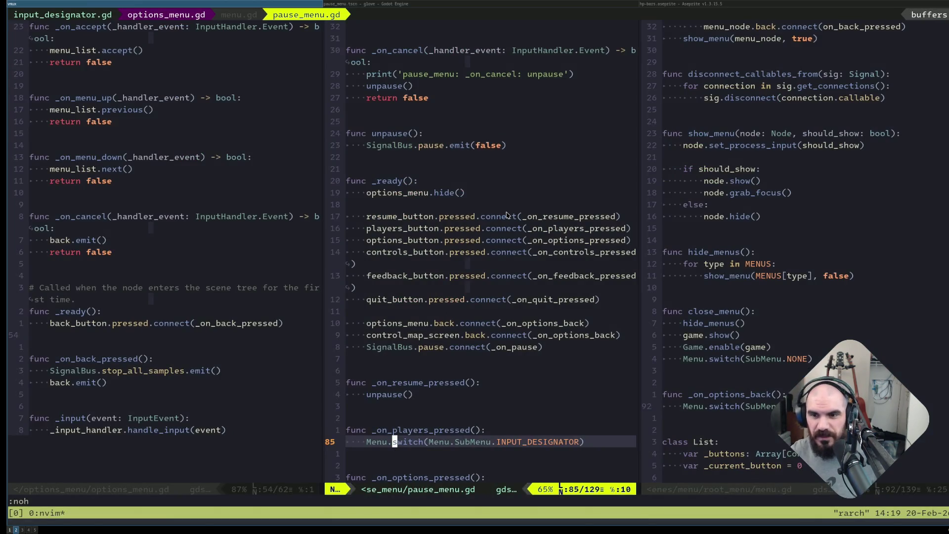
{"action": "key", "text": "ctrl+h"}
{"action": "key", "text": "ctrl+l"}
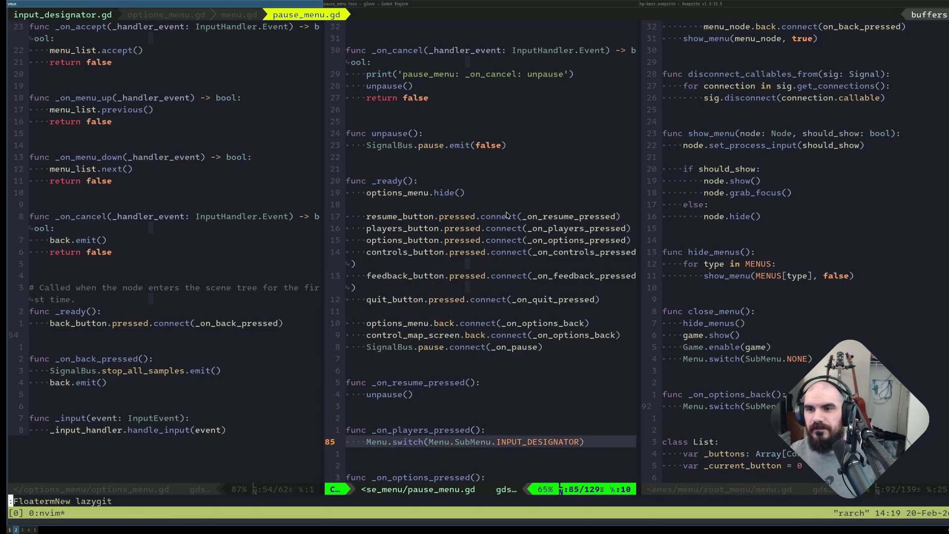
{"action": "key", "text": "space"}
{"action": "key", "text": "g"}
{"action": "key", "text": "g"}
{"action": "key", "text": "j"}
{"action": "key", "text": "j"}
{"action": "key", "text": "j"}
{"action": "key", "text": "j"}
{"action": "key", "text": "j"}
{"action": "key", "text": "k"}
{"action": "key", "text": "Return"}
{"action": "key", "text": "j"}
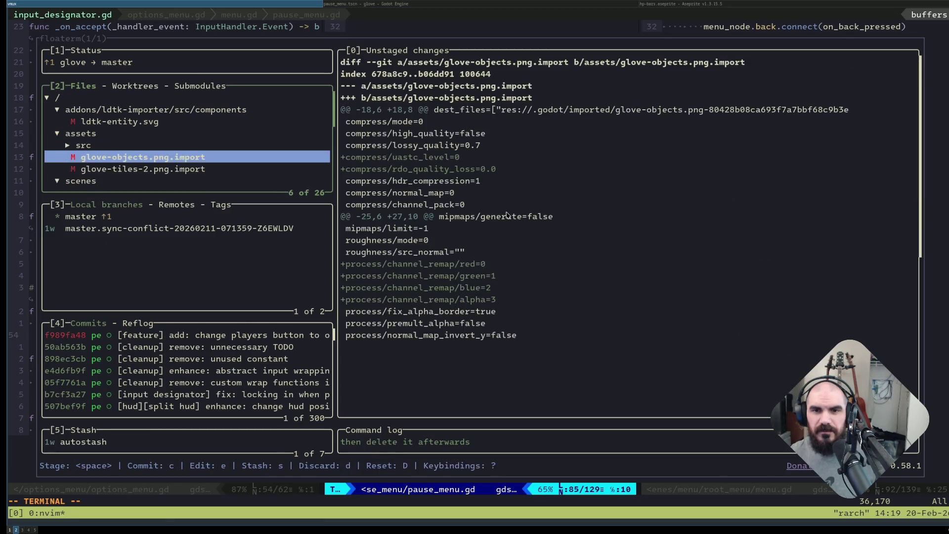
{"action": "key", "text": "k"}
{"action": "key", "text": "Return"}
{"action": "key", "text": "j"}
{"action": "key", "text": "k"}
{"action": "key", "text": "Return"}
{"action": "key", "text": "j"}
{"action": "key", "text": "j"}
{"action": "key", "text": "k"}
{"action": "key", "text": "k"}
{"action": "key", "text": "k"}
{"action": "key", "text": "Return"}
{"action": "key", "text": "j"}
{"action": "key", "text": "j"}
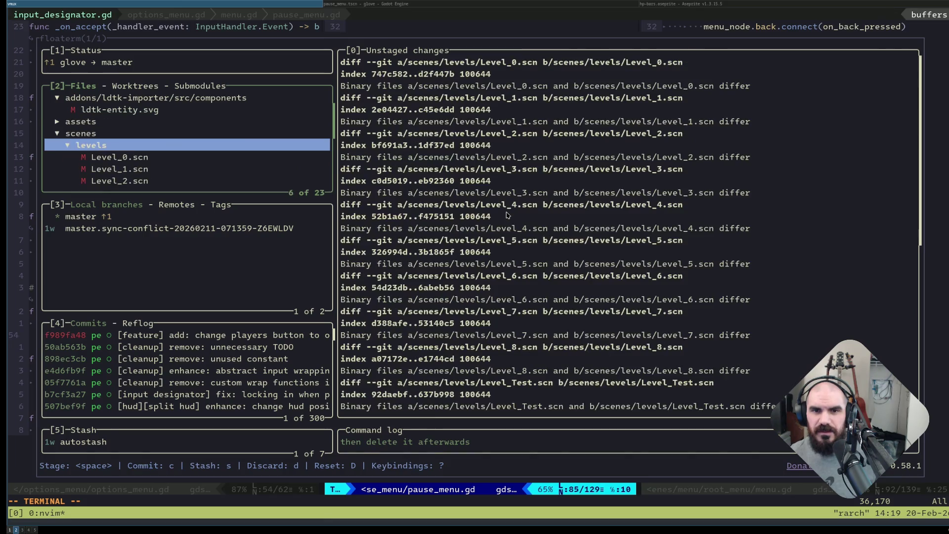
{"action": "key", "text": "Return"}
{"action": "key", "text": "j"}
{"action": "key", "text": "j"}
{"action": "key", "text": "j"}
Stage the options and pause menu files and commit "[enhance] move: change players button to pause menu".
{"action": "key", "text": "j"}
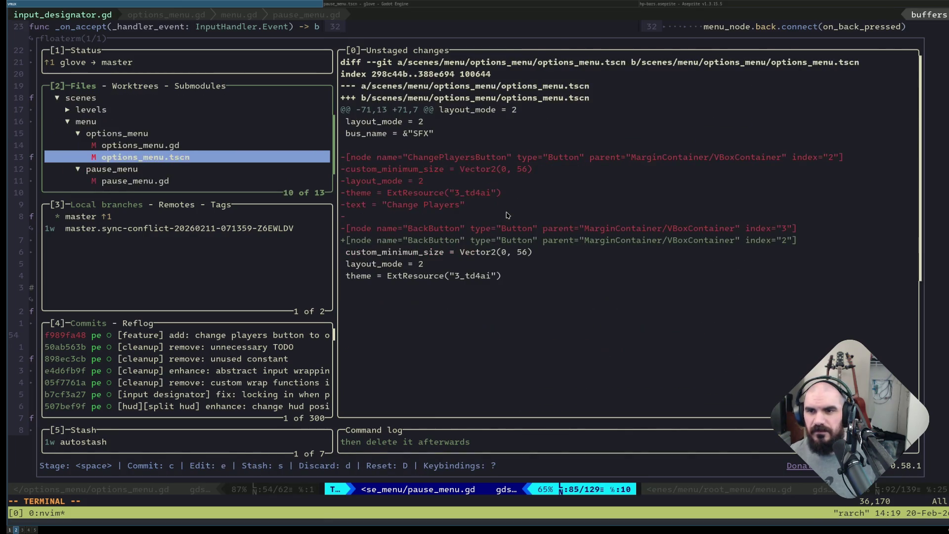
{"action": "key", "text": "k"}
{"action": "key", "text": "k"}
{"action": "key", "text": "space"}
{"action": "key", "text": "j"}
{"action": "key", "text": "j"}
{"action": "key", "text": "j"}
{"action": "key", "text": "space"}
{"action": "key", "text": "j"}
{"action": "key", "text": "j"}
{"action": "key", "text": "k"}
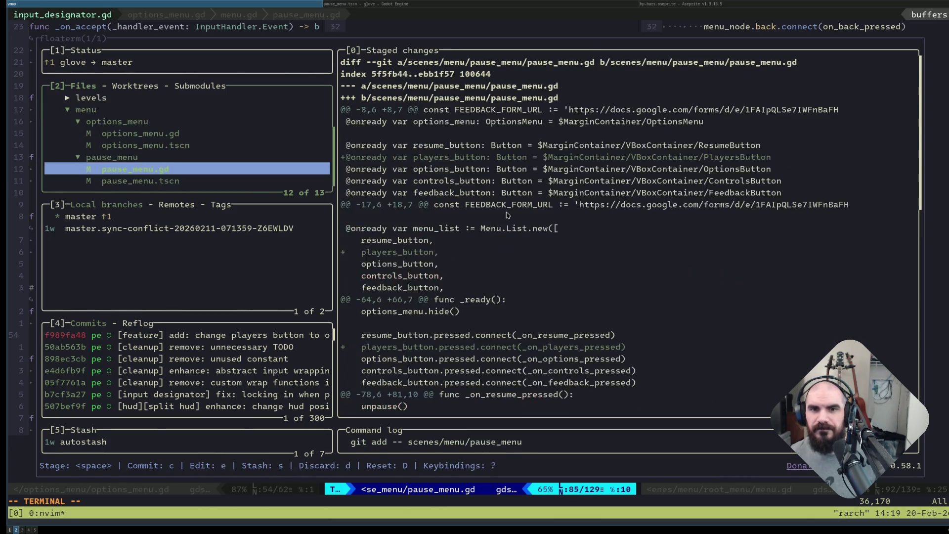
{"action": "key", "text": "k"}
{"action": "key", "text": "k"}
{"action": "key", "text": "k"}
{"action": "type", "text": "cenhance] mo"}
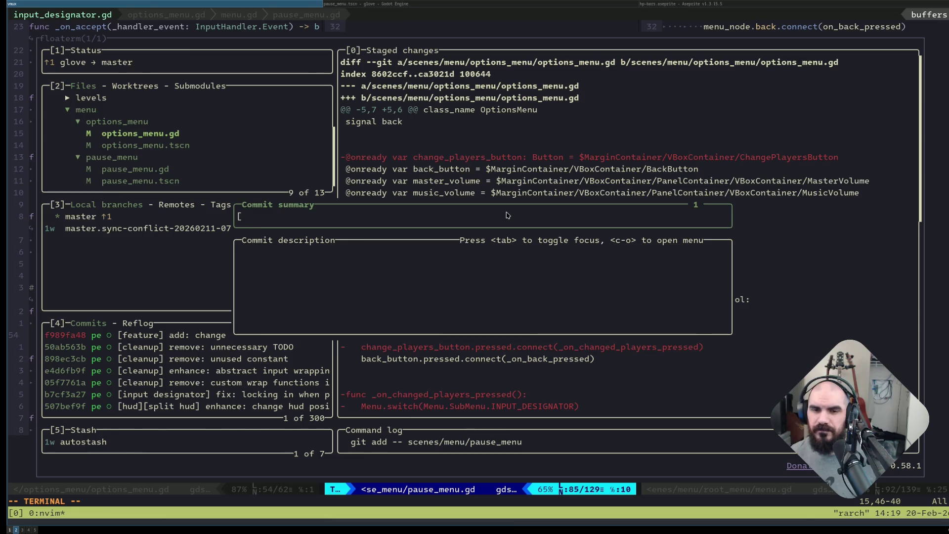
{"action": "type", "text": "ve"}
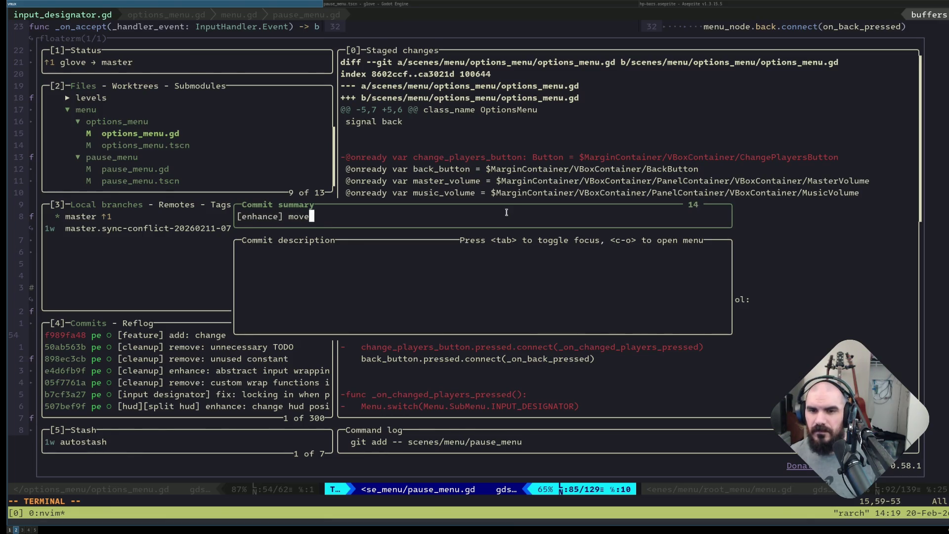
{"action": "type", "text": ": change "}
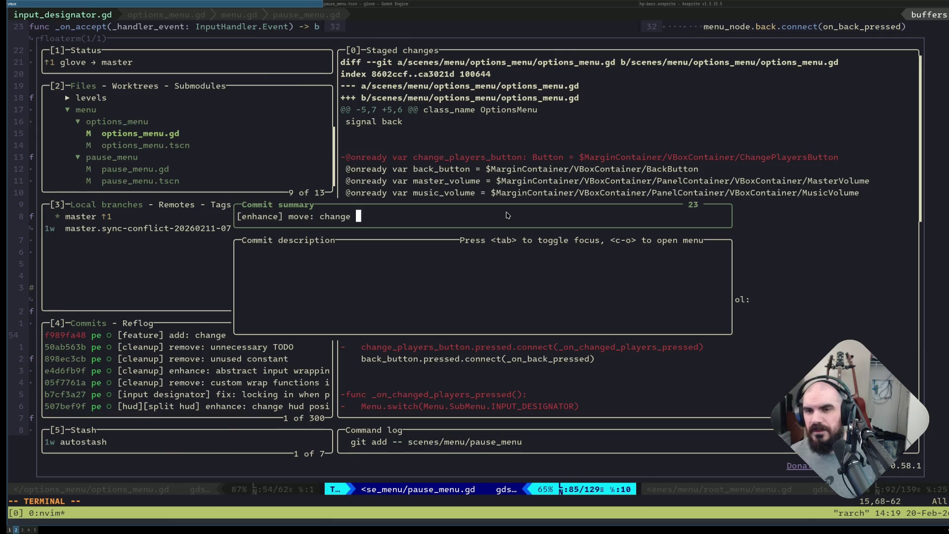
{"action": "type", "text": "players button to pause menu"}
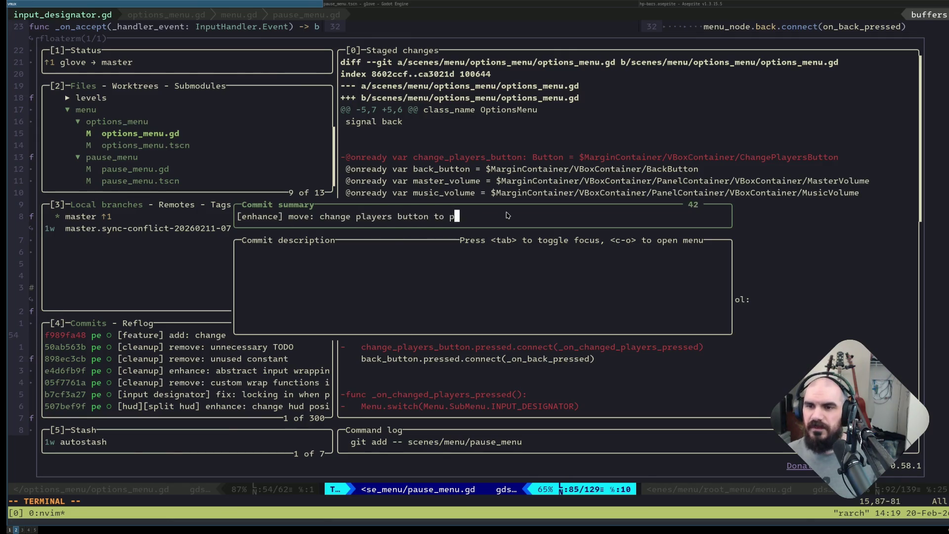
{"action": "key", "text": "Return"}
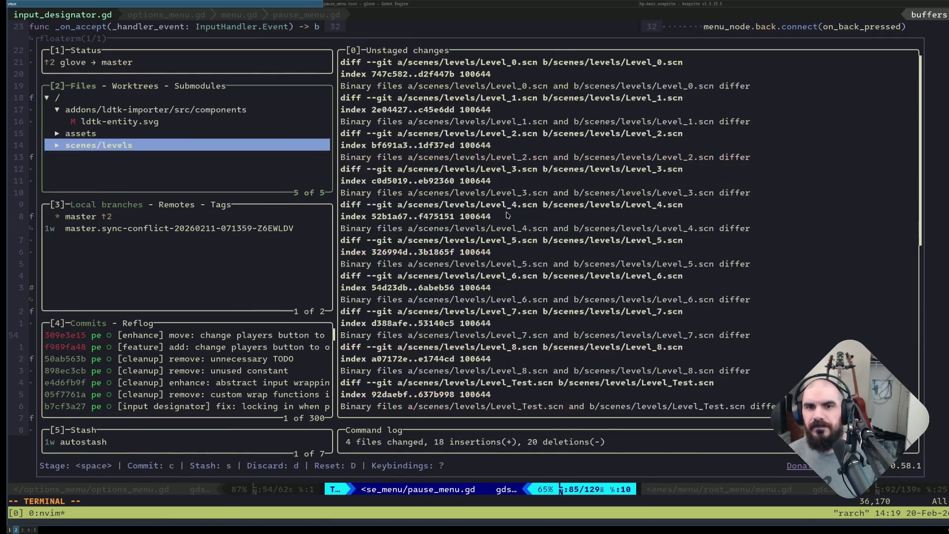
Quit lazygit and switch to the project task board workspace.
{"action": "key", "text": "q"}
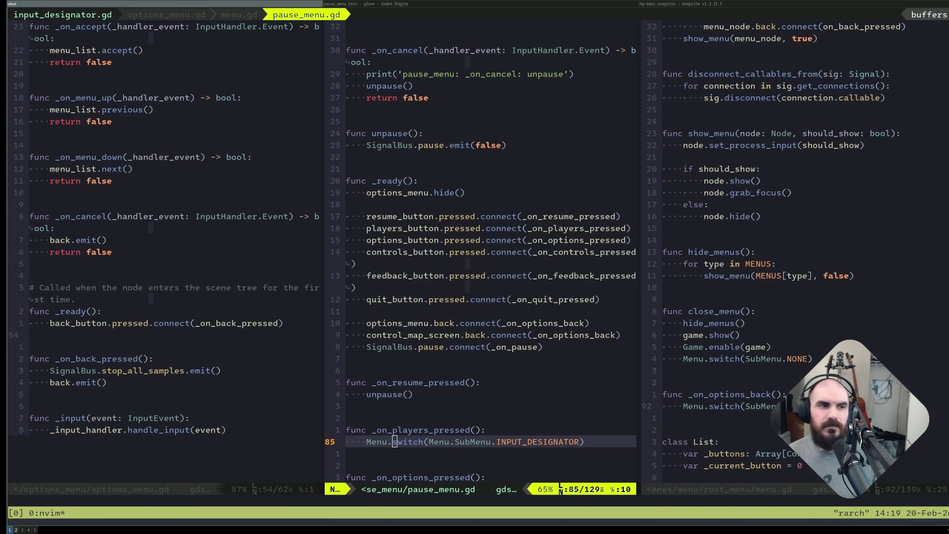
{"action": "key", "text": "super+2"}
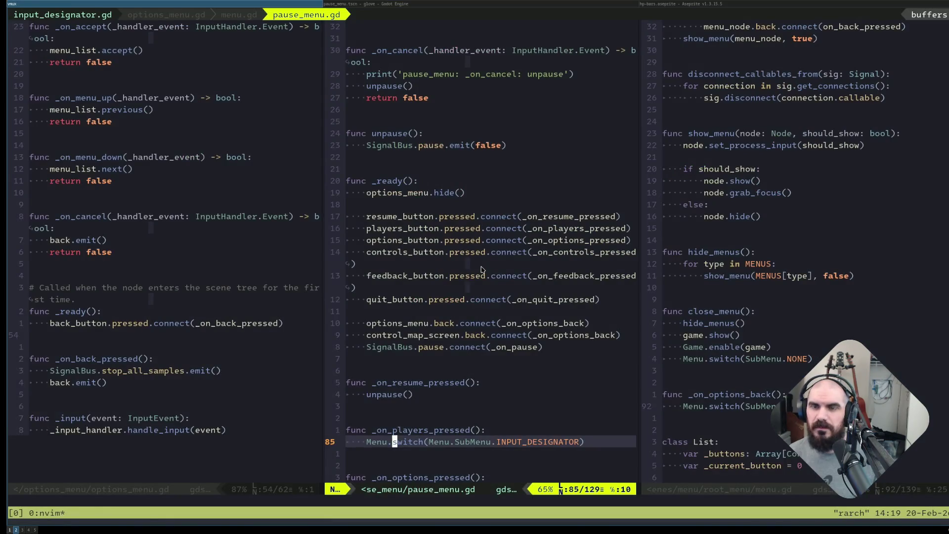
{"action": "key", "text": "super+3"}
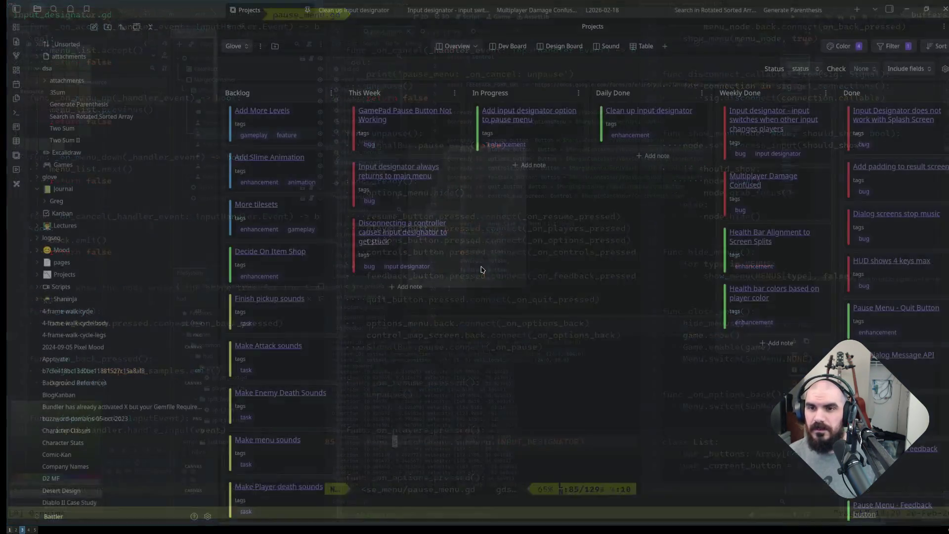
Drag the input designator card to Daily Done and the main-menu return bug to the top of This Week.
{"action": "mouse_move", "coordinate": [547, 146]}
{"action": "left_mouse_down"}
{"action": "mouse_move", "coordinate": [668, 112]}
{"action": "mouse_move", "coordinate": [638, 101]}
{"action": "mouse_move", "coordinate": [633, 114]}
{"action": "left_mouse_up"}
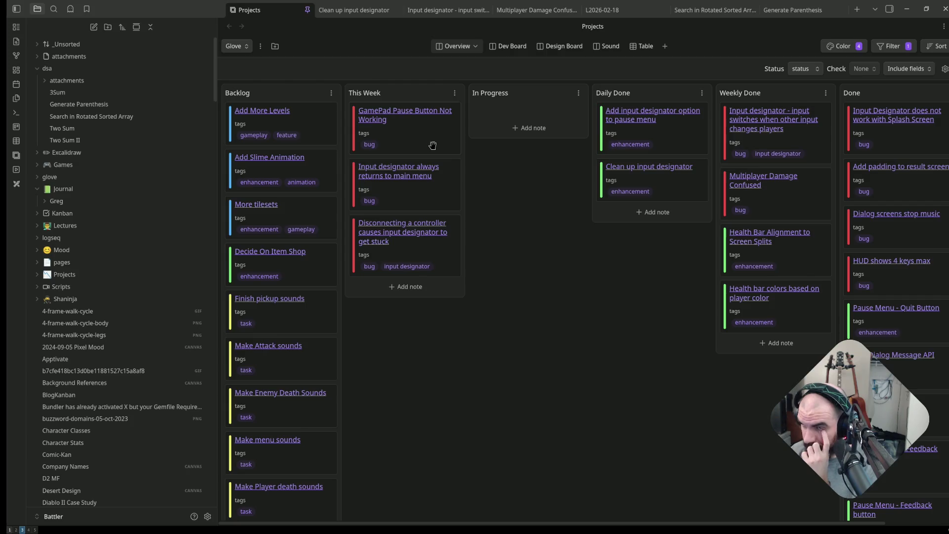
{"action": "left_click_drag", "start_coordinate": [433, 176], "coordinate": [433, 111]}
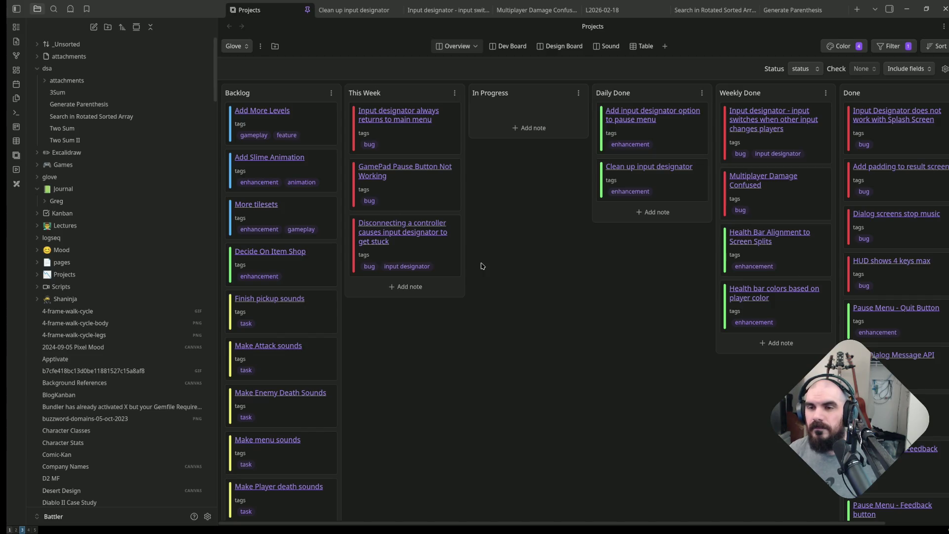
{"action": "key", "text": "super+2"}
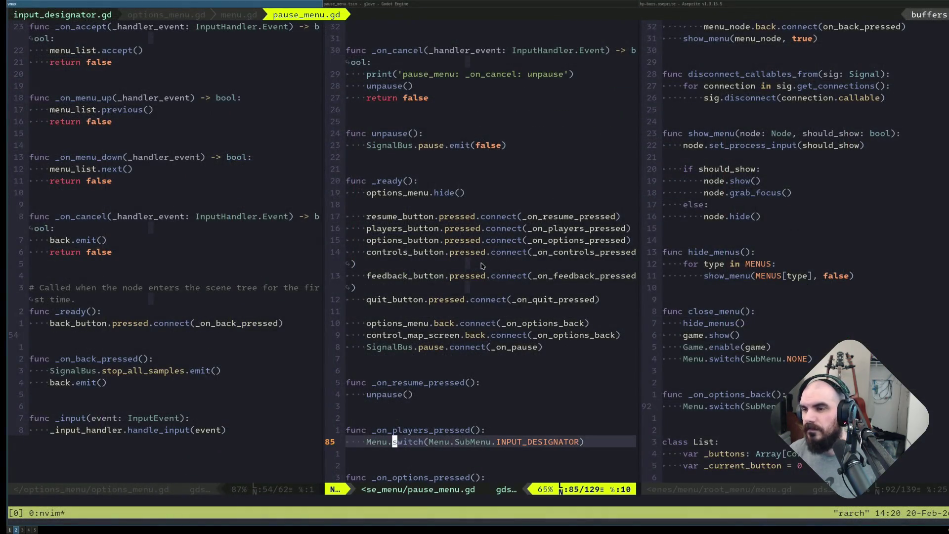
Close the pause_menu.gd split and search for uses of SubMenu.NONE in menu.gd.
{"action": "type", "text": ":q"}
{"action": "key", "text": "Return"}
{"action": "key", "text": "g"}
{"action": "key", "text": "g"}
{"action": "key", "text": "j"}
{"action": "key", "text": "j"}
{"action": "key", "text": "j"}
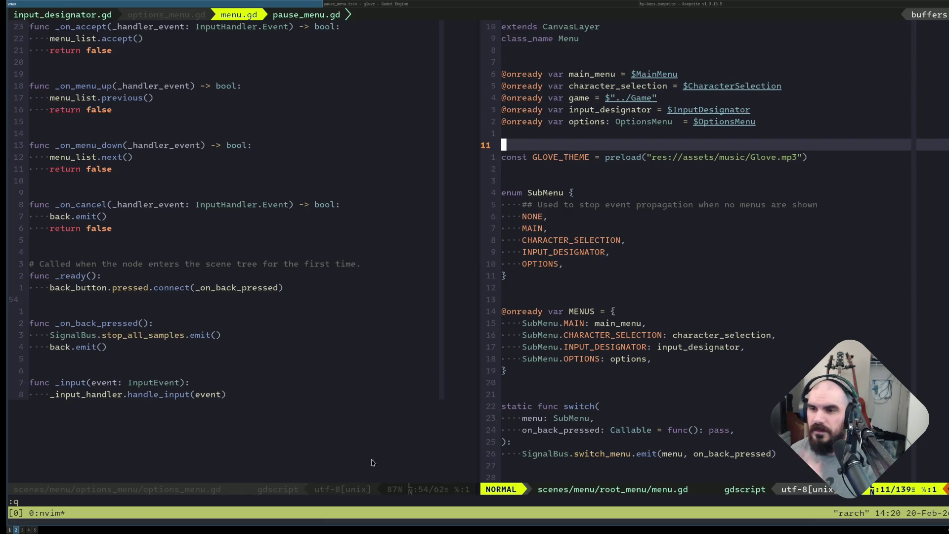
{"action": "left_click", "coordinate": [541, 220]}
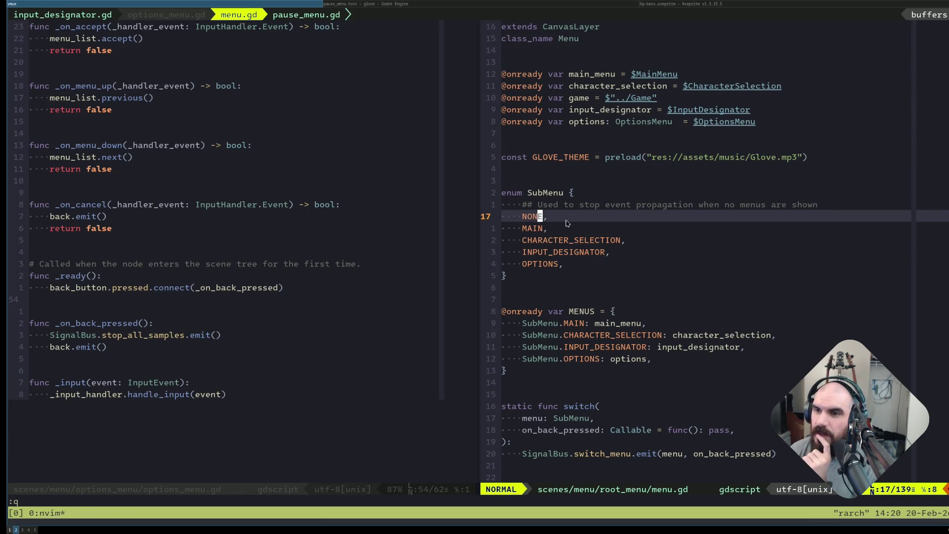
{"action": "key", "text": "asterisk"}
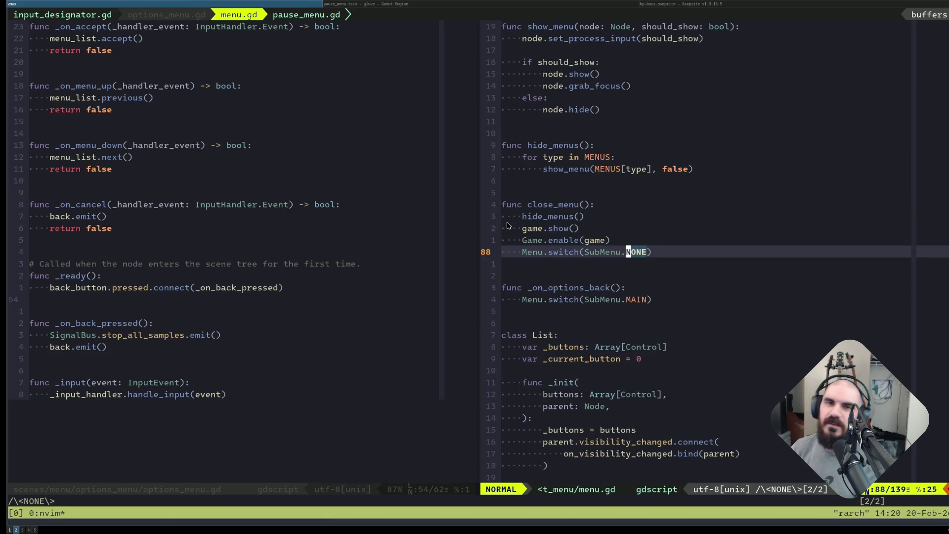
{"action": "key", "text": "super+l"}
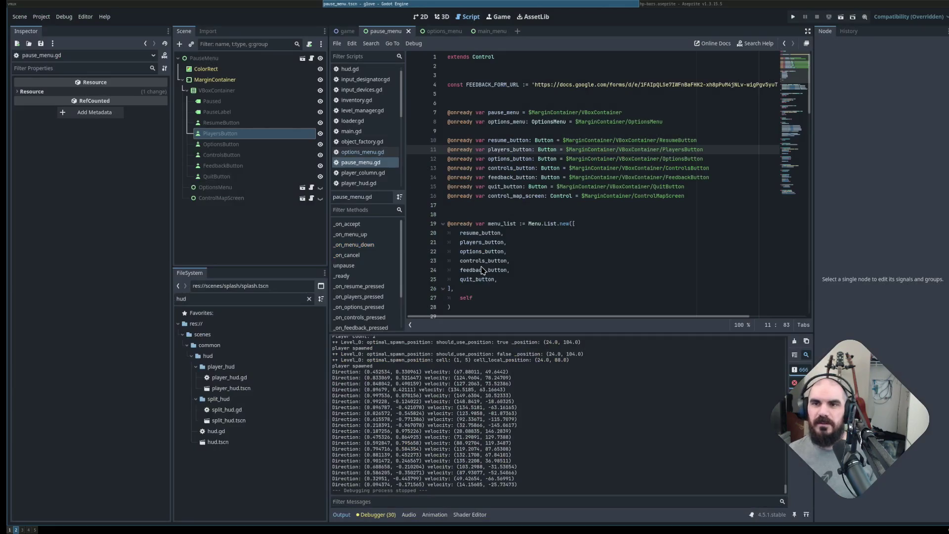
{"action": "key", "text": "super+h"}
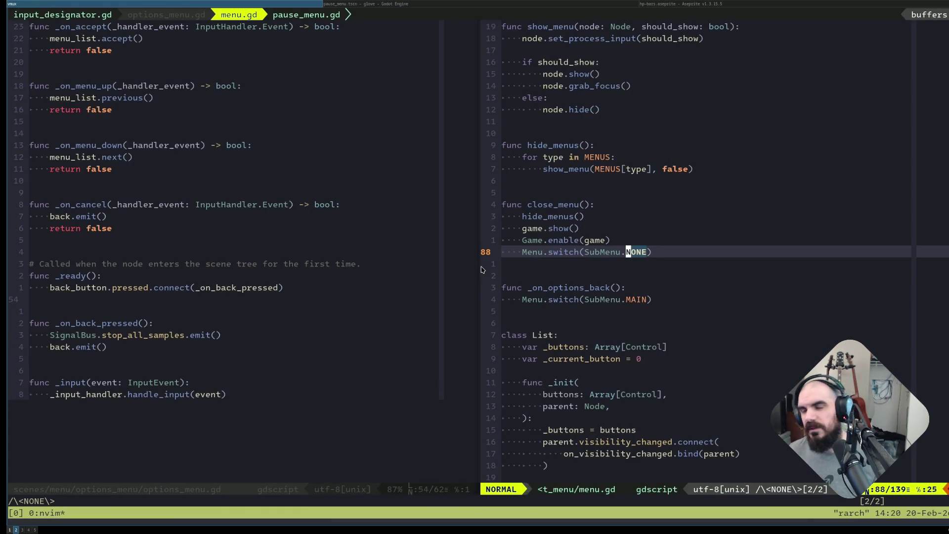
Jump to the top of menu.gd and search for INPUT_DESIGNATOR.
{"action": "left_click", "coordinate": [394, 217]}
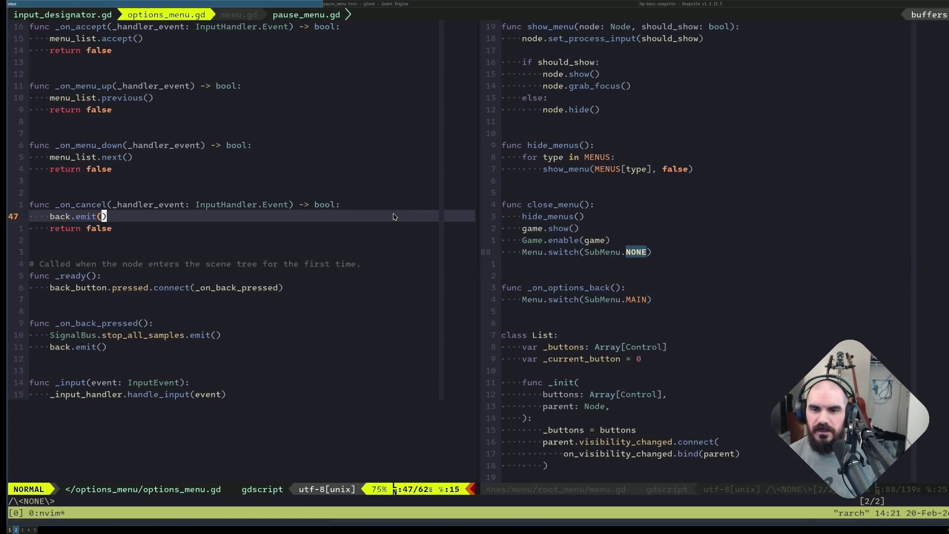
{"action": "left_click", "coordinate": [581, 228]}
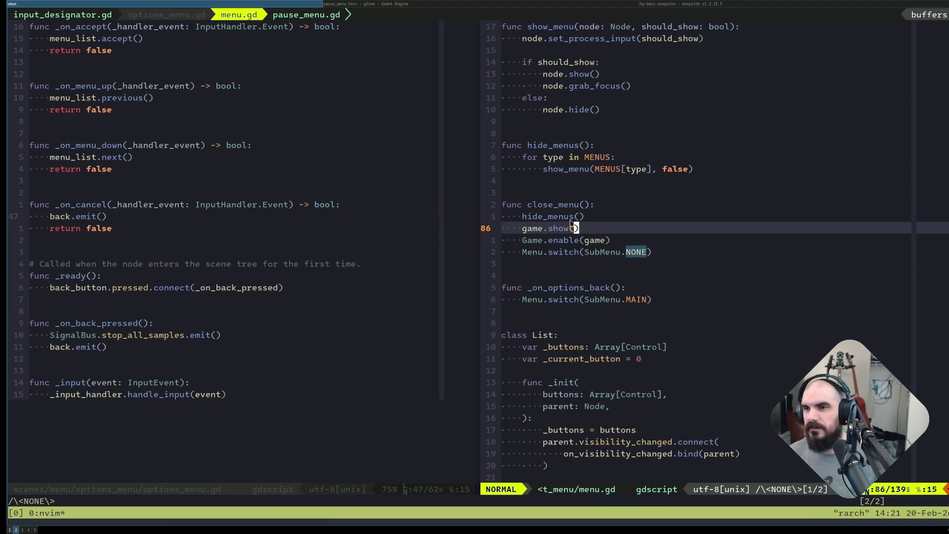
{"action": "key", "text": "g"}
{"action": "key", "text": "g"}
{"action": "key", "text": "j"}
{"action": "key", "text": "slash"}
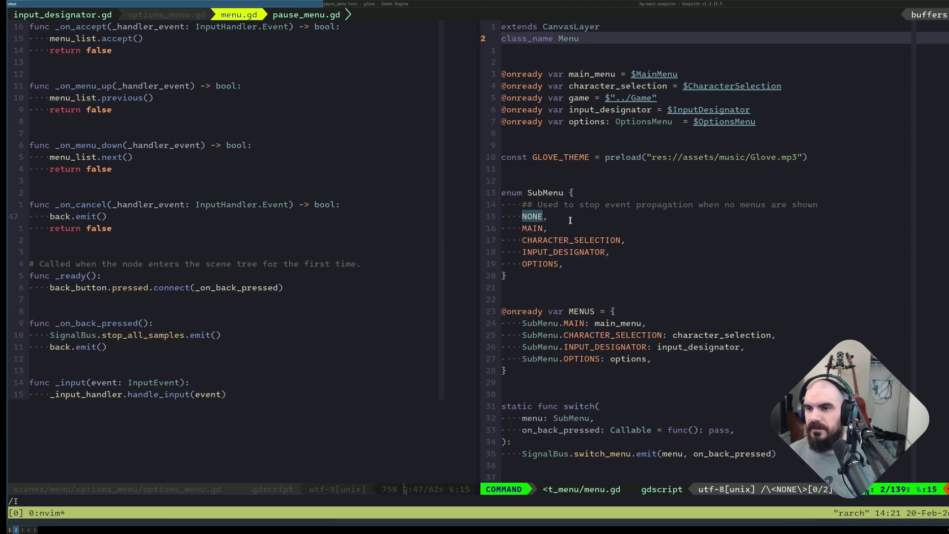
{"action": "type", "text": "INPUT_DESIGNATO"}
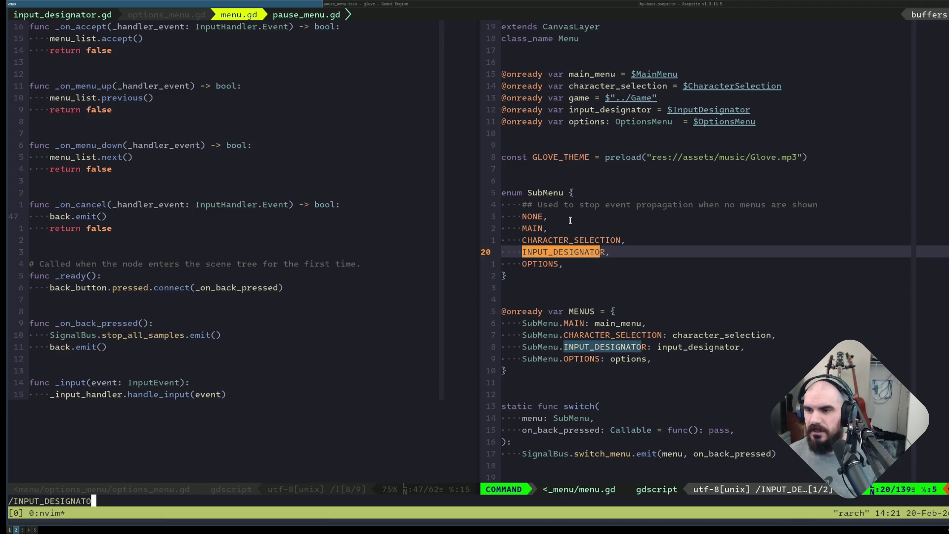
{"action": "type", "text": "R"}
{"action": "key", "text": "Return"}
{"action": "key", "text": "ctrl+h"}
Live-grep INPUT_DESIGNATOR and open the character_selection.gd line 57 match in a vertical split.
{"action": "key", "text": "ctrl+l"}
{"action": "key", "text": "space"}
{"action": "key", "text": "f"}
{"action": "key", "text": "w"}
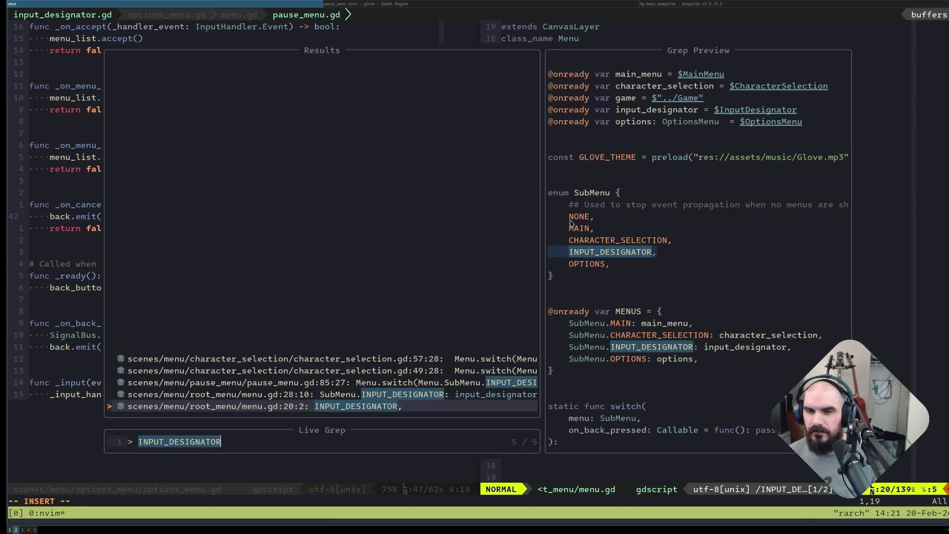
{"action": "key", "text": "Up"}
{"action": "key", "text": "Up"}
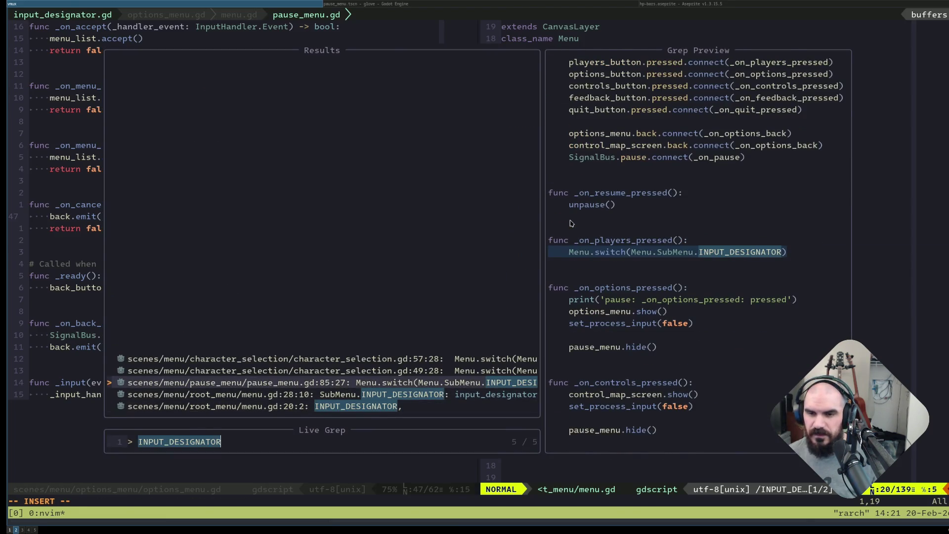
{"action": "key", "text": "Down"}
{"action": "key", "text": "Down"}
{"action": "key", "text": "Up"}
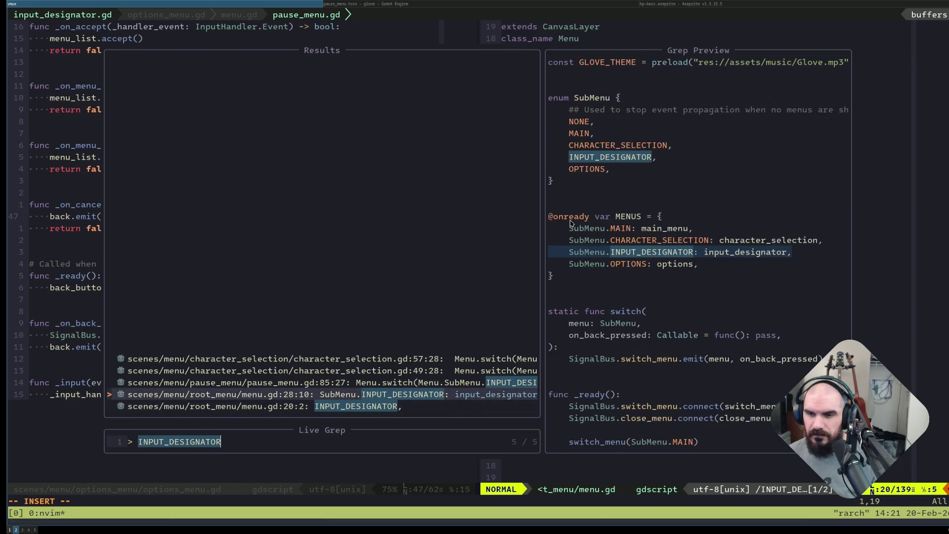
{"action": "key", "text": "Up"}
{"action": "key", "text": "Up"}
{"action": "key", "text": "Up"}
{"action": "key", "text": "Down"}
{"action": "key", "text": "Up"}
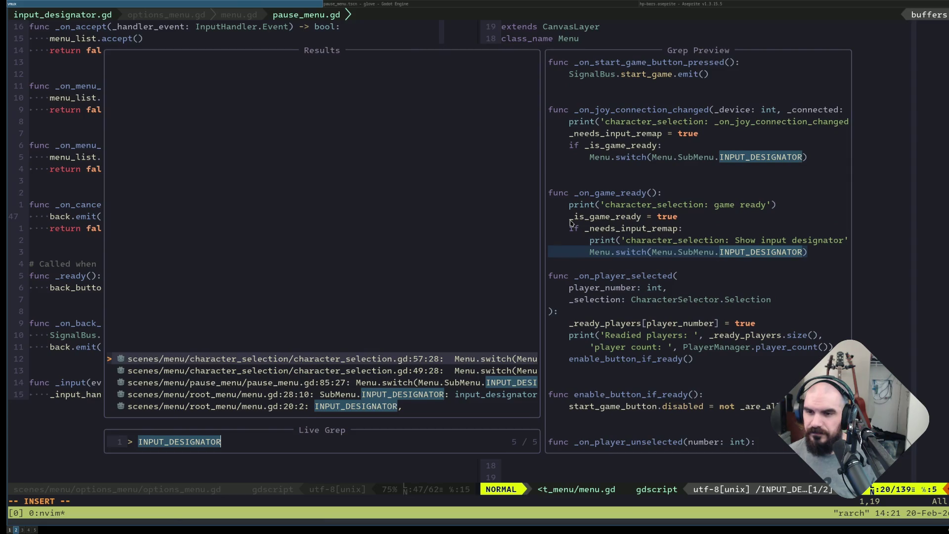
{"action": "key", "text": "ctrl+v"}
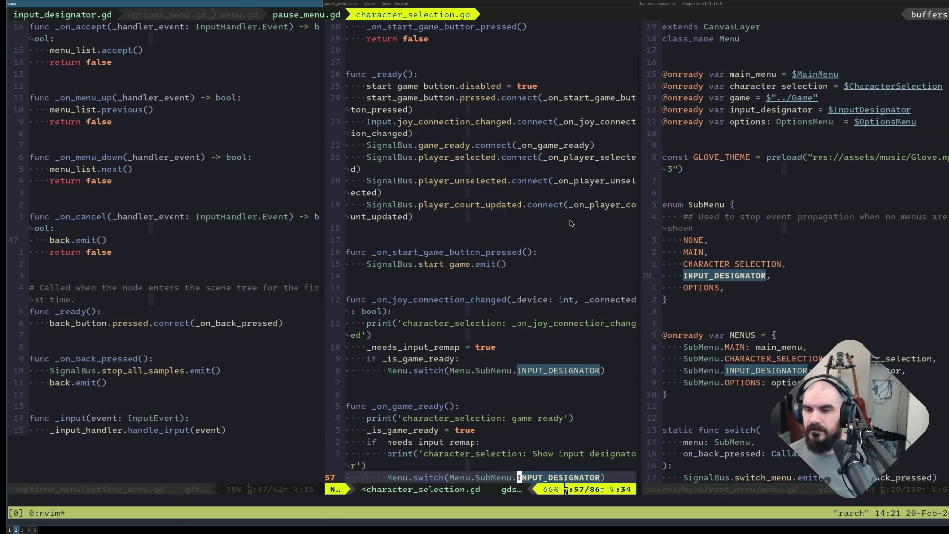
Close the options menu split and step through every use of _needs_input_remap.
{"action": "key", "text": "ctrl+w"}
{"action": "type", "text": "h:q"}
{"action": "key", "text": "Return"}
{"action": "key", "text": "n"}
{"action": "key", "text": "n"}
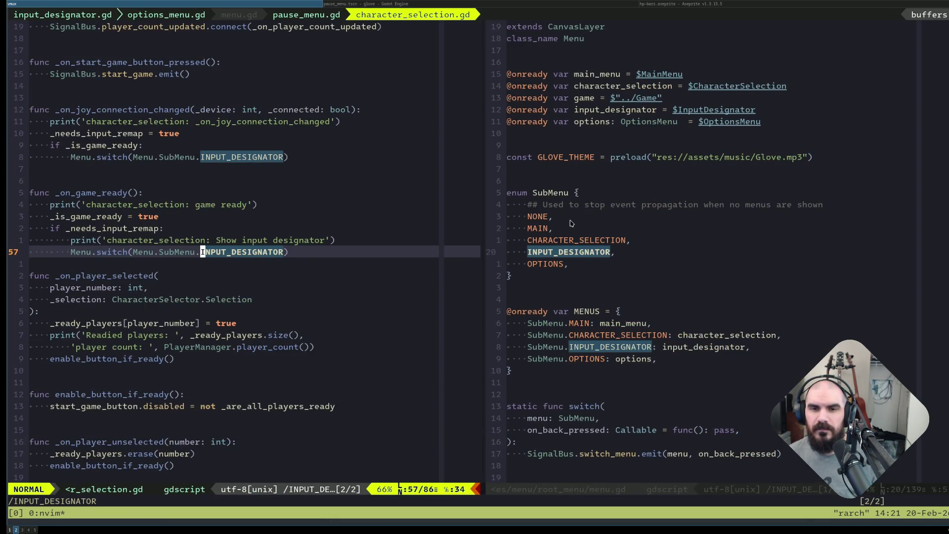
{"action": "key", "text": "k"}
{"action": "key", "text": "k"}
{"action": "key", "text": "b"}
{"action": "key", "text": "asterisk"}
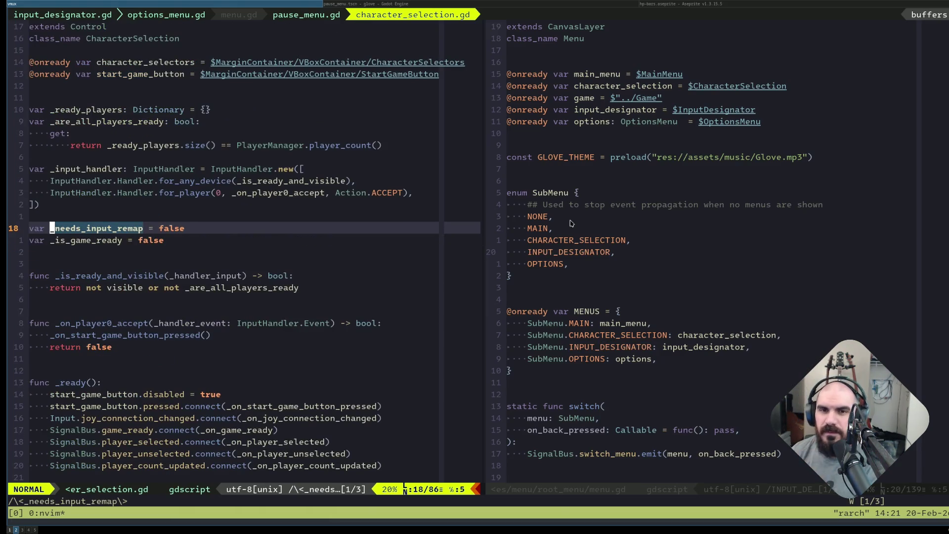
{"action": "key", "text": "n"}
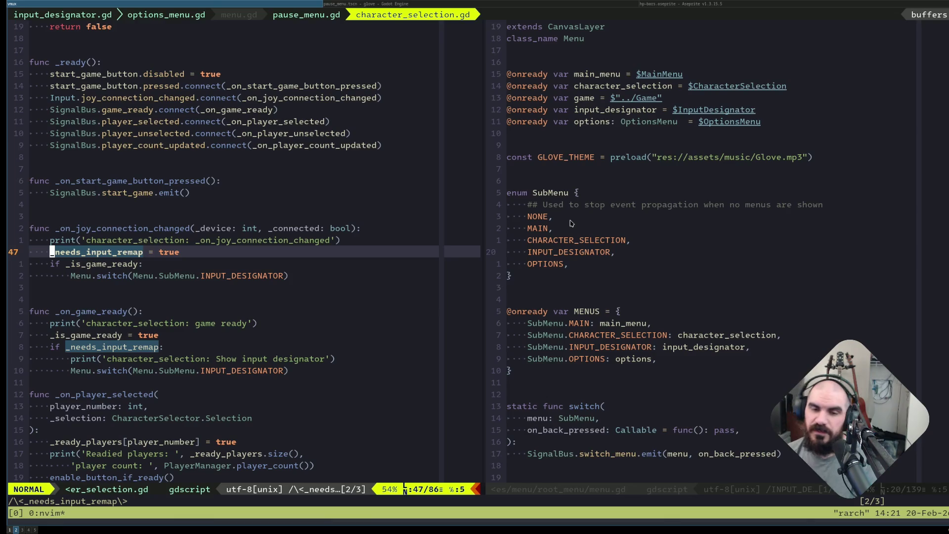
{"action": "left_click", "coordinate": [887, 191]}
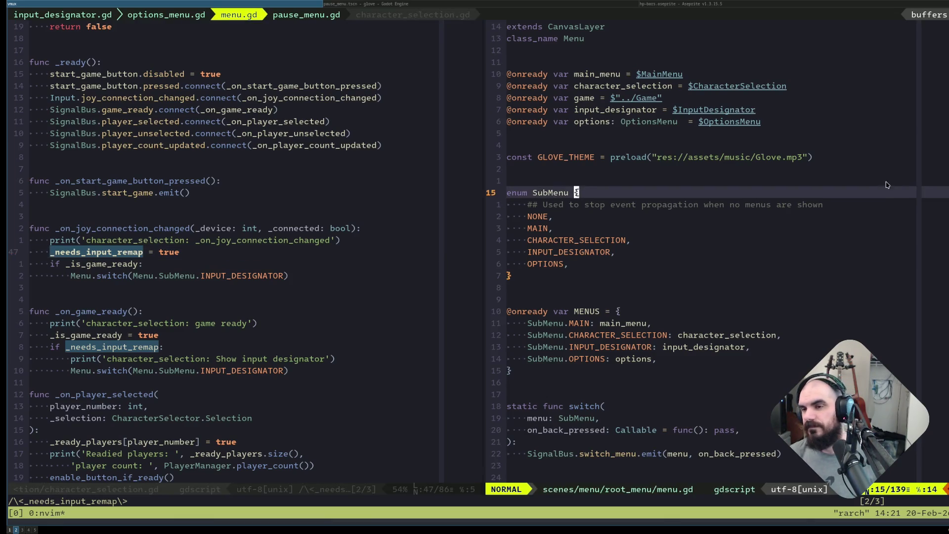
Open pause_menu.gd in a new split and read down to _on_controls_pressed.
{"action": "key", "text": "ctrl+p"}
{"action": "type", "text": "pause_Menu"}
{"action": "key", "text": "ctrl+v"}
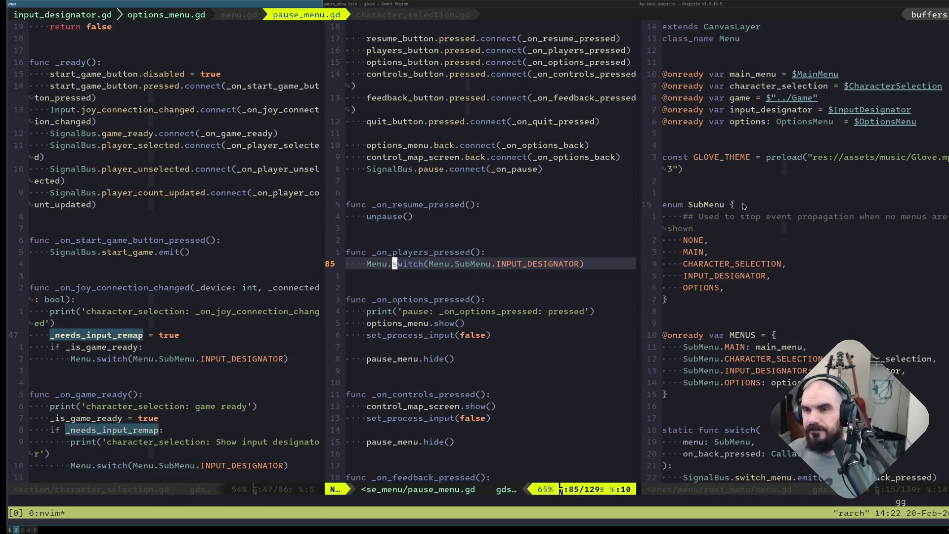
{"action": "key", "text": "j"}
{"action": "key", "text": "j"}
{"action": "key", "text": "j"}
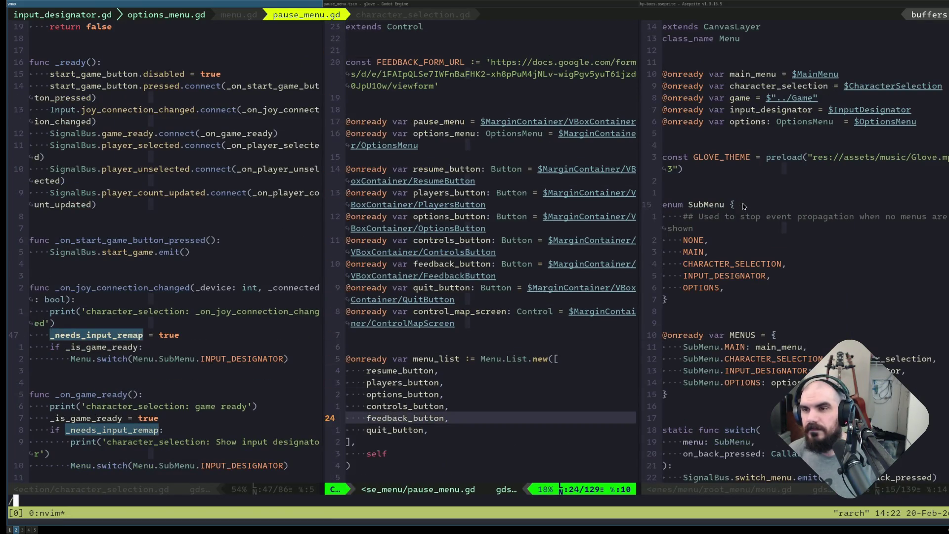
{"action": "key", "text": "j"}
{"action": "key", "text": "j"}
{"action": "key", "text": "j"}
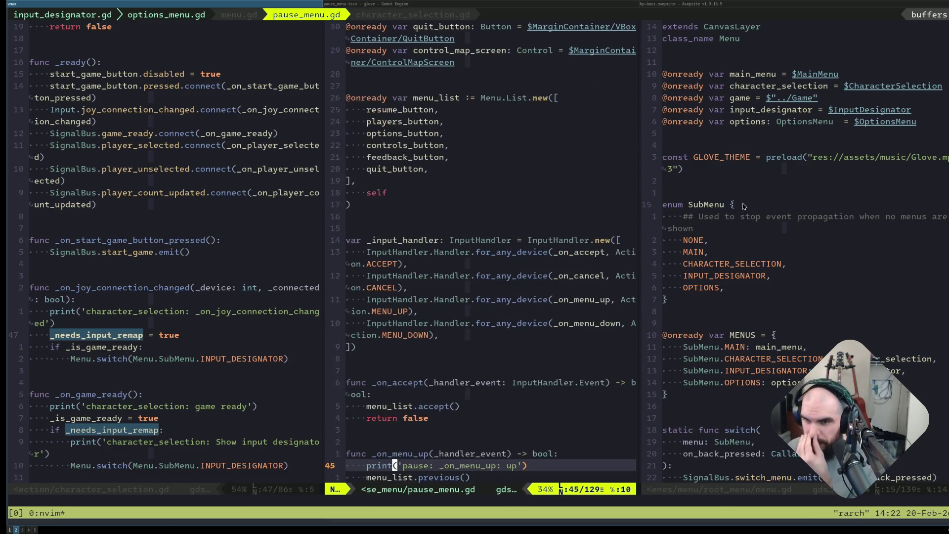
{"action": "key", "text": "j"}
{"action": "key", "text": "j"}
{"action": "key", "text": "j"}
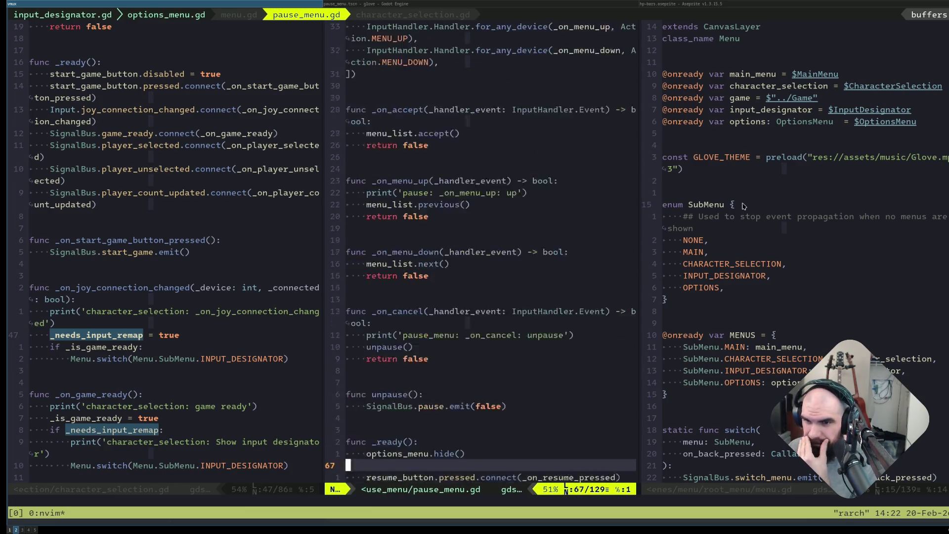
{"action": "key", "text": "j"}
{"action": "key", "text": "j"}
{"action": "key", "text": "j"}
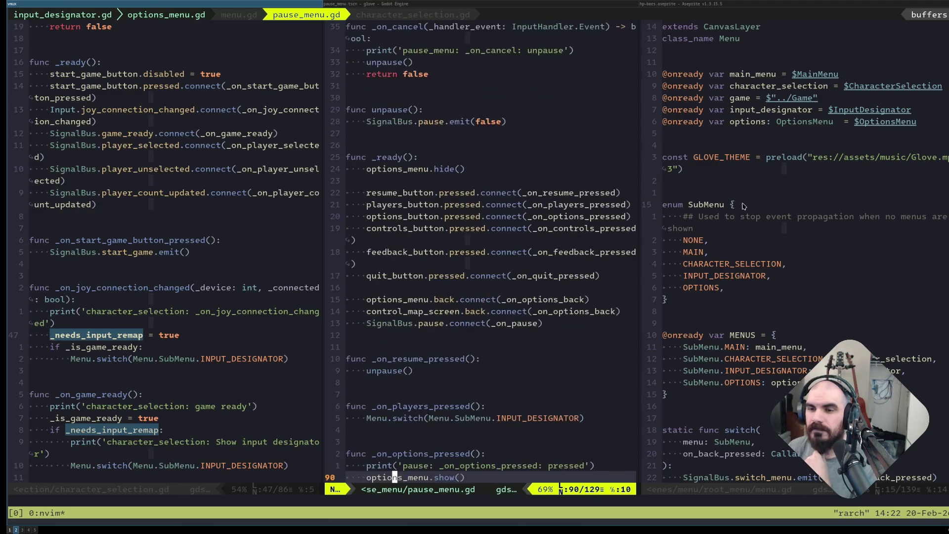
{"action": "key", "text": "j"}
{"action": "key", "text": "j"}
{"action": "key", "text": "j"}
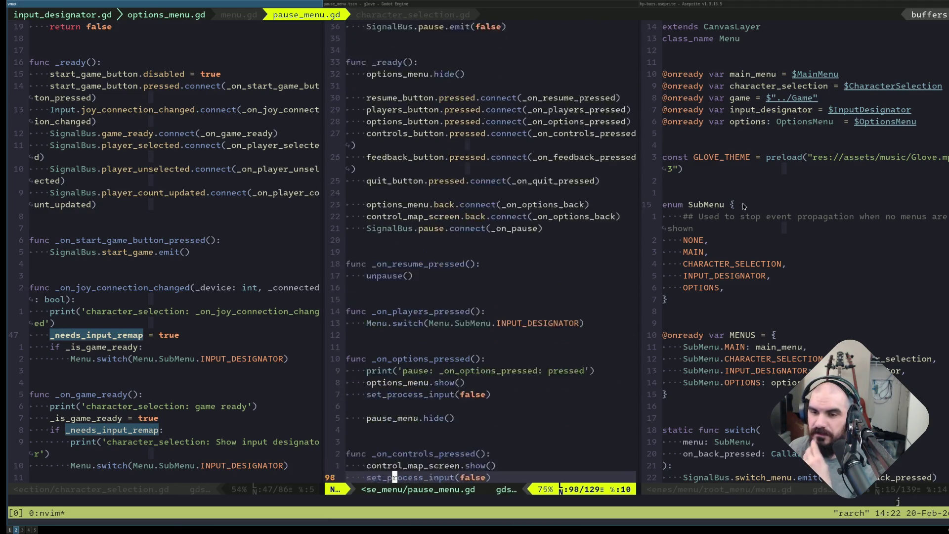
{"action": "key", "text": "k"}
{"action": "key", "text": "k"}
{"action": "key", "text": "k"}
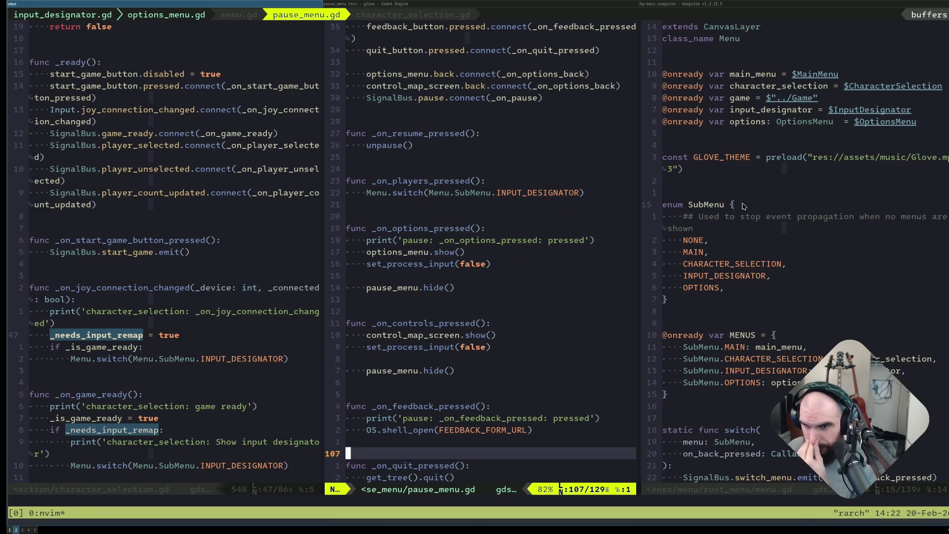
{"action": "key", "text": "k"}
{"action": "key", "text": "j"}
{"action": "key", "text": "j"}
{"action": "key", "text": "j"}
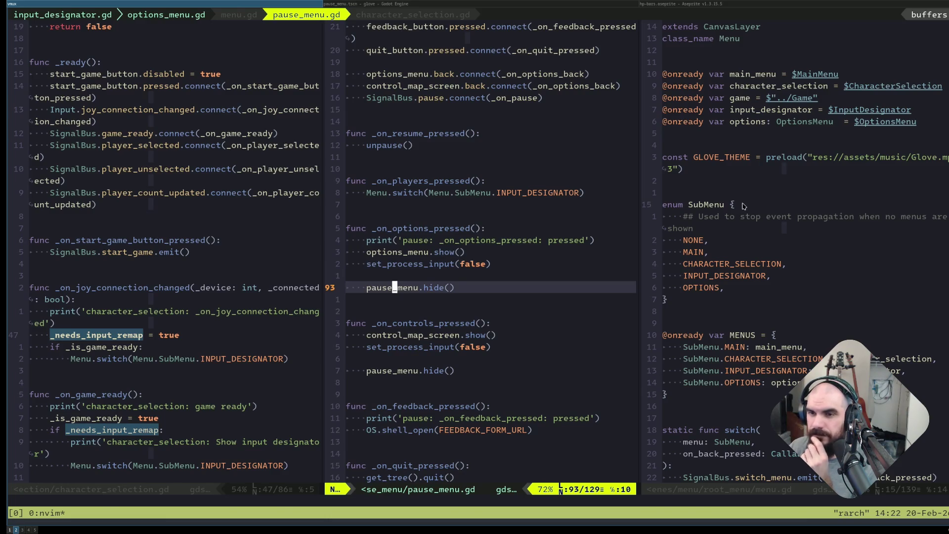
{"action": "key", "text": "j"}
{"action": "key", "text": "j"}
{"action": "key", "text": "j"}
Find where pause_menu.show is called, then live-grep the project for 'pause'.
{"action": "type", "text": "/pause_menu.show"}
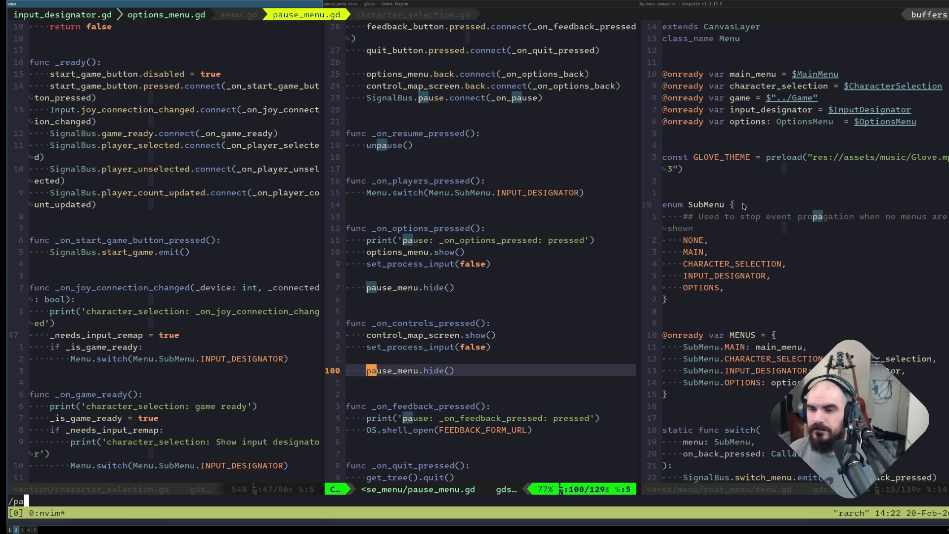
{"action": "key", "text": "Return"}
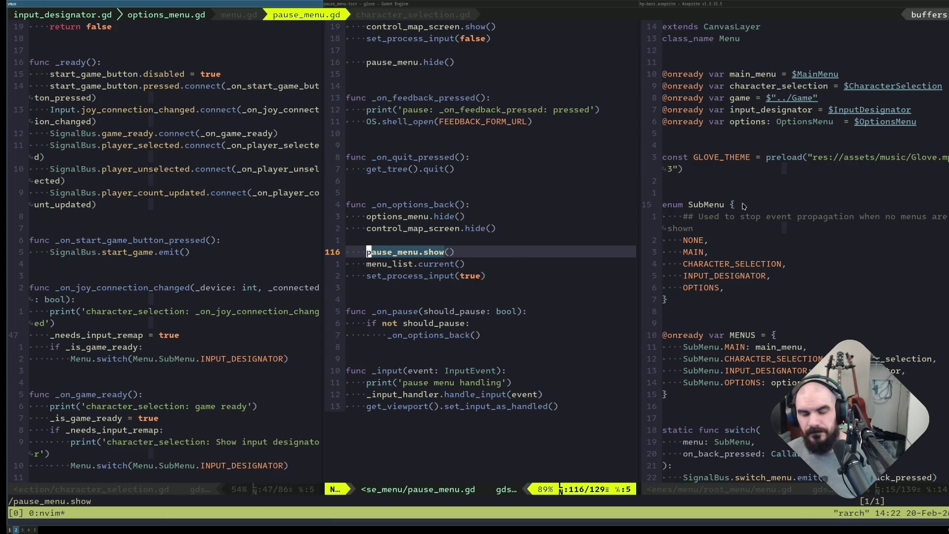
{"action": "key", "text": "g"}
{"action": "key", "text": "g"}
{"action": "key", "text": "space"}
{"action": "type", "text": "fgpause"}
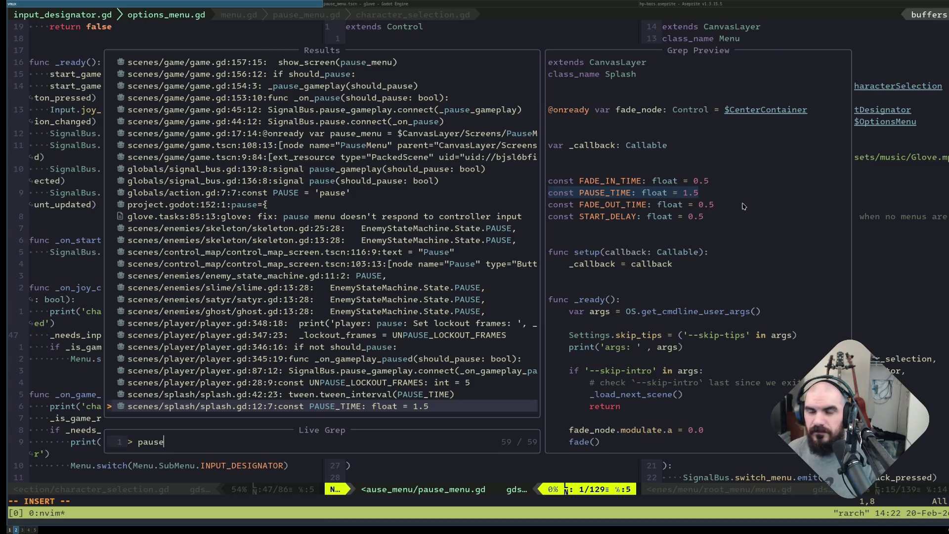
Insert SignalBus.pause.emit() above the first Menu.switch call and save character_selection.gd.
{"action": "key", "text": "Escape"}
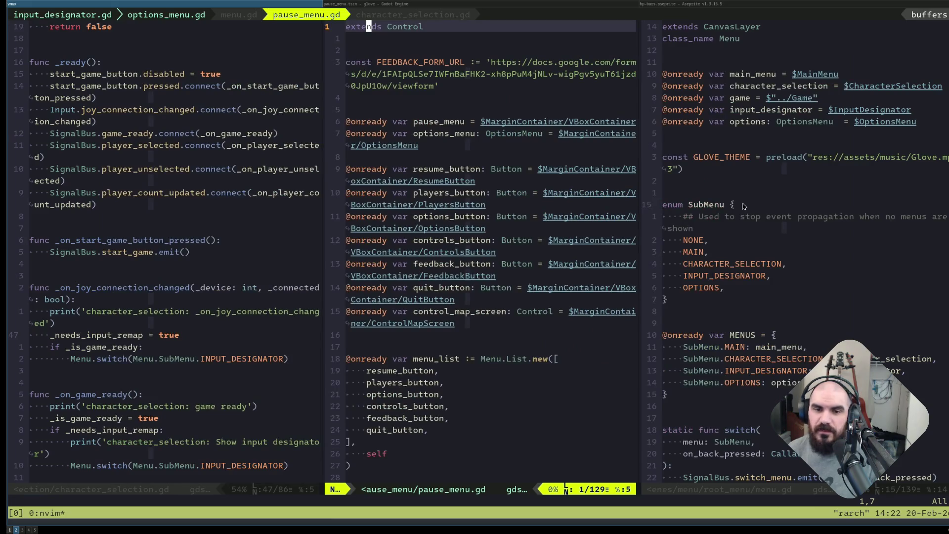
{"action": "key", "text": "ctrl+w"}
{"action": "key", "text": "h"}
{"action": "key", "text": "j"}
{"action": "key", "text": "j"}
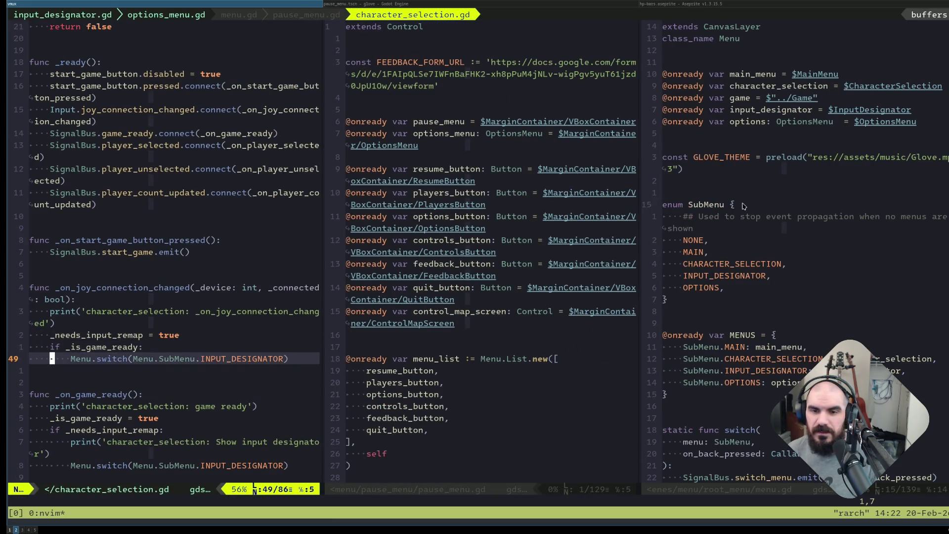
{"action": "type", "text": "O"}
{"action": "type", "text": "SignalBus.pause.emit"}
{"action": "type", "text": "()"}
{"action": "key", "text": "Escape"}
{"action": "key", "text": "space"}
{"action": "key", "text": "w"}
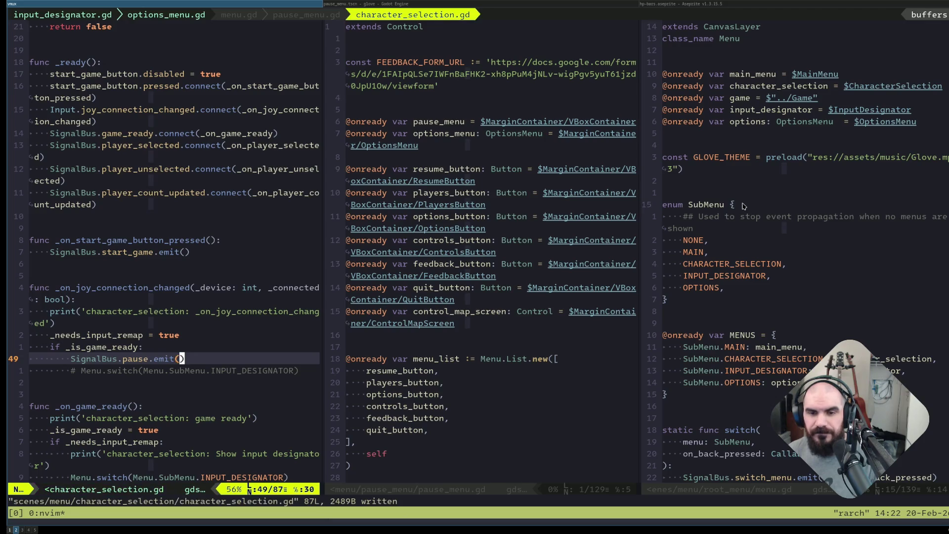
In _on_game_ready, replace the INPUT_DESIGNATOR Menu.switch line with SignalBus.pause.emit(), then return to Godot.
{"action": "key", "text": "j"}
{"action": "key", "text": "j"}
{"action": "key", "text": "j"}
{"action": "key", "text": "k"}
{"action": "key", "text": "k"}
{"action": "key", "text": "k"}
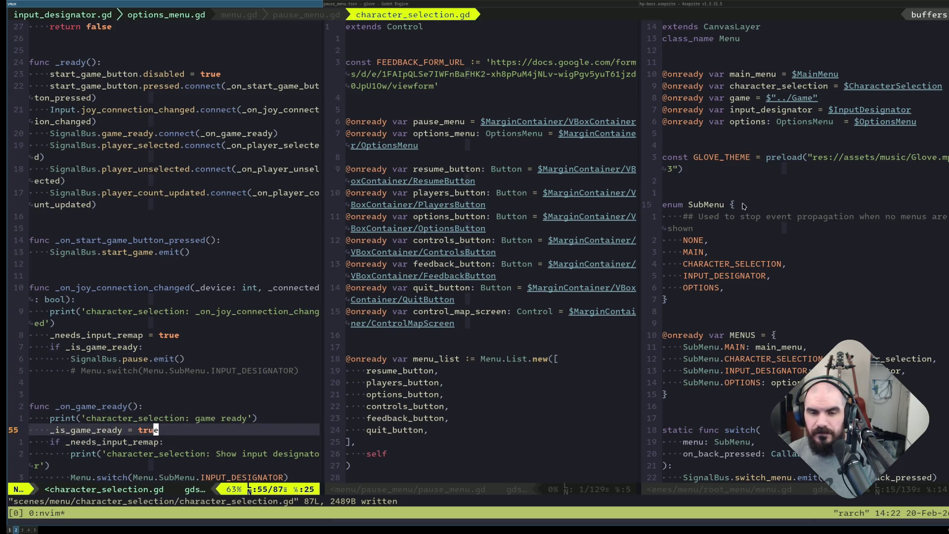
{"action": "key", "text": "k"}
{"action": "key", "text": "k"}
{"action": "key", "text": "k"}
{"action": "key", "text": "j"}
{"action": "key", "text": "j"}
{"action": "key", "text": "j"}
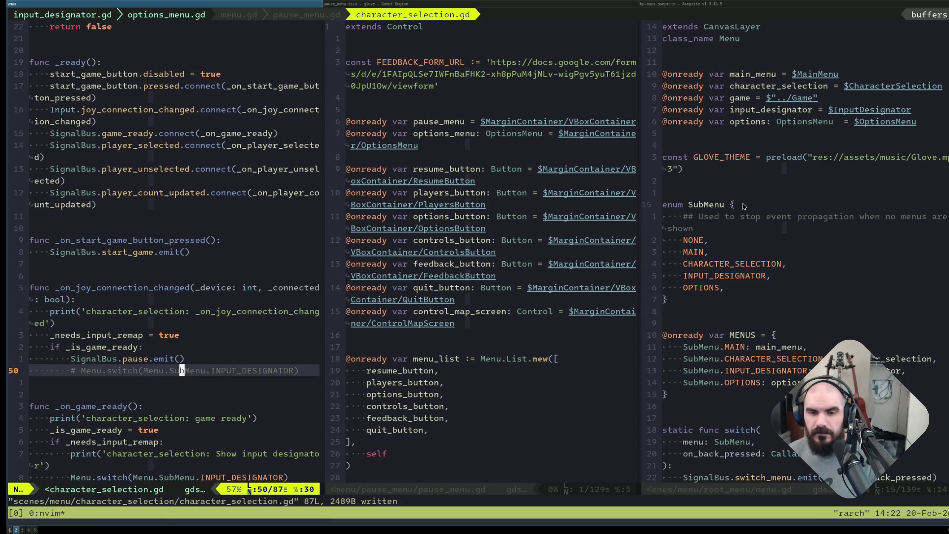
{"action": "key", "text": "j"}
{"action": "key", "text": "j"}
{"action": "key", "text": "j"}
{"action": "key", "text": "k"}
{"action": "key", "text": "k"}
{"action": "key", "text": "k"}
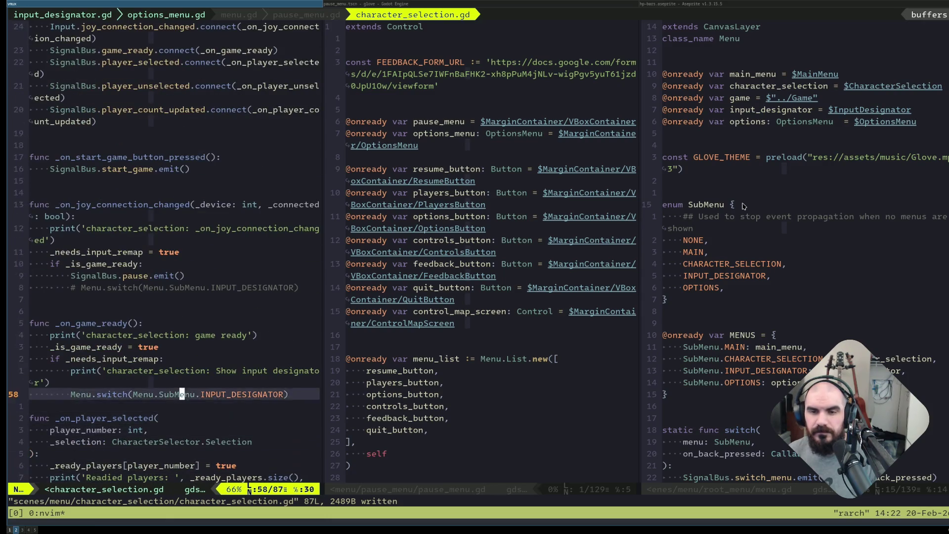
{"action": "key", "text": "P"}
{"action": "key", "text": "j"}
{"action": "key", "text": "d"}
{"action": "key", "text": "d"}
{"action": "key", "text": "k"}
{"action": "key", "text": "k"}
{"action": "key", "text": "k"}
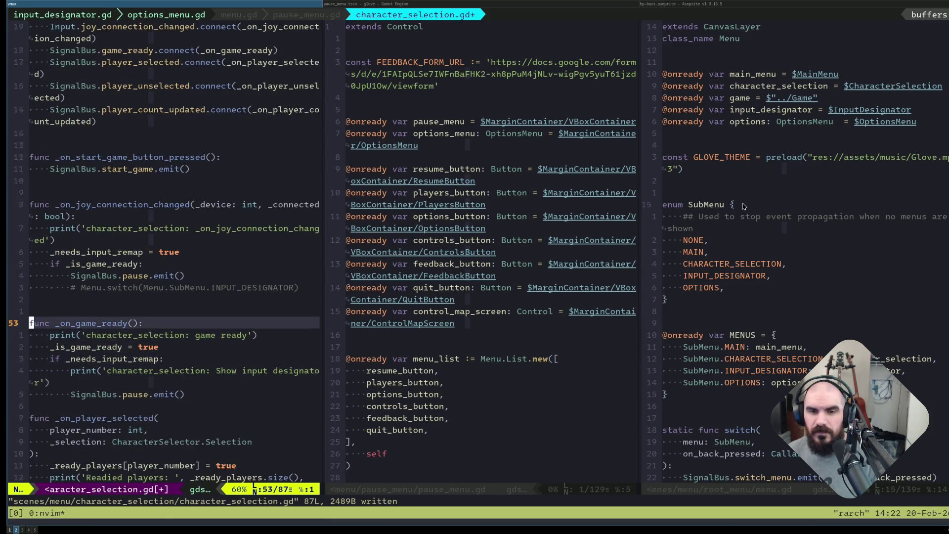
{"action": "key", "text": "alt+Tab"}
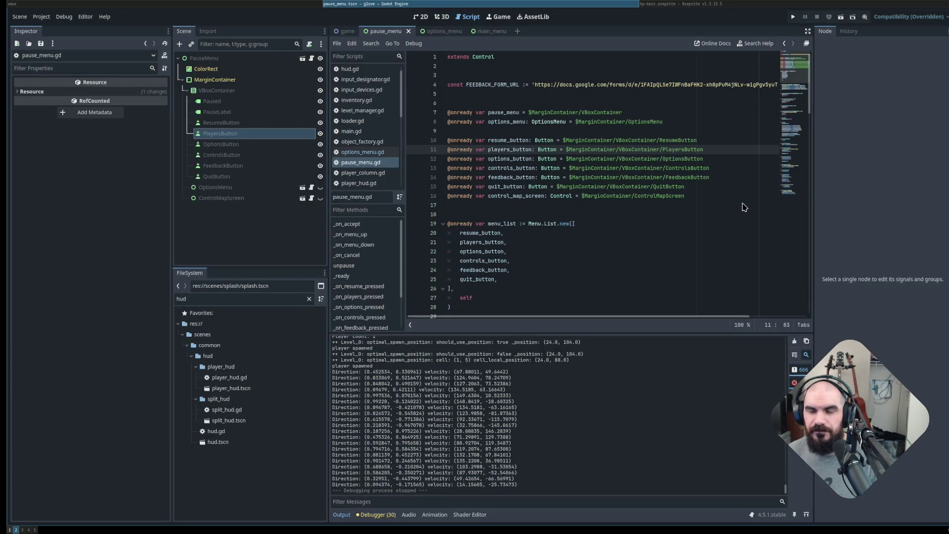
Run the game, choose Start Game to reach character selection, then stop it.
{"action": "key", "text": "alt+Tab"}
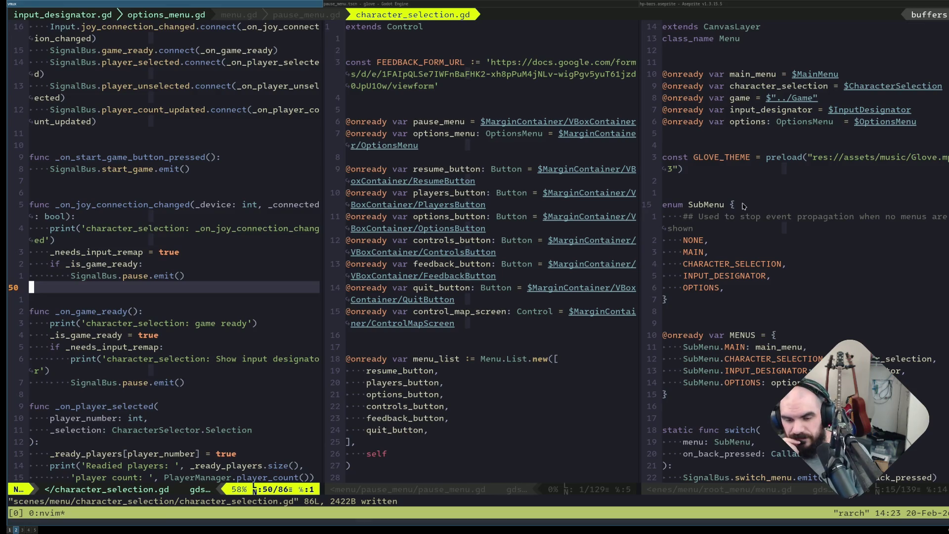
{"action": "key", "text": "alt+Tab"}
{"action": "key", "text": "F5"}
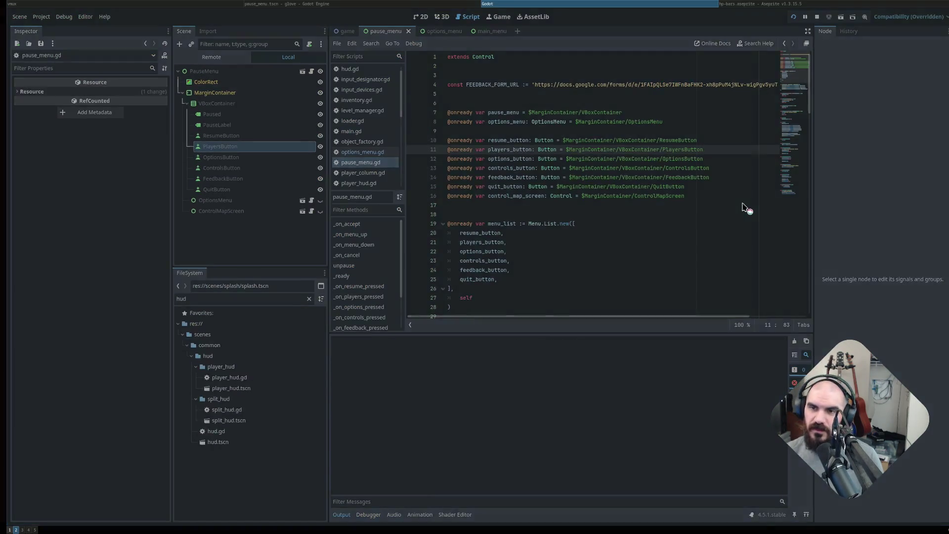
{"action": "key", "text": "Down"}
{"action": "key", "text": "Up"}
{"action": "key", "text": "Return"}
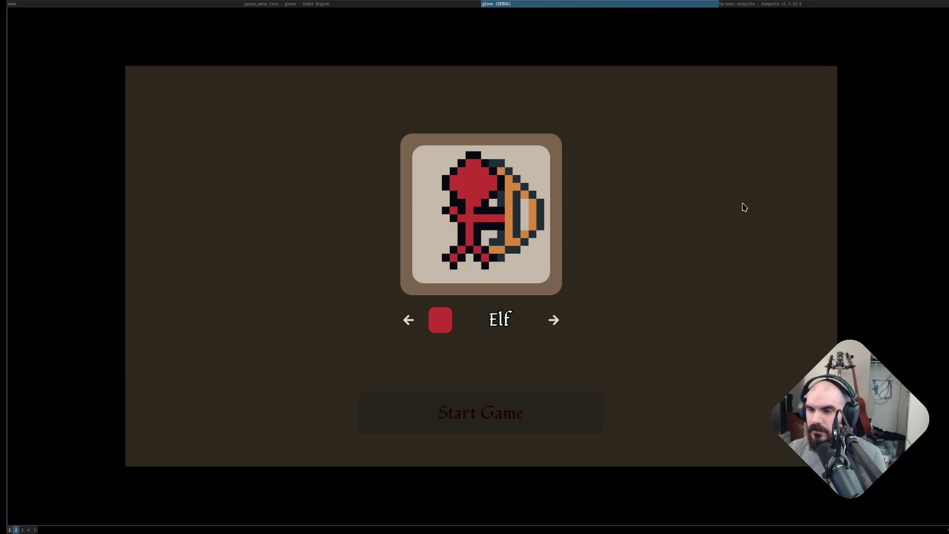
{"action": "key", "text": "F8"}
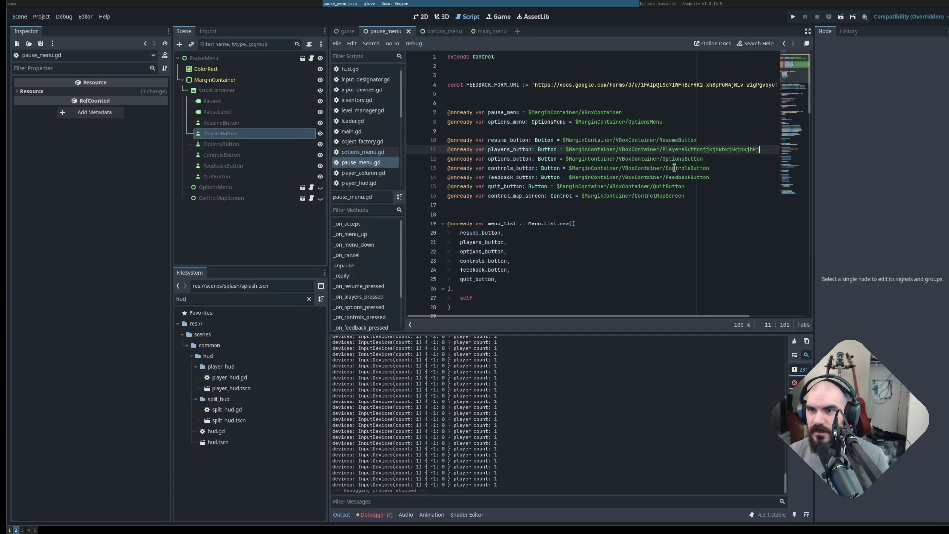
Delete the stray characters after PlayersButton on line 11 of pause_menu.gd.
{"action": "left_click", "coordinate": [551, 112]}
{"action": "key", "text": "F5"}
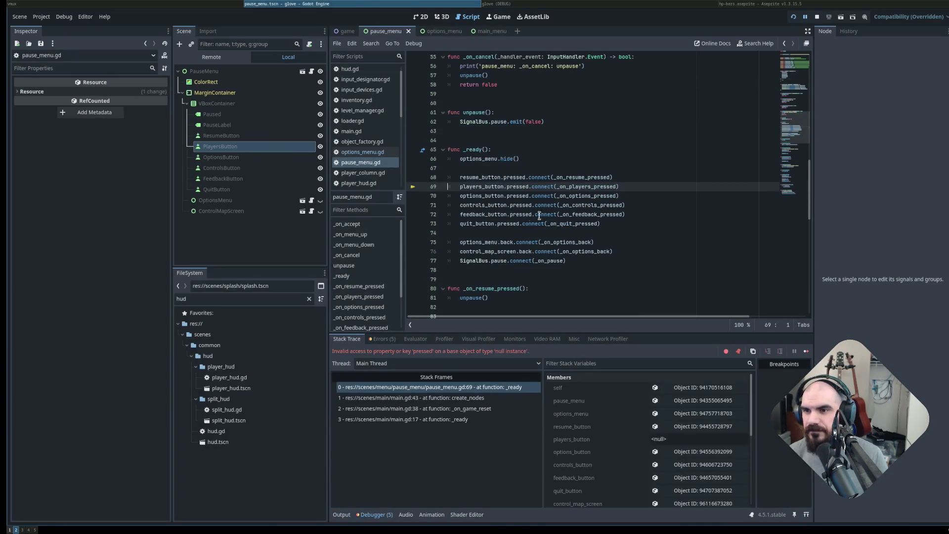
{"action": "scroll", "coordinate": [638, 171], "scroll_direction": "up", "scroll_amount": 10}
{"action": "scroll", "coordinate": [637, 171], "scroll_direction": "up", "scroll_amount": 7}
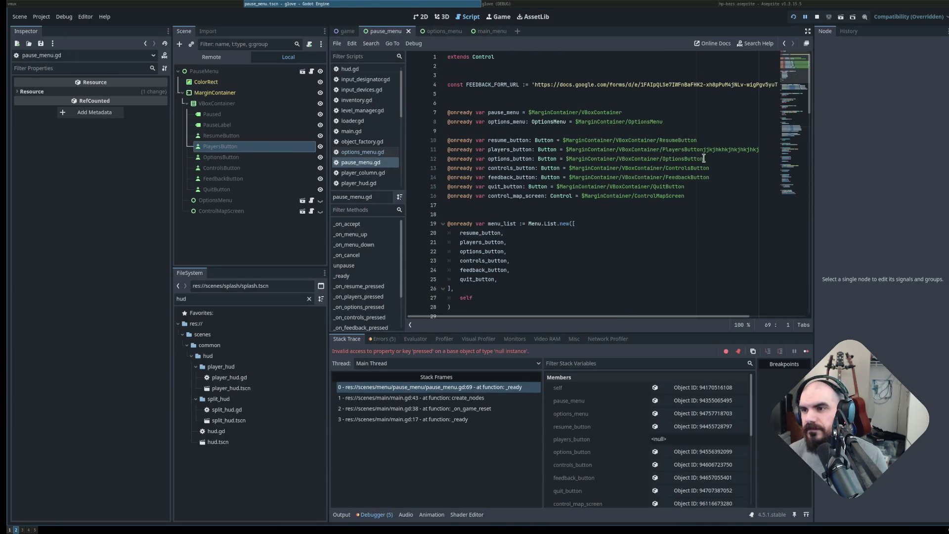
{"action": "left_click_drag", "start_coordinate": [714, 313], "coordinate": [771, 314]}
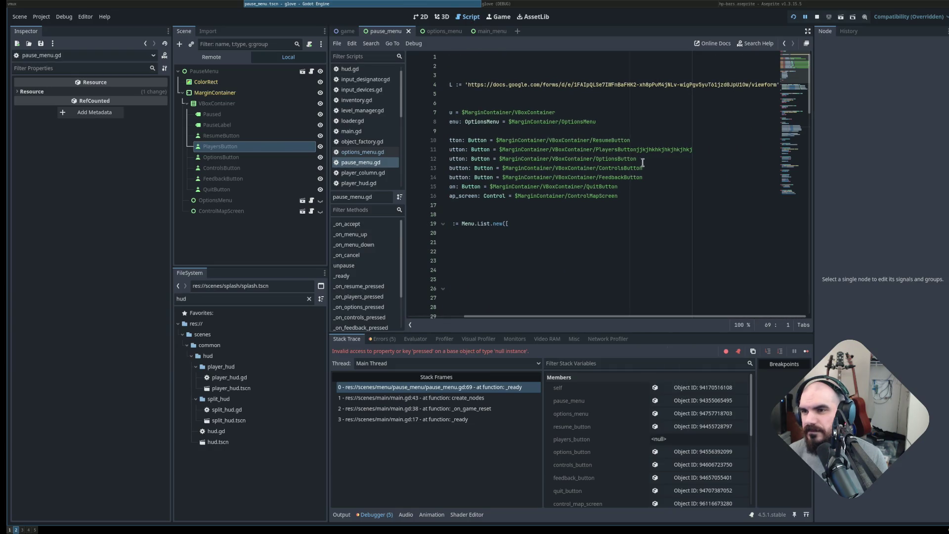
{"action": "left_click", "coordinate": [638, 150]}
{"action": "left_click_drag", "start_coordinate": [639, 152], "coordinate": [728, 153]}
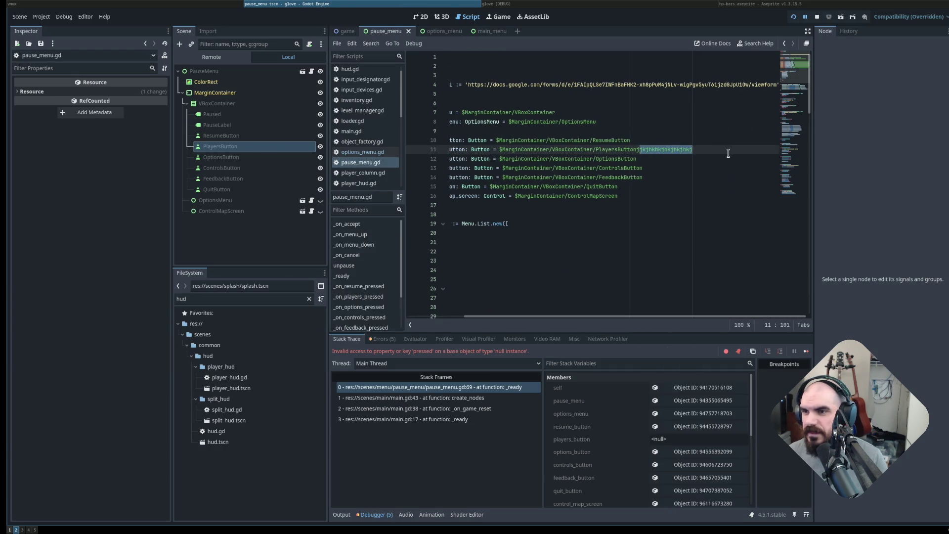
{"action": "key", "text": "BackSpace"}
Tidy line 15's button path and relaunch the game to test the fix.
{"action": "left_click", "coordinate": [640, 187]}
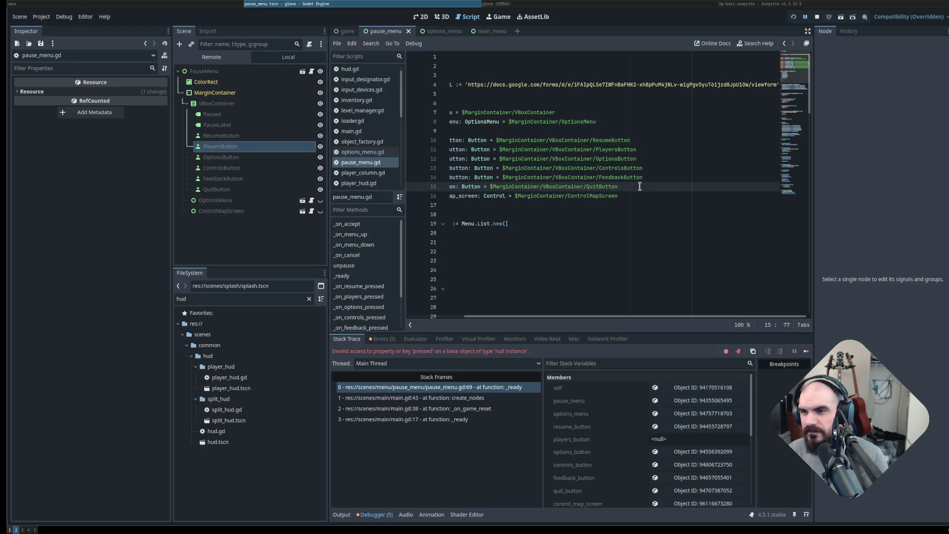
{"action": "type", "text": "&"}
{"action": "key", "text": "F5"}
{"action": "left_click", "coordinate": [708, 188]}
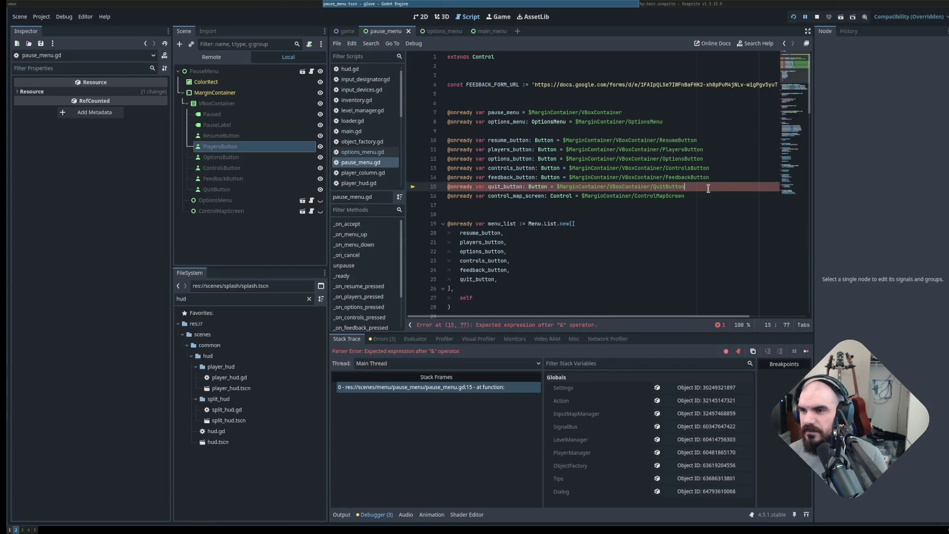
{"action": "key", "text": "F8"}
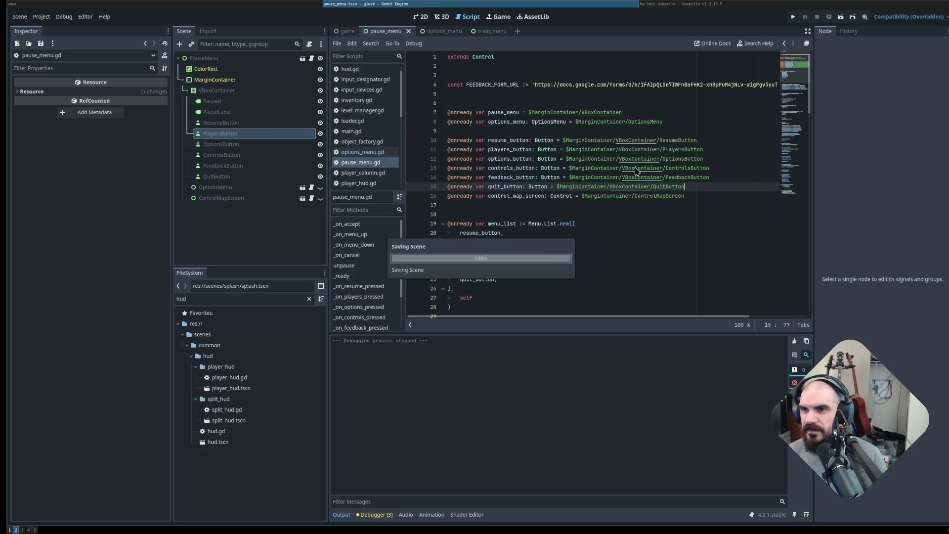
{"action": "left_click", "coordinate": [626, 168]}
{"action": "key", "text": "F5"}
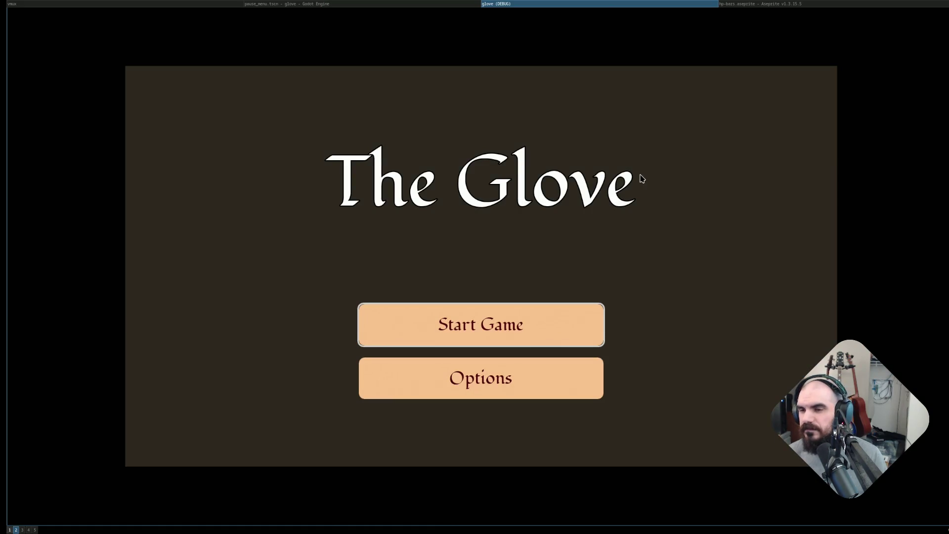
{"action": "key", "text": "Return"}
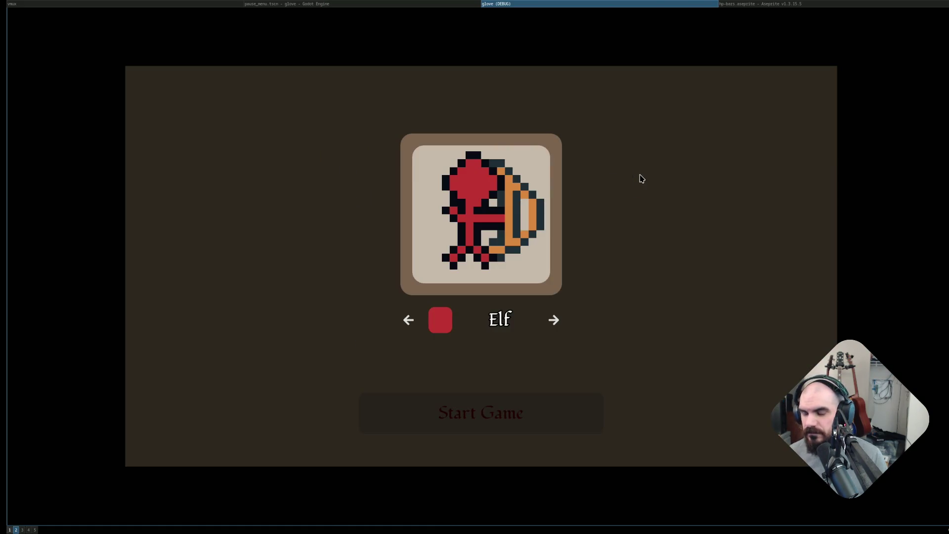
{"action": "key", "text": "Return"}
{"action": "key", "text": "Return"}
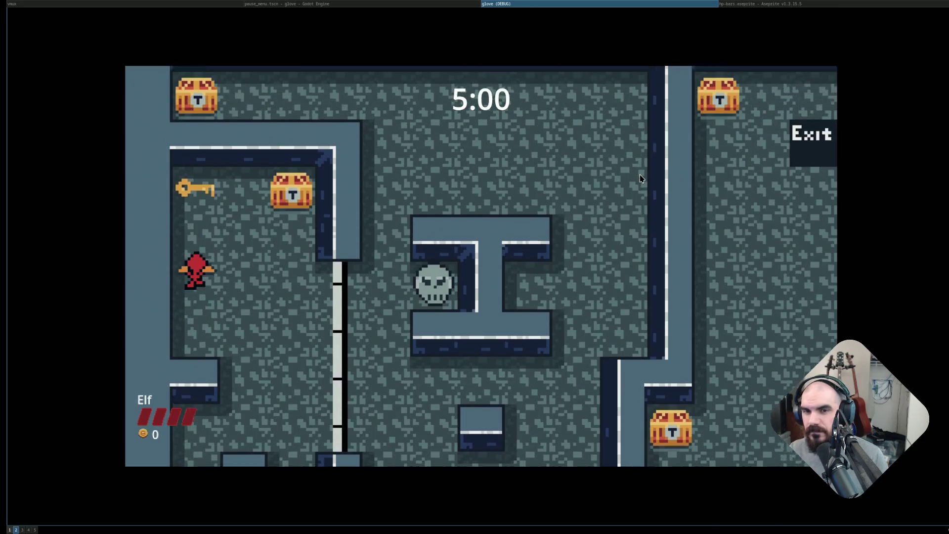
{"action": "key", "text": "Escape"}
{"action": "key", "text": "Down"}
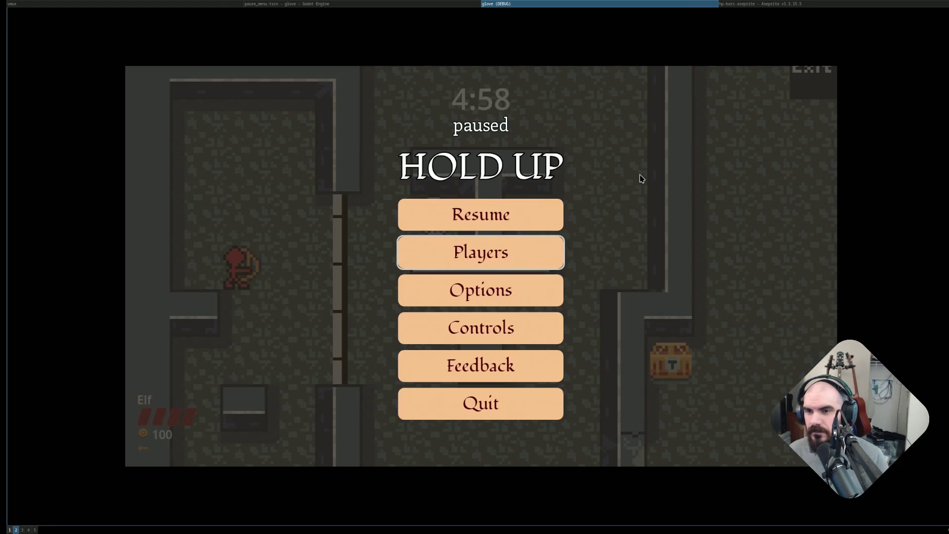
{"action": "key", "text": "Return"}
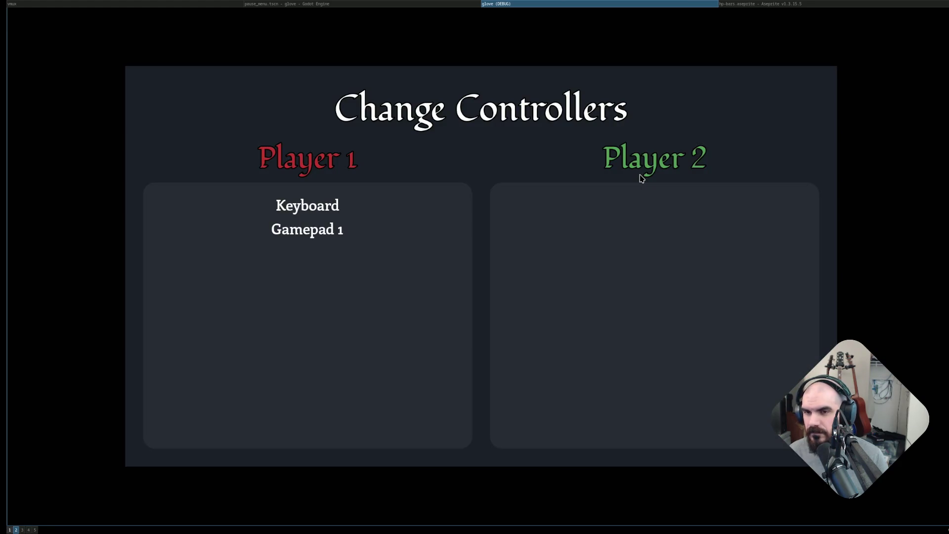
{"action": "key", "text": "Return"}
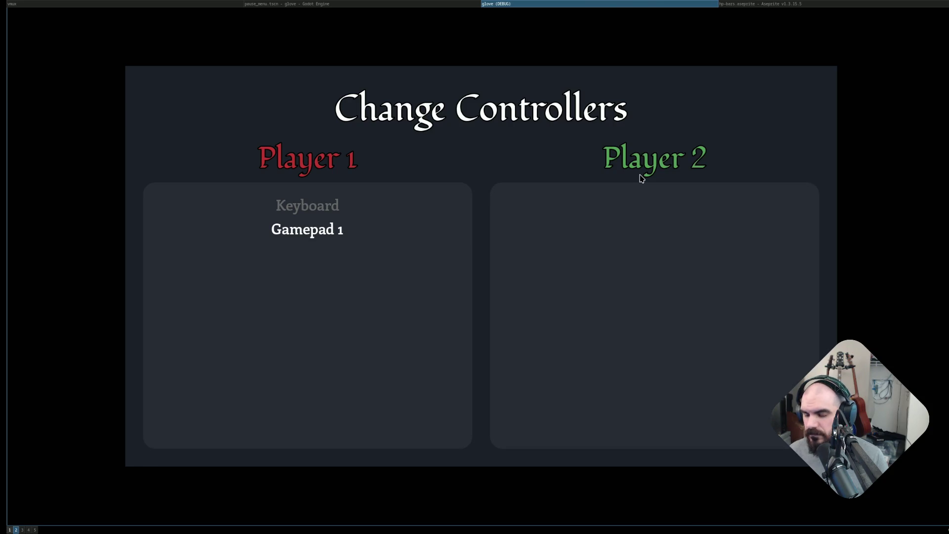
{"action": "key", "text": "Escape"}
{"action": "key", "text": "Return"}
{"action": "key", "text": "Return"}
{"action": "key", "text": "Return"}
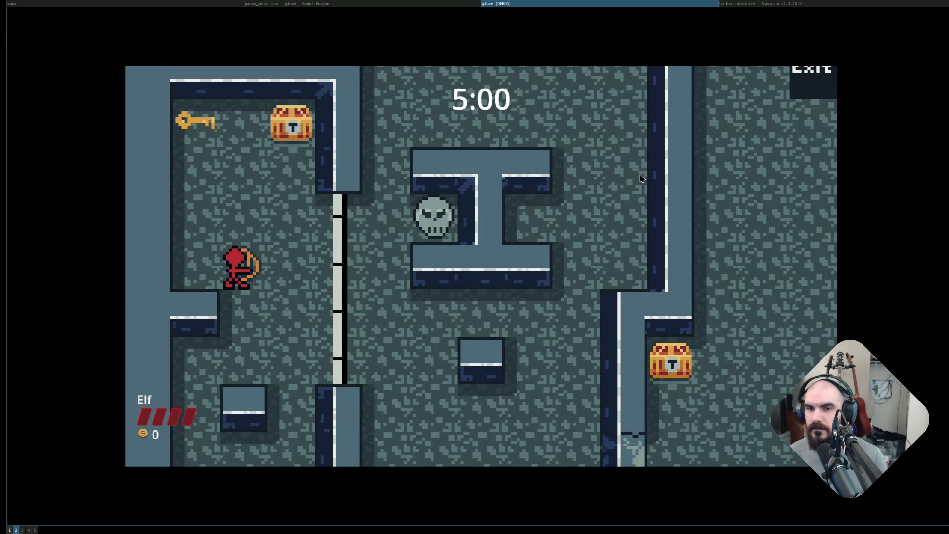
{"action": "key", "text": "Right"}
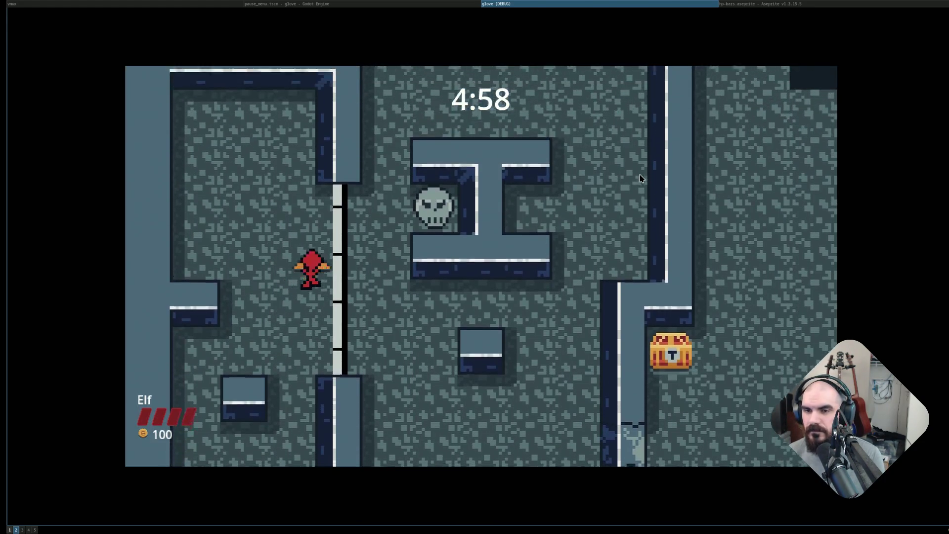
{"action": "key", "text": "Up"}
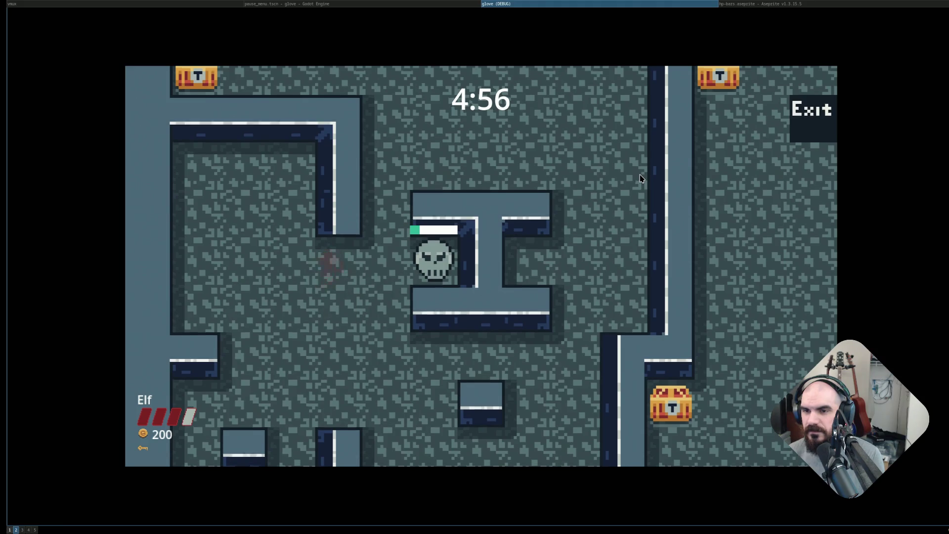
{"action": "key", "text": "Right"}
{"action": "key", "text": "Up"}
{"action": "key", "text": "Left"}
{"action": "key", "text": "Right"}
{"action": "key", "text": "Down"}
{"action": "key", "text": "F8"}
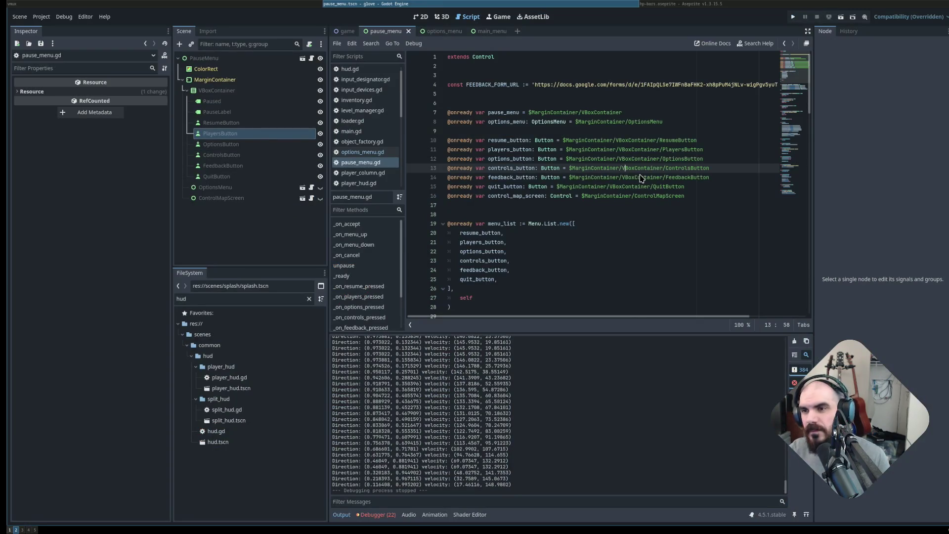
Inspect the SignalBus.pause.emit() lines at 49 and 57, then focus the pause_menu.gd split.
{"action": "key", "text": "alt+Tab"}
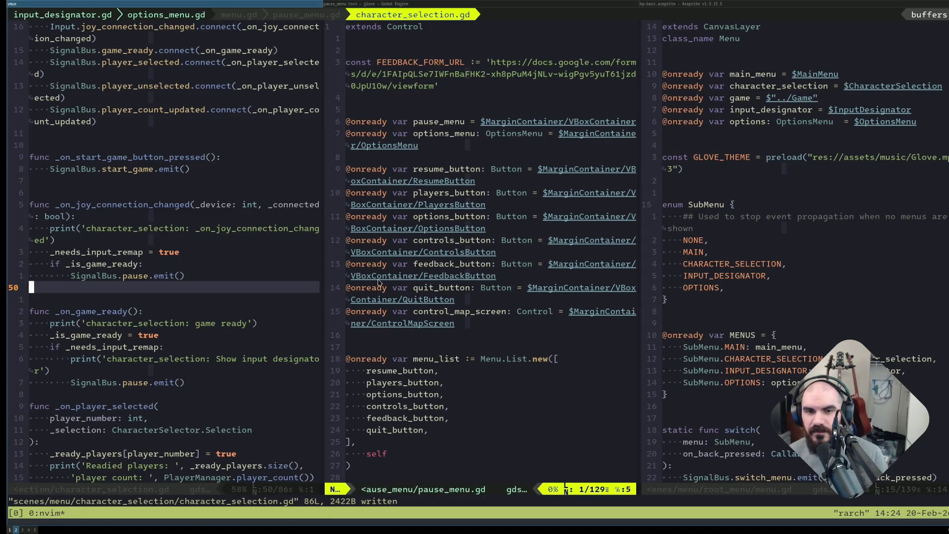
{"action": "left_click", "coordinate": [145, 275]}
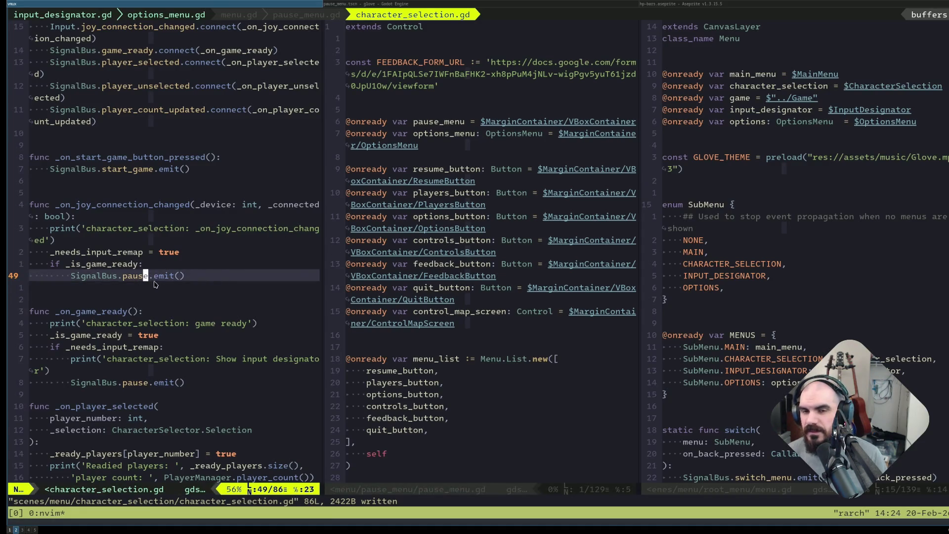
{"action": "left_click", "coordinate": [130, 288]}
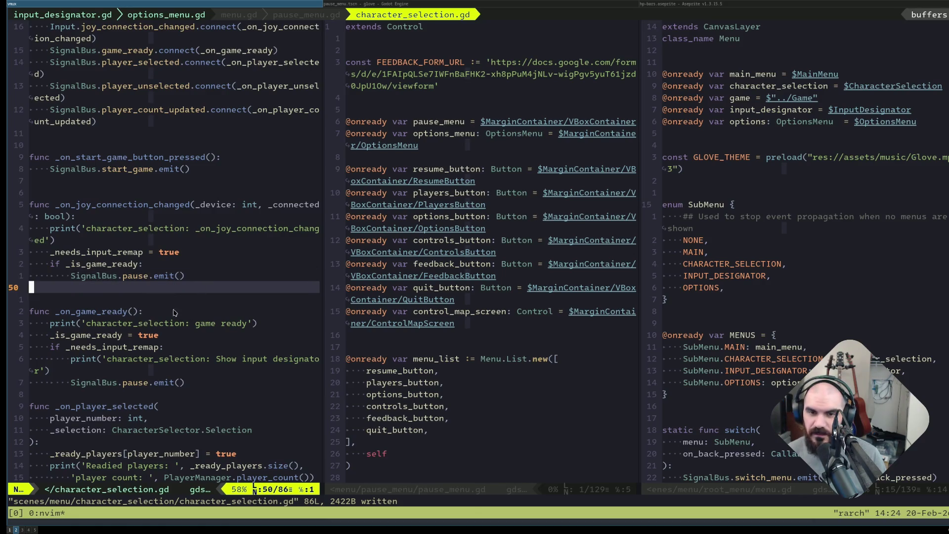
{"action": "scroll", "coordinate": [190, 317], "scroll_direction": "down", "scroll_amount": 3}
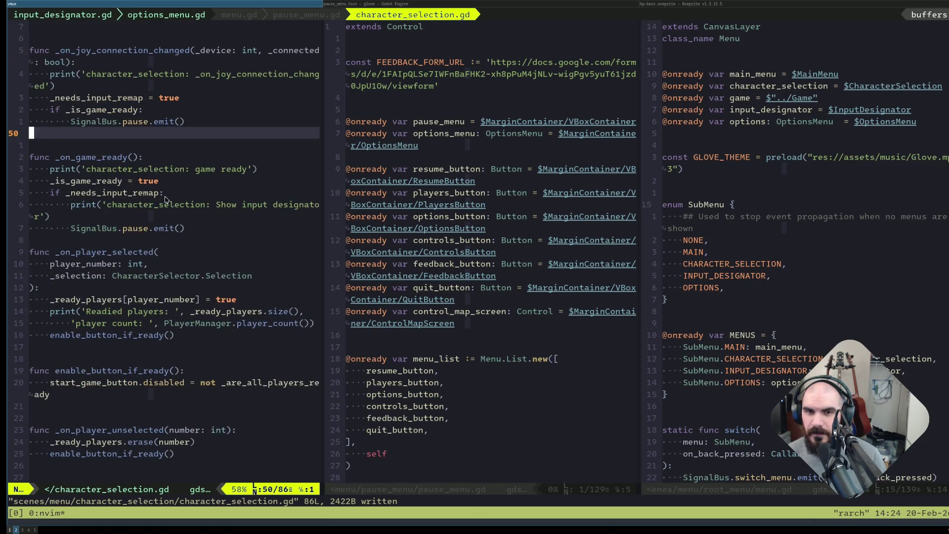
{"action": "left_click", "coordinate": [132, 227]}
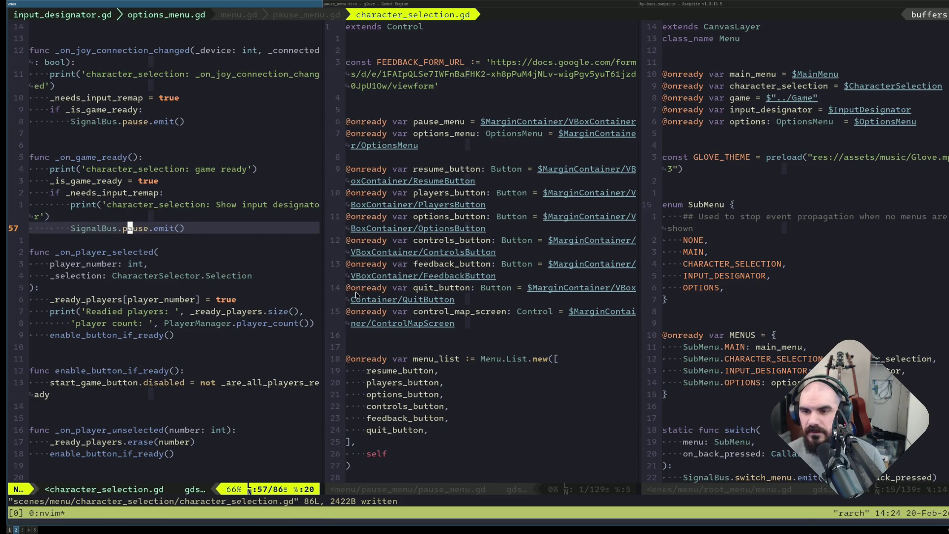
{"action": "left_click", "coordinate": [533, 303]}
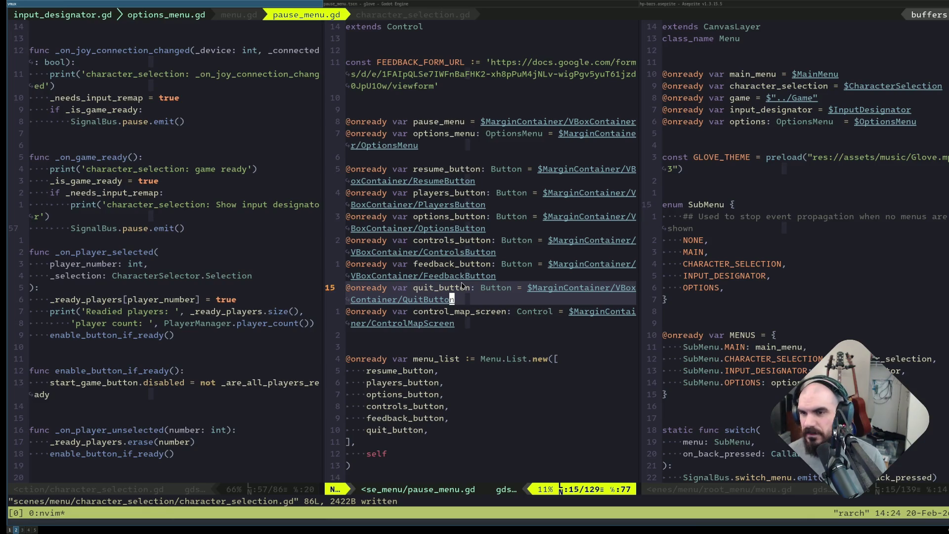
Close the pause_menu.gd split and open main_menu.gd in a vertical split.
{"action": "type", "text": ":q"}
{"action": "key", "text": "Return"}
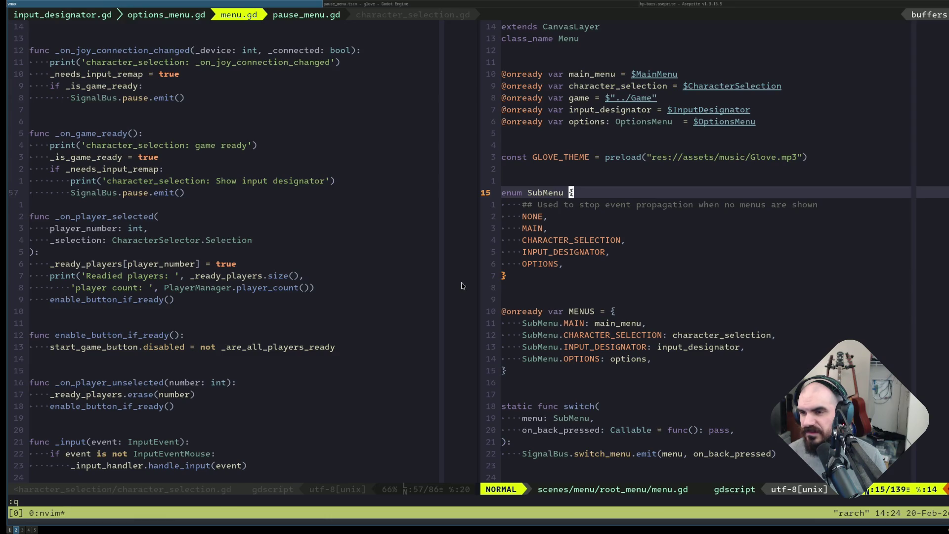
{"action": "key", "text": "ctrl+p"}
{"action": "type", "text": "main"}
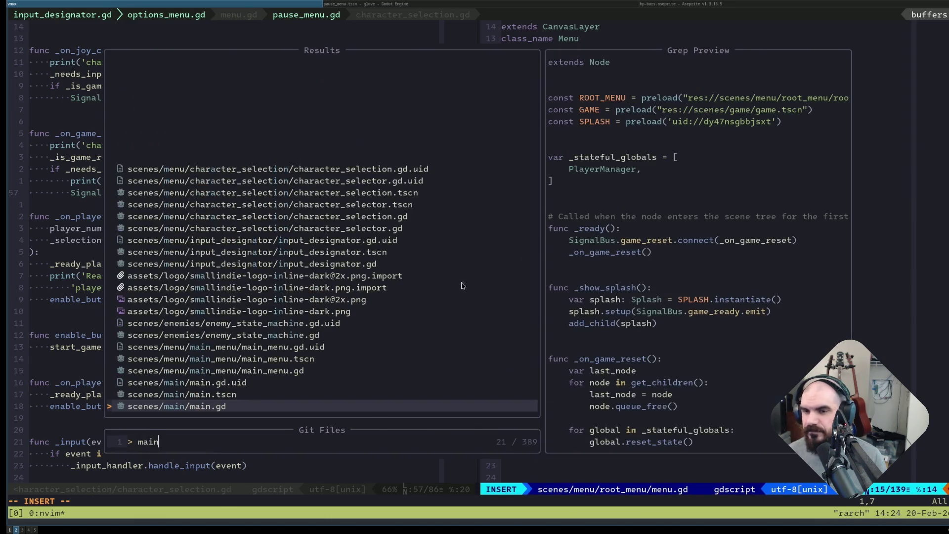
{"action": "type", "text": "_menu"}
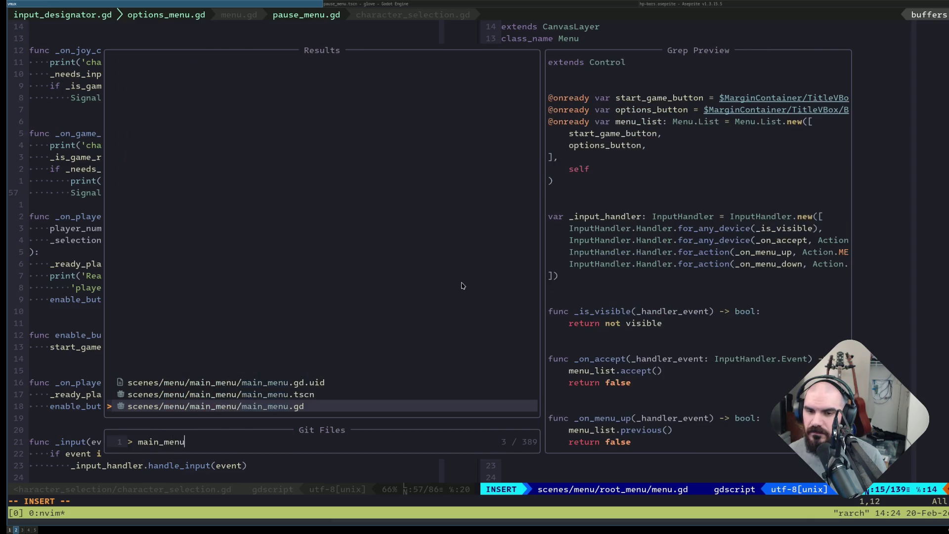
{"action": "key", "text": "ctrl+v"}
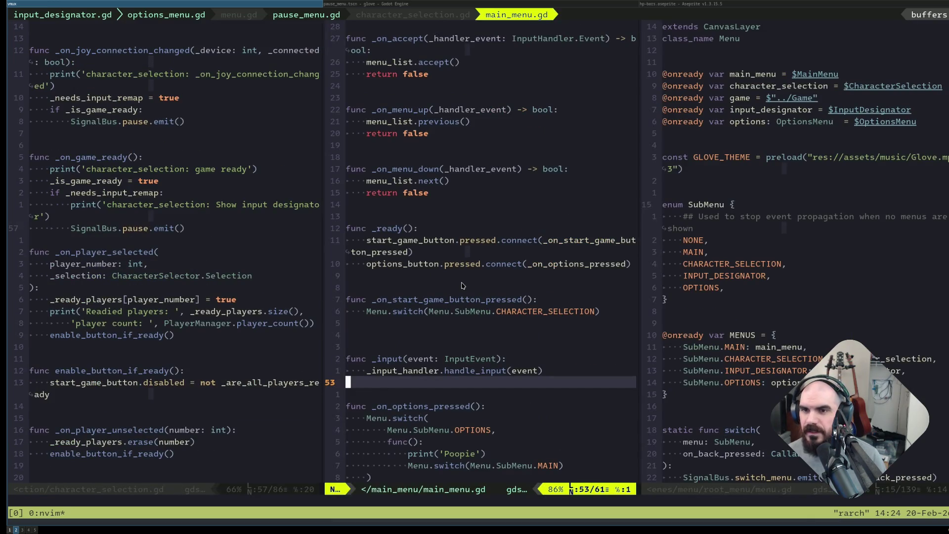
Trace start_game_button to its handler's Menu.switch to CHARACTER_SELECTION, with relative line numbers on.
{"action": "type", "text": "/start"}
{"action": "key", "text": "Return"}
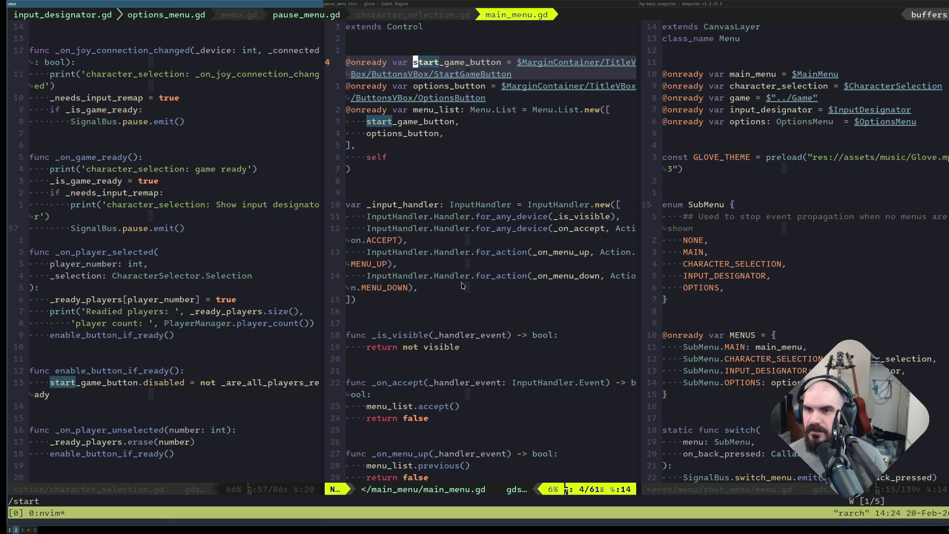
{"action": "key", "text": "asterisk"}
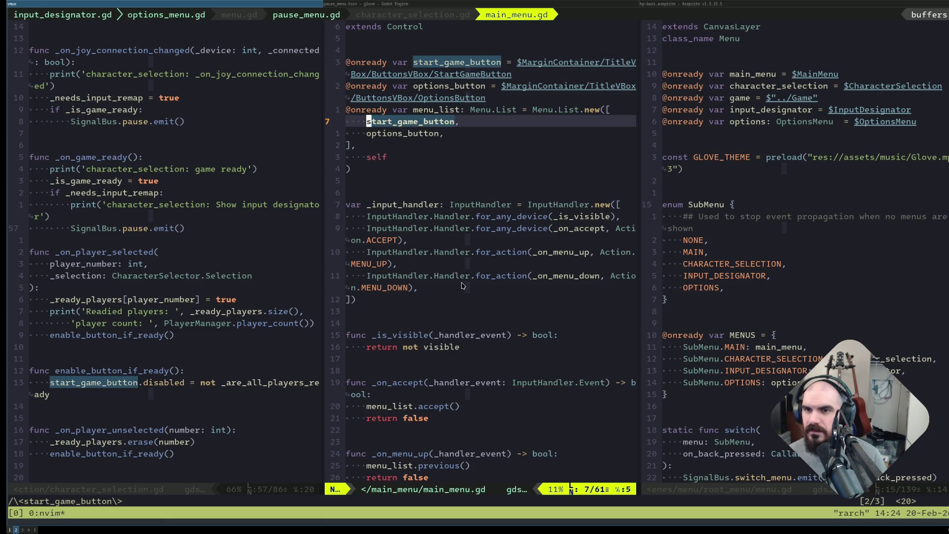
{"action": "type", "text": "n"}
{"action": "type", "text": ":set relativenumber"}
{"action": "key", "text": "Return"}
{"action": "key", "text": "w"}
{"action": "key", "text": "w"}
{"action": "key", "text": "w"}
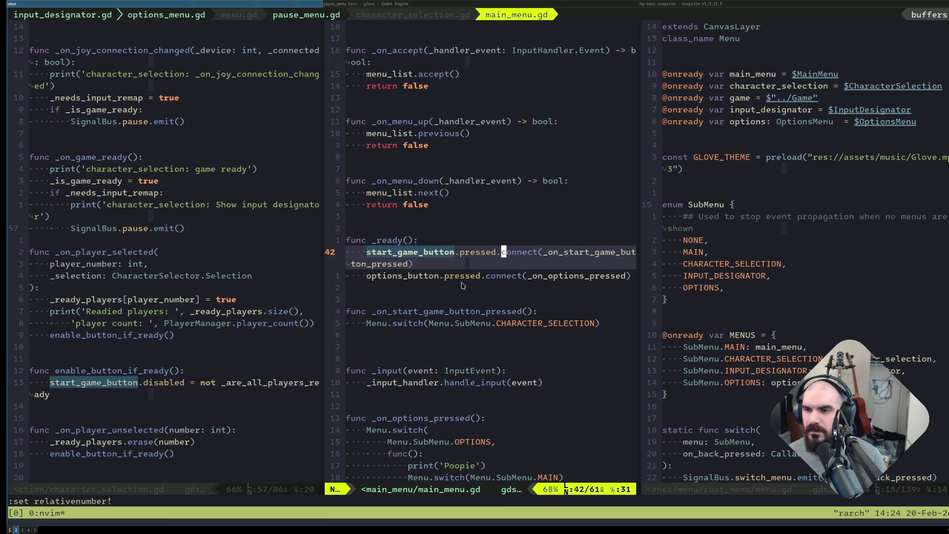
{"action": "key", "text": "4"}
{"action": "key", "text": "j"}
{"action": "key", "text": "j"}
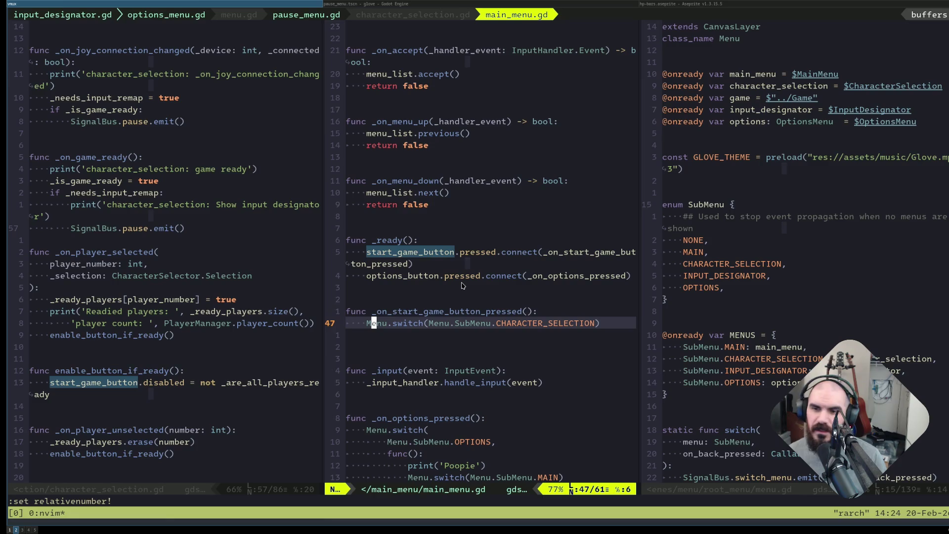
{"action": "left_click", "coordinate": [552, 324]}
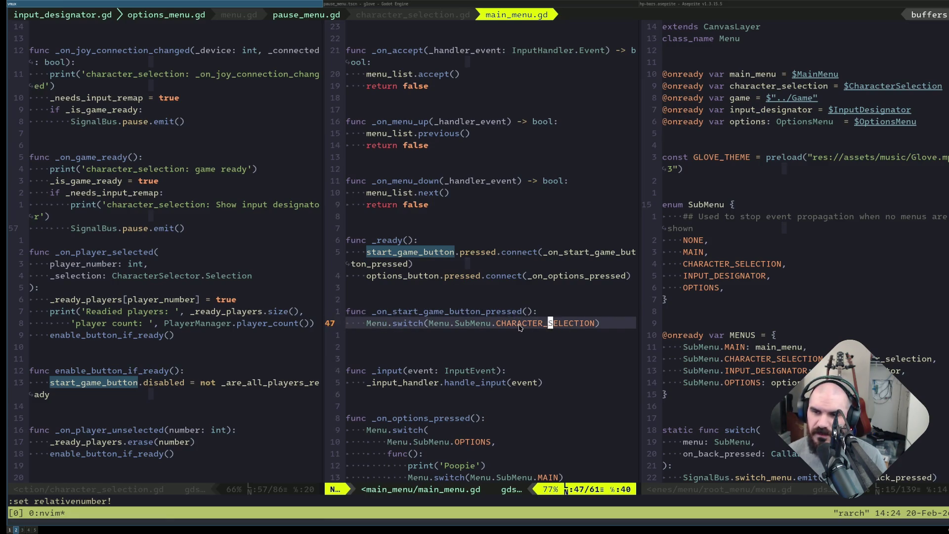
{"action": "left_click", "coordinate": [554, 316]}
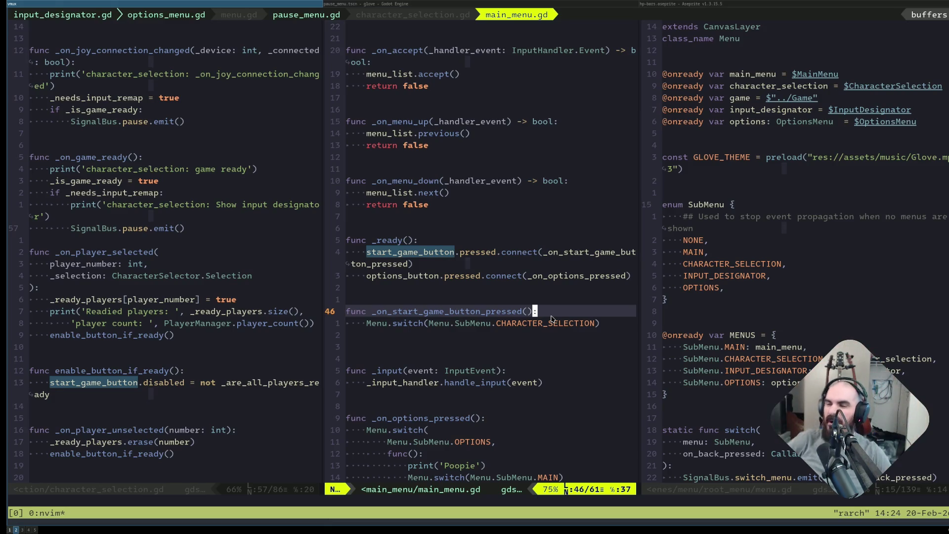
In the right pane, search project files for 'input_designa'.
{"action": "key", "text": "ctrl+l"}
{"action": "key", "text": "ctrl+p"}
{"action": "type", "text": "input_designa"}
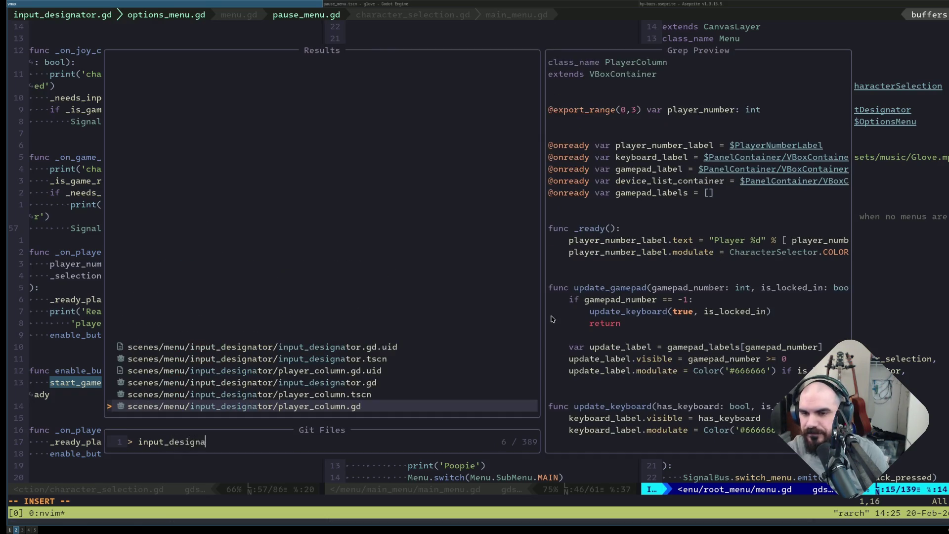
Open input_designator.gd in the right pane and close the duplicate pane.
{"action": "key", "text": "Up"}
{"action": "key", "text": "Up"}
{"action": "key", "text": "Return"}
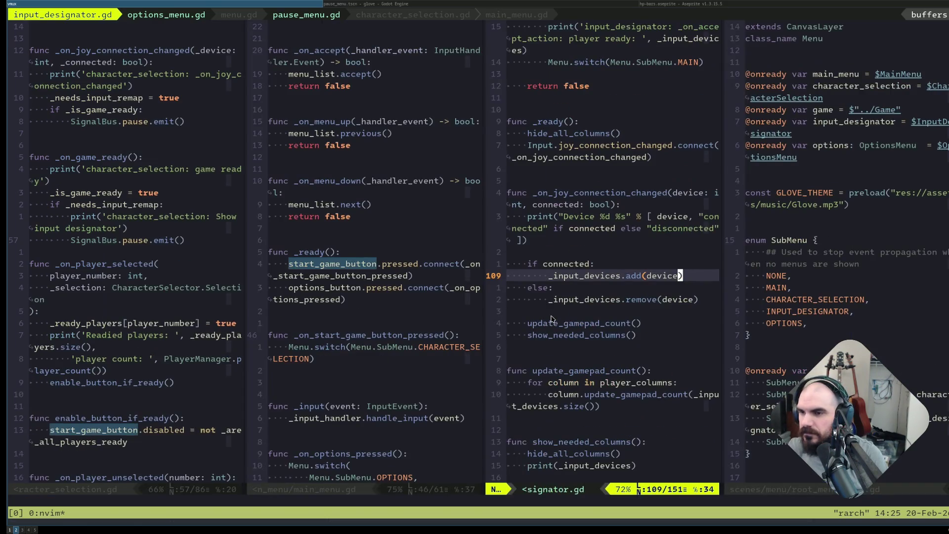
{"action": "key", "text": "ctrl+l"}
{"action": "key", "text": "ctrl+w"}
{"action": "key", "text": "q"}
{"action": "key", "text": "j"}
{"action": "key", "text": "j"}
Review the accept handler's assignment checks and reach the switch call on line 95.
{"action": "key", "text": "slash"}
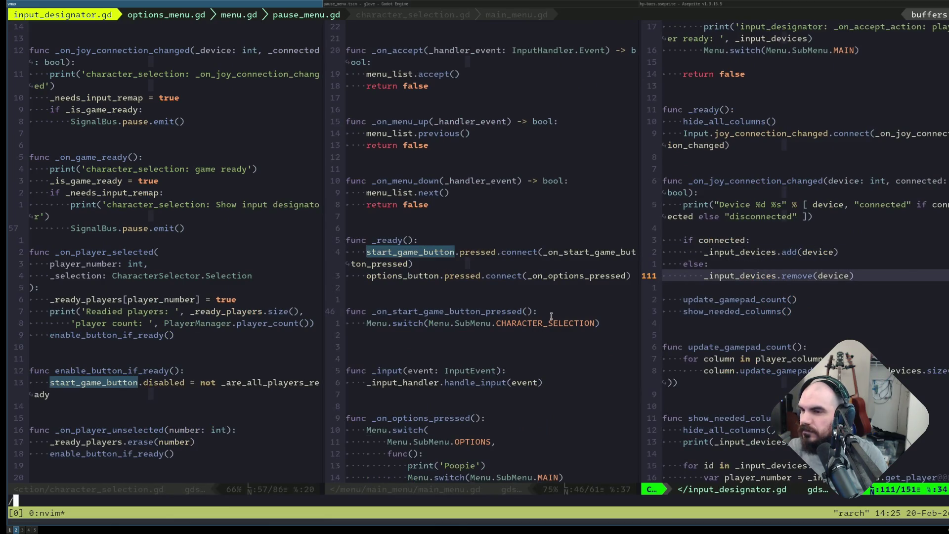
{"action": "type", "text": "MAIN_MENU"}
{"action": "key", "text": "Return"}
{"action": "key", "text": "k"}
{"action": "key", "text": "k"}
{"action": "key", "text": "k"}
{"action": "key", "text": "k"}
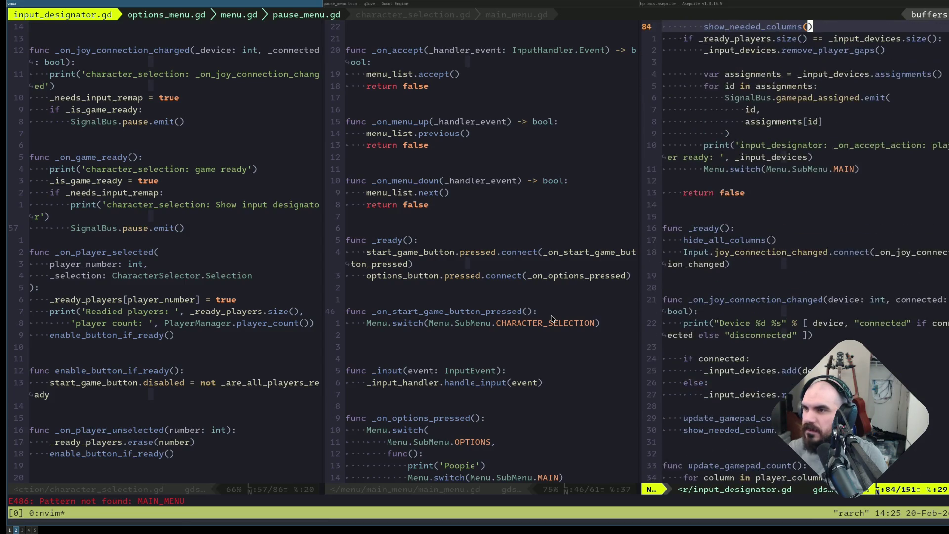
{"action": "key", "text": "ctrl+y"}
{"action": "key", "text": "ctrl+y"}
{"action": "key", "text": "ctrl+y"}
{"action": "key", "text": "braceright"}
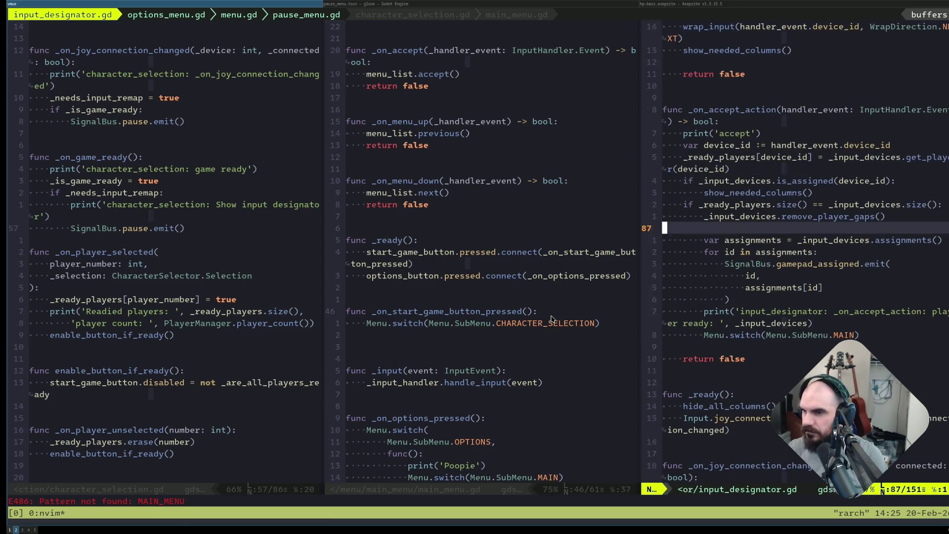
{"action": "key", "text": "j"}
{"action": "key", "text": "j"}
{"action": "key", "text": "j"}
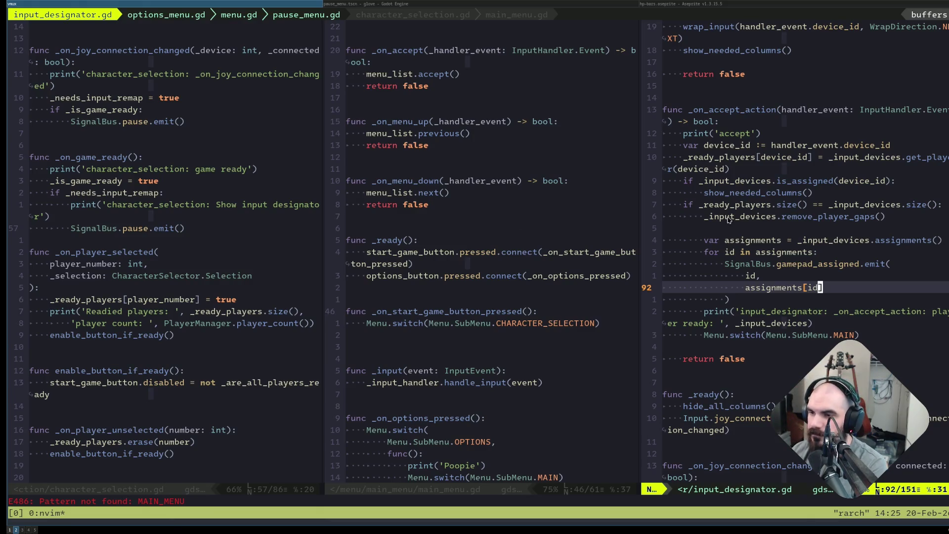
{"action": "left_click", "coordinate": [749, 180]}
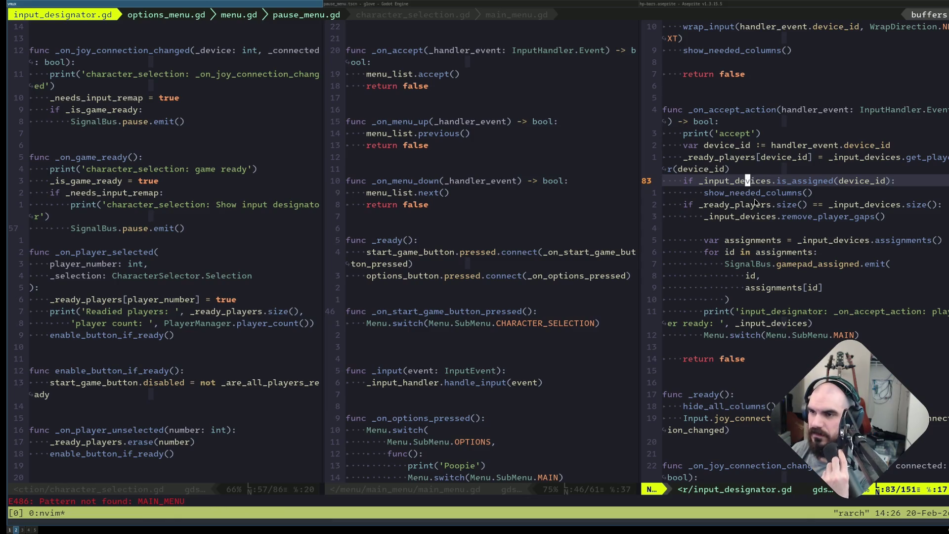
{"action": "left_click", "coordinate": [751, 204]}
{"action": "type", "text": "/switch"}
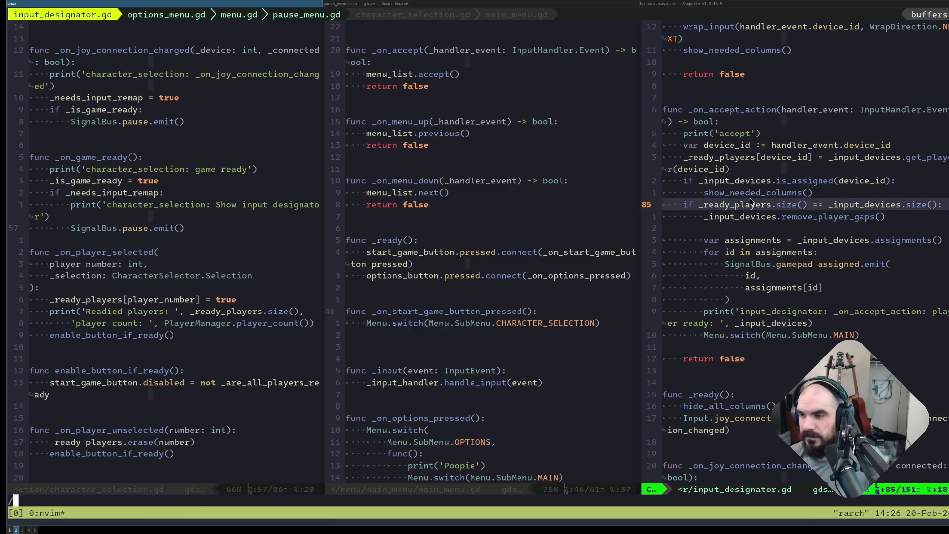
{"action": "key", "text": "Return"}
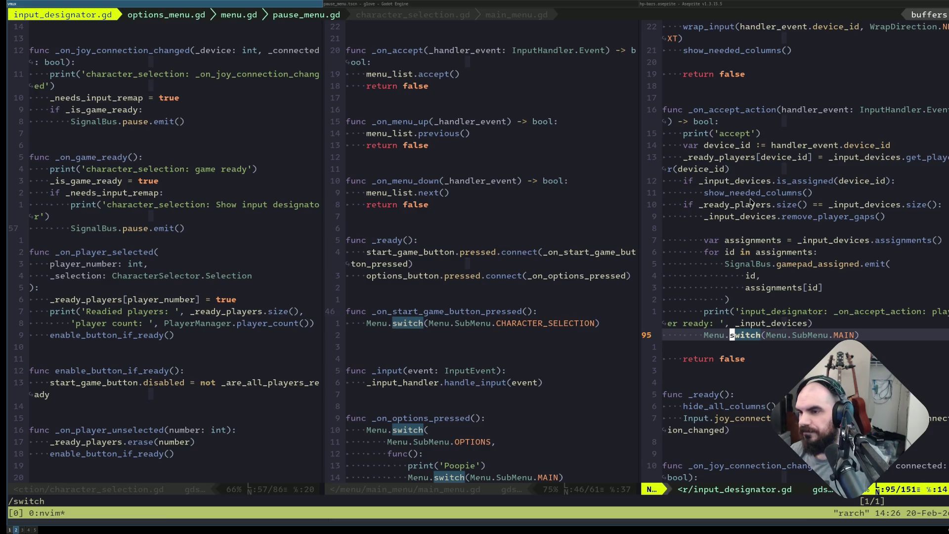
Jump to menu.gd's static switch definition and try then remove a line after on_back_pressed.
{"action": "key", "text": "g"}
{"action": "key", "text": "d"}
{"action": "key", "text": "j"}
{"action": "key", "text": "j"}
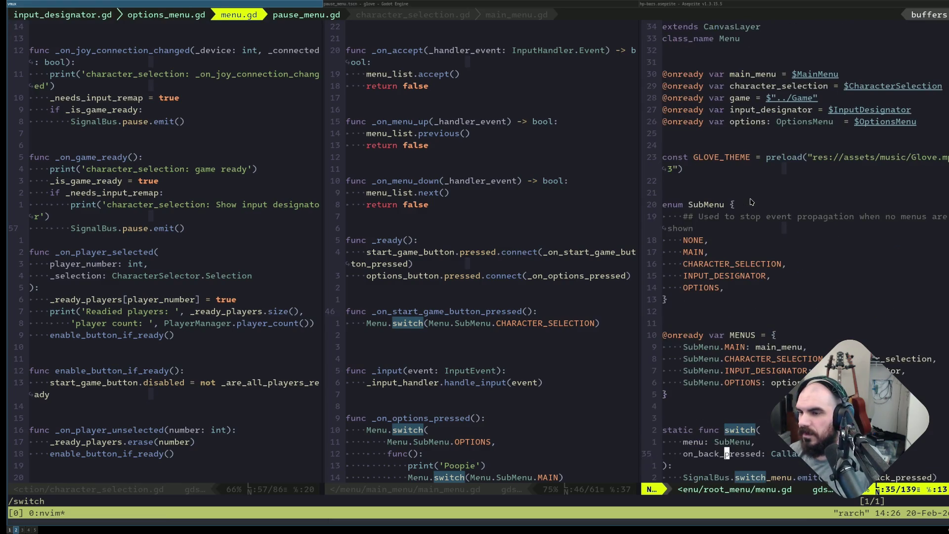
{"action": "scroll", "coordinate": [832, 263], "scroll_direction": "down", "scroll_amount": 7}
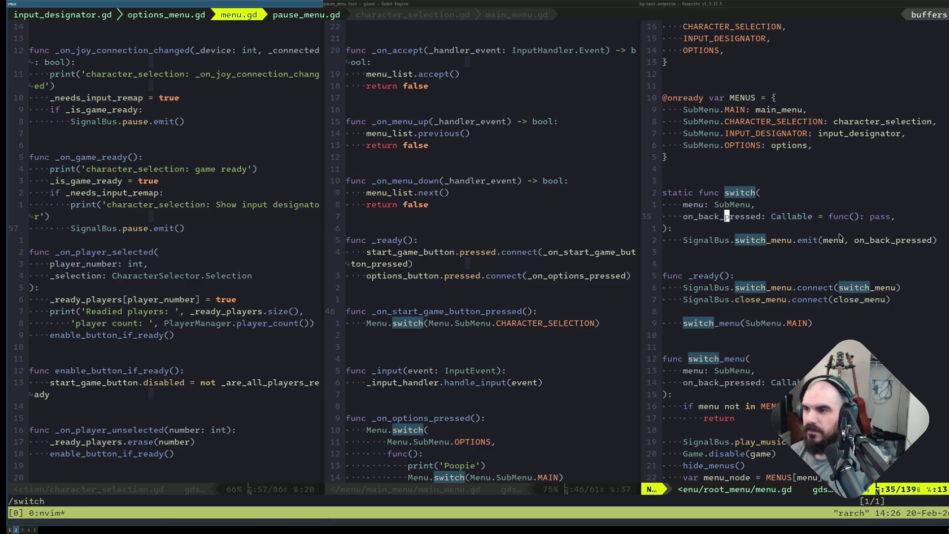
{"action": "key", "text": "o"}
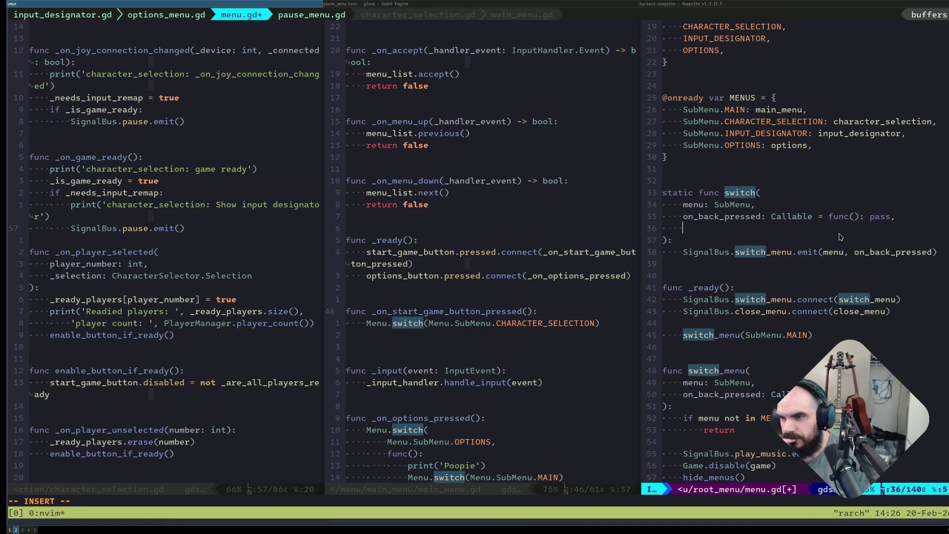
{"action": "key", "text": "Escape"}
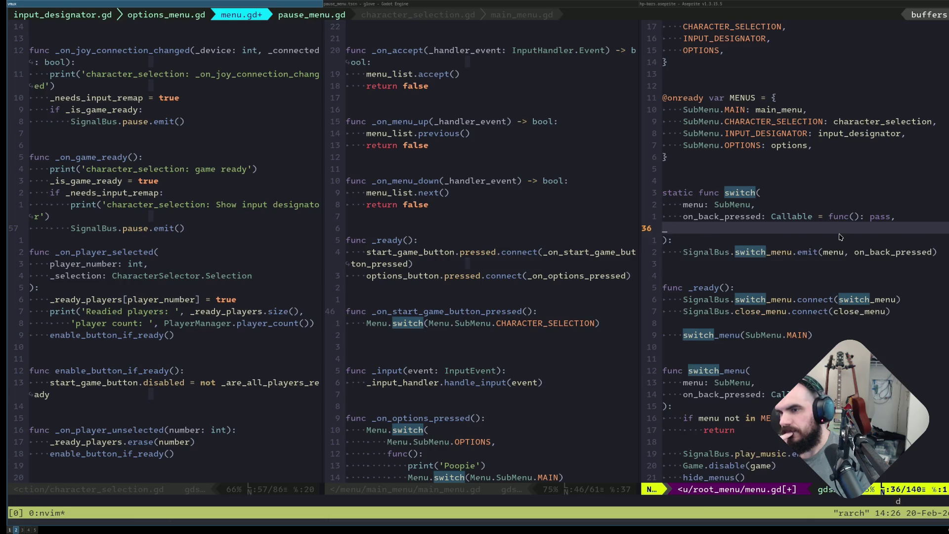
{"action": "key", "text": "d"}
{"action": "key", "text": "d"}
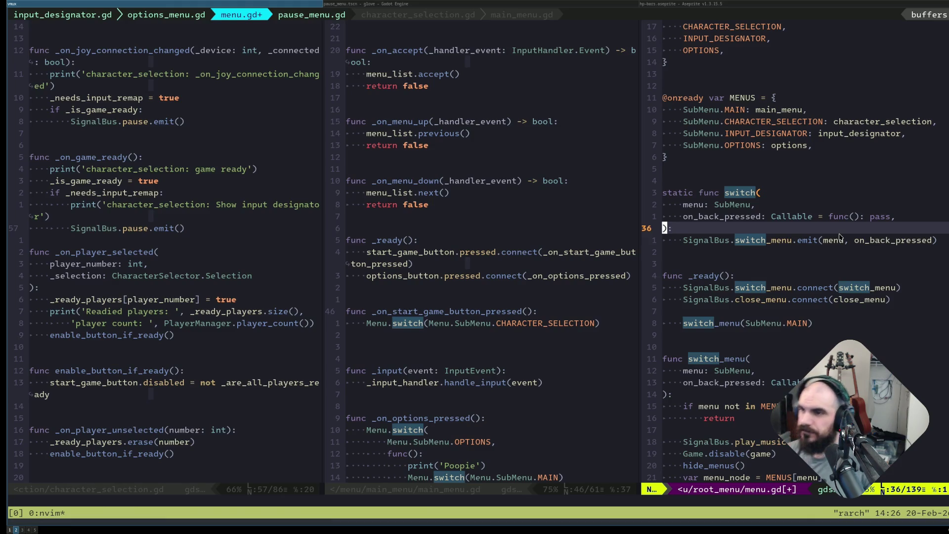
{"action": "key", "text": "k"}
{"action": "key", "text": "o"}
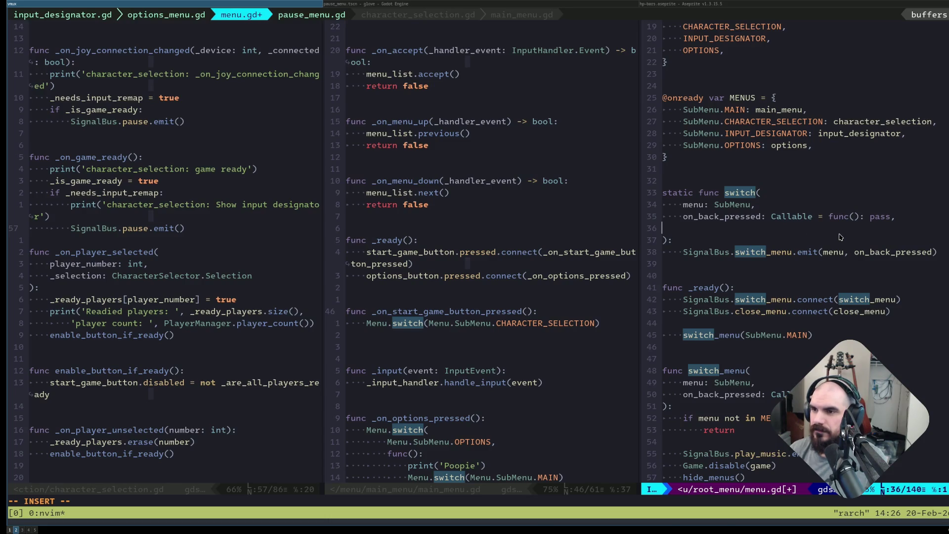
{"action": "key", "text": "BackSpace"}
{"action": "key", "text": "Escape"}
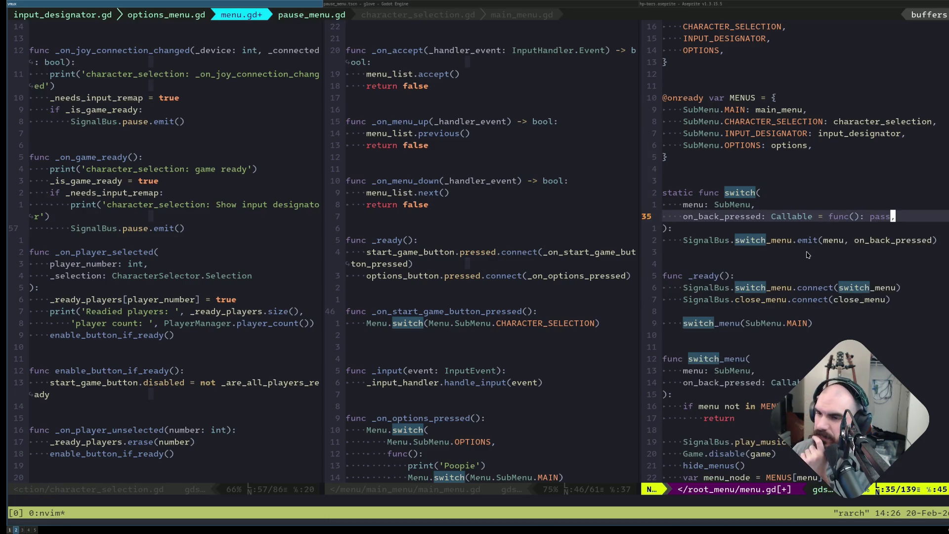
Scroll through the menu-switching code, save menu.gd, and return to input_designator.gd.
{"action": "scroll", "coordinate": [807, 254], "scroll_direction": "down", "scroll_amount": 3}
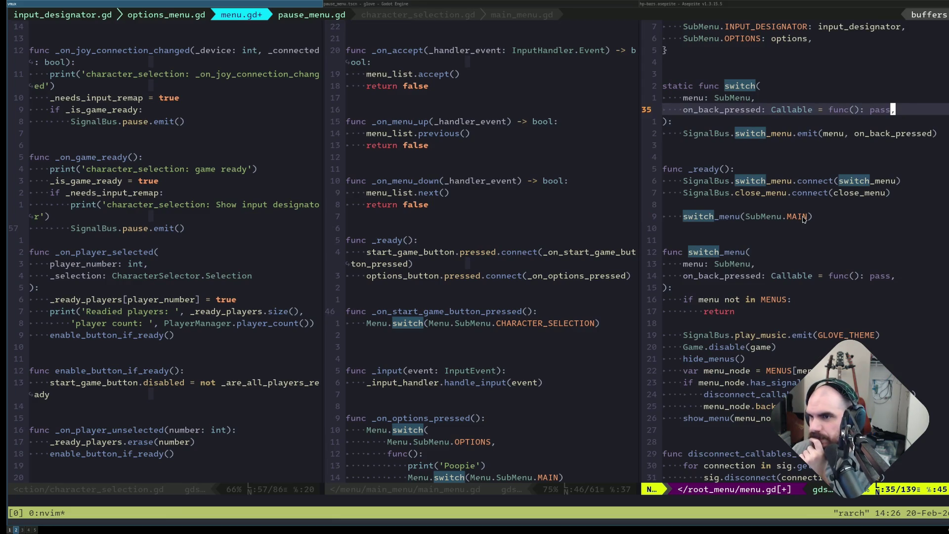
{"action": "scroll", "coordinate": [803, 219], "scroll_direction": "down", "scroll_amount": 3}
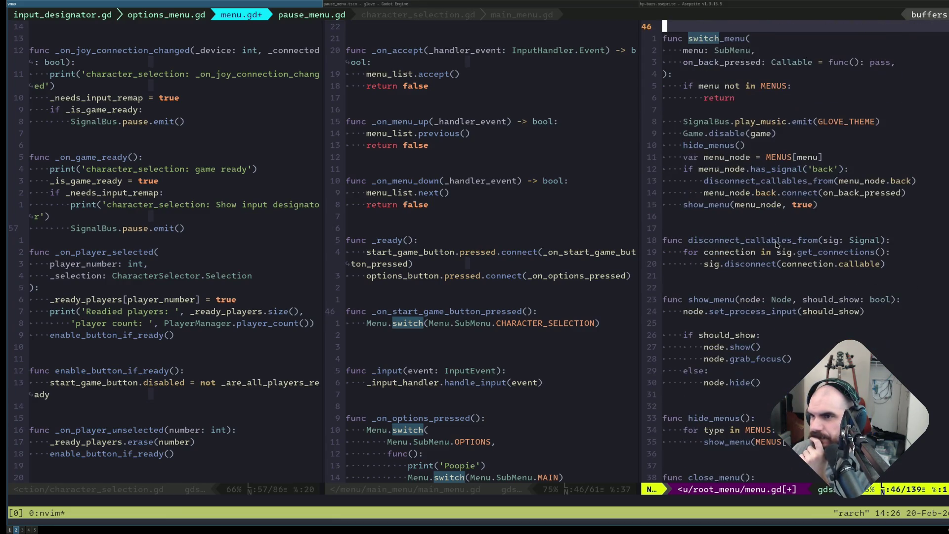
{"action": "scroll", "coordinate": [791, 234], "scroll_direction": "down", "scroll_amount": 6}
{"action": "scroll", "coordinate": [794, 244], "scroll_direction": "down", "scroll_amount": 15}
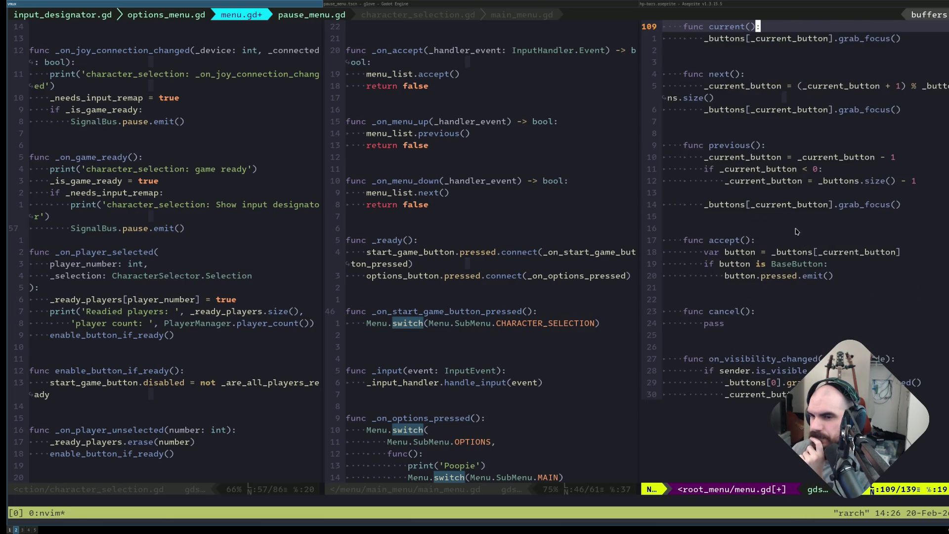
{"action": "scroll", "coordinate": [796, 230], "scroll_direction": "up", "scroll_amount": 3}
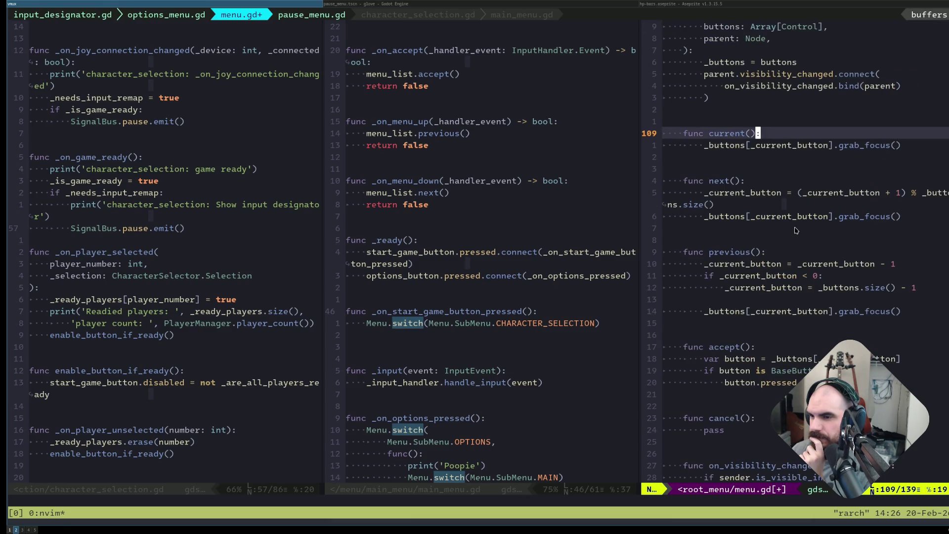
{"action": "key", "text": "space"}
{"action": "key", "text": "w"}
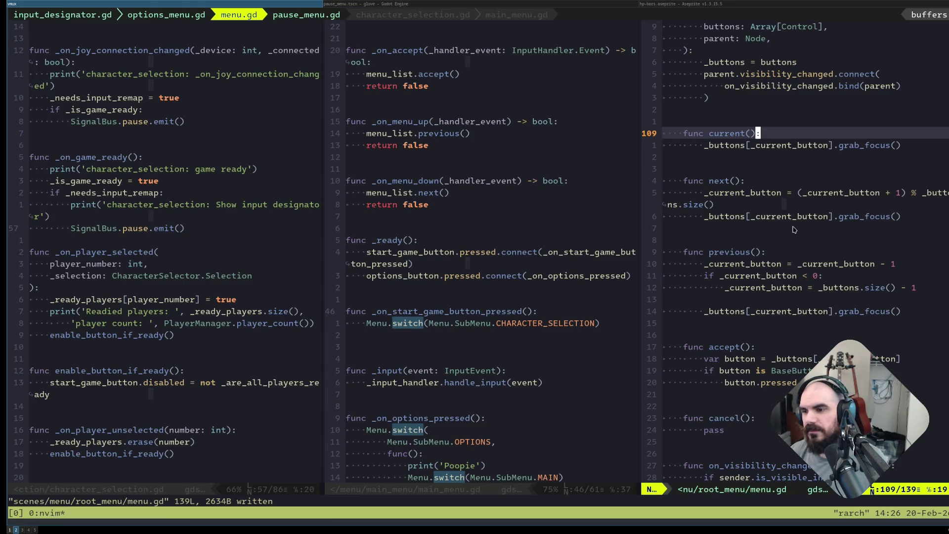
{"action": "key", "text": "ctrl+6"}
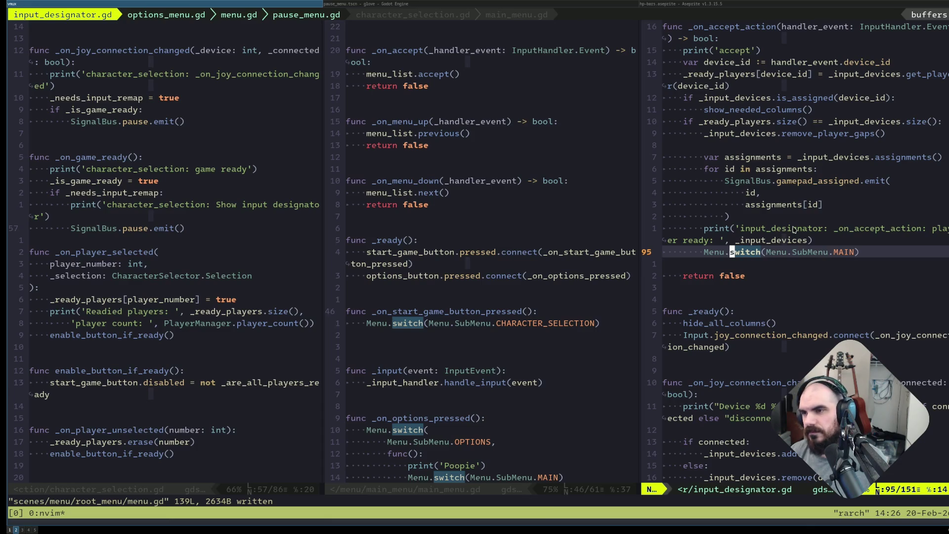
Bring menu.gd back into the right pane, clear search highlights, and return to its top.
{"action": "key", "text": "ctrl+6"}
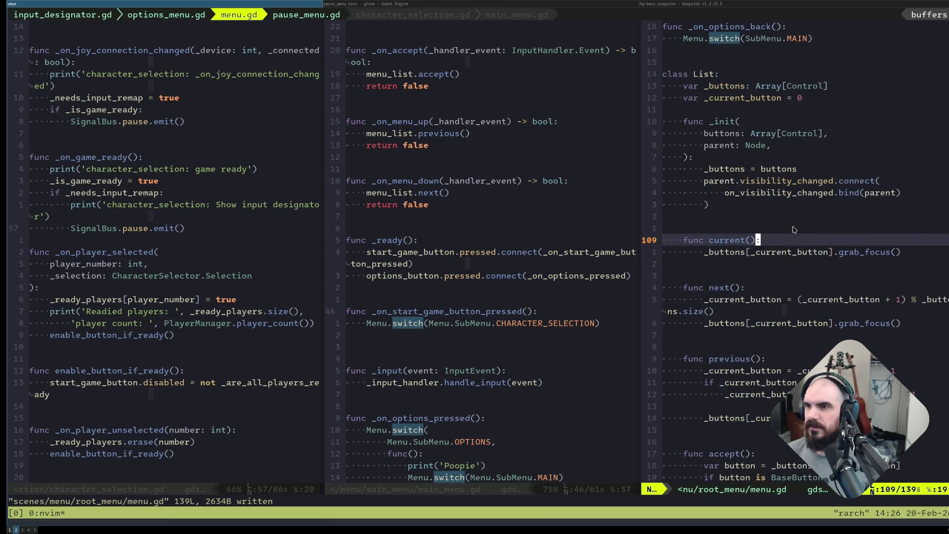
{"action": "key", "text": "j"}
{"action": "key", "text": "k"}
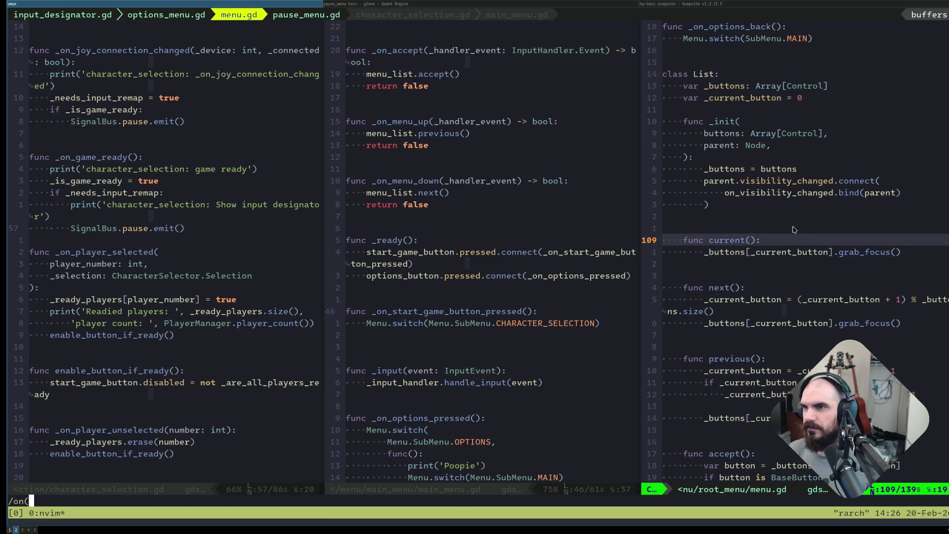
{"action": "type", "text": "k7k"}
{"action": "type", "text": ":noh"}
{"action": "key", "text": "Return"}
{"action": "key", "text": "k"}
{"action": "key", "text": "k"}
{"action": "key", "text": "k"}
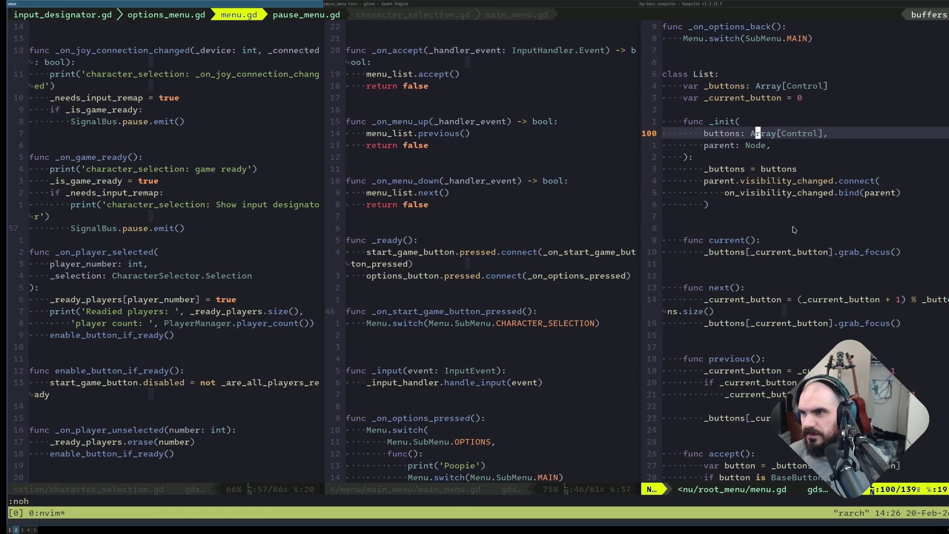
{"action": "key", "text": "k"}
{"action": "key", "text": "k"}
{"action": "key", "text": "k"}
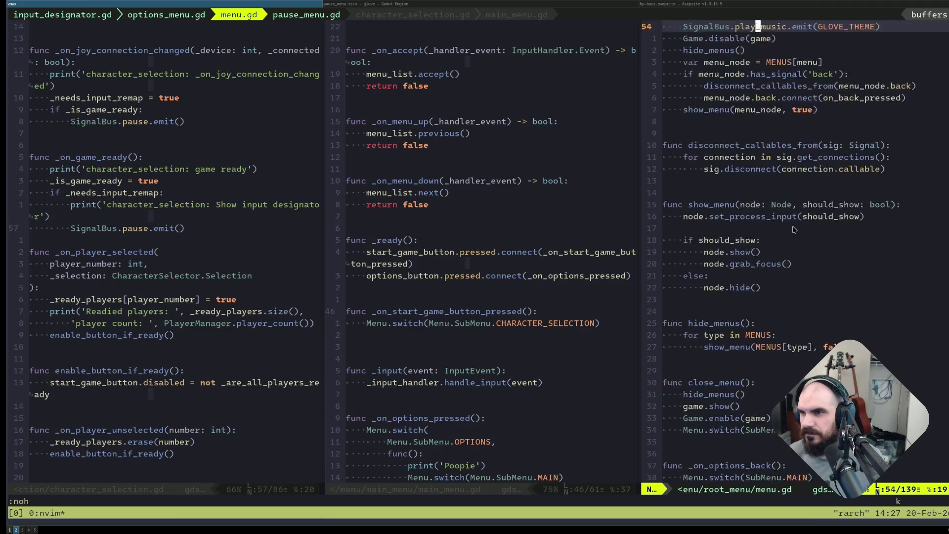
Trace every on_back_pressed occurrence in menu.gd, including its connect line.
{"action": "type", "text": "/on_back"}
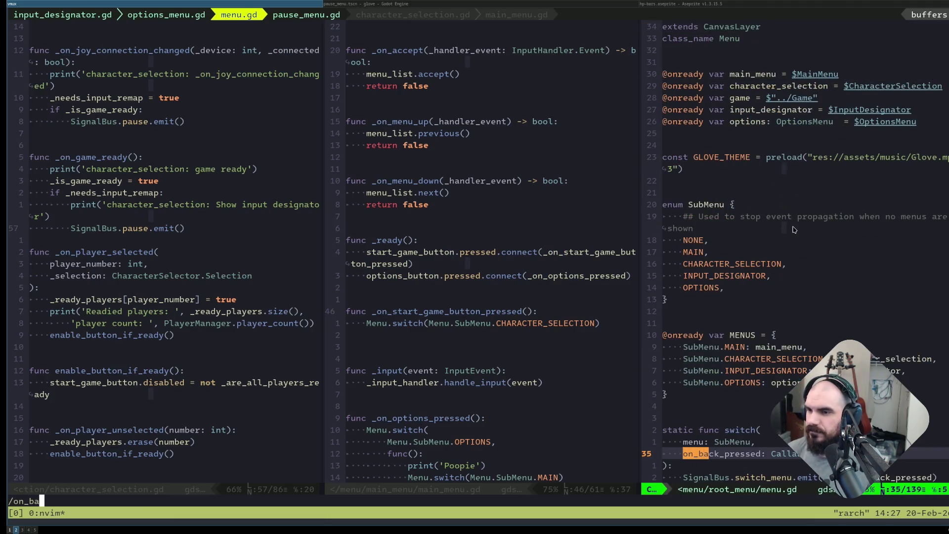
{"action": "key", "text": "Return"}
{"action": "key", "text": "asterisk"}
{"action": "key", "text": "n"}
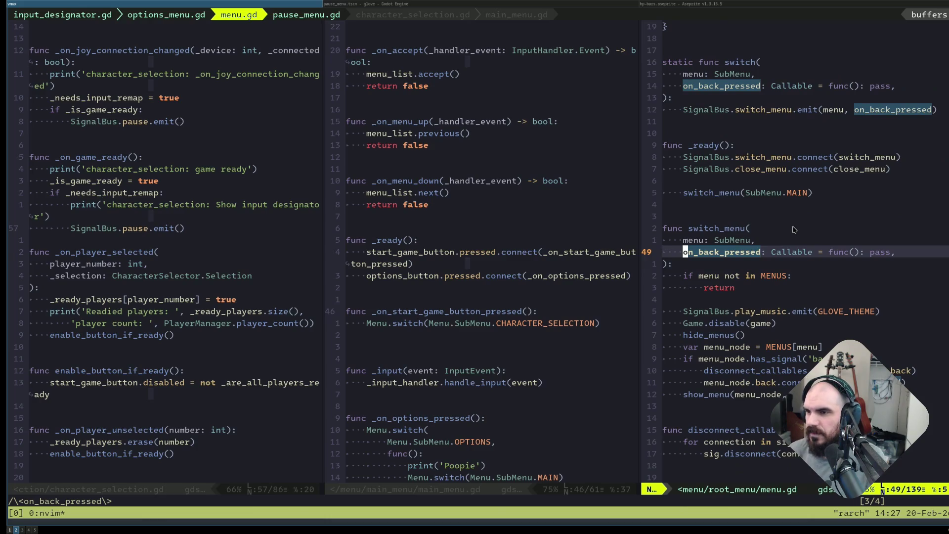
{"action": "key", "text": "n"}
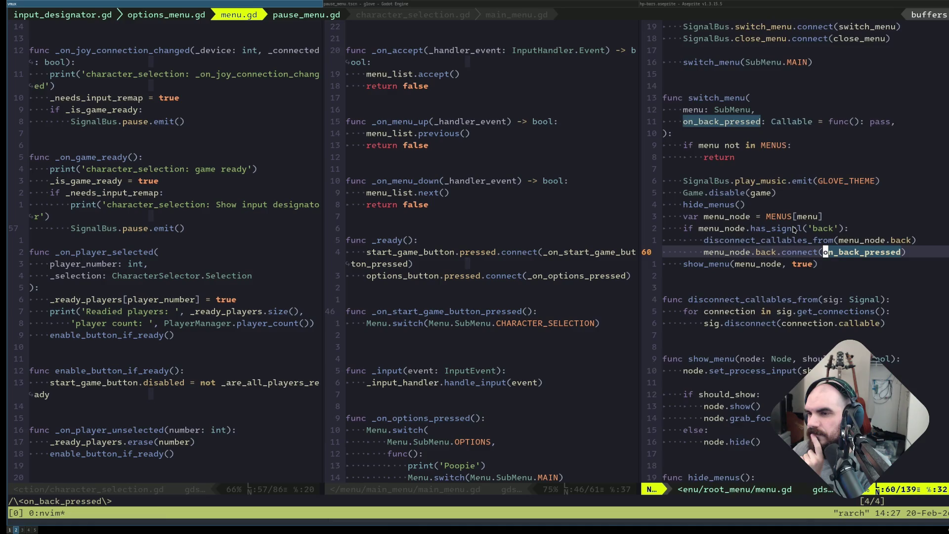
{"action": "key", "text": "n"}
{"action": "key", "text": "n"}
{"action": "key", "text": "n"}
{"action": "key", "text": "n"}
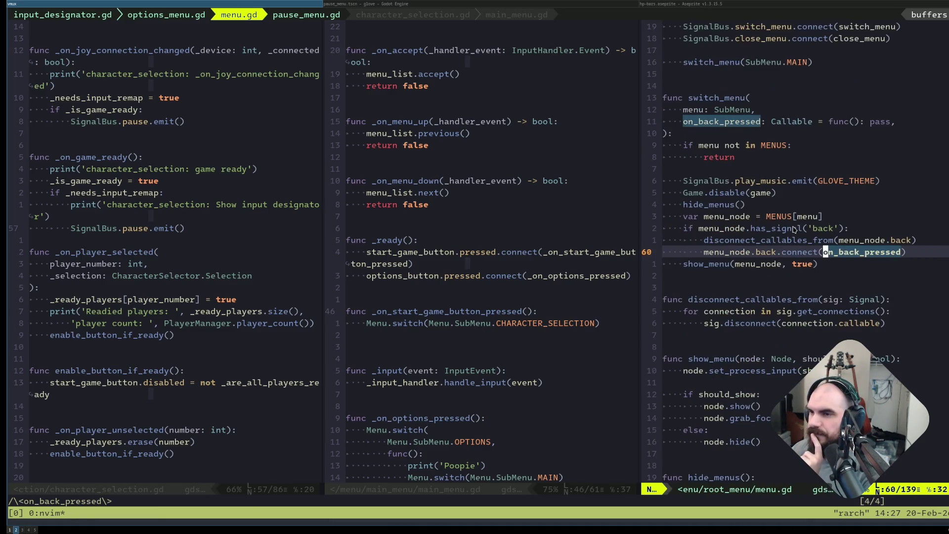
{"action": "key", "text": "g"}
{"action": "key", "text": "g"}
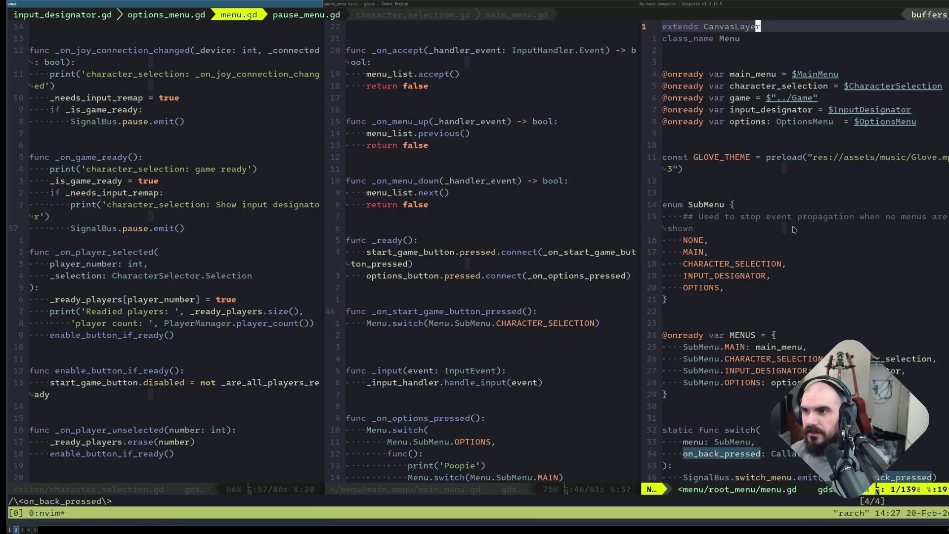
Find each mention of back in menu.gd, including the has_signal('back') check.
{"action": "type", "text": "/back"}
{"action": "key", "text": "Return"}
{"action": "key", "text": "n"}
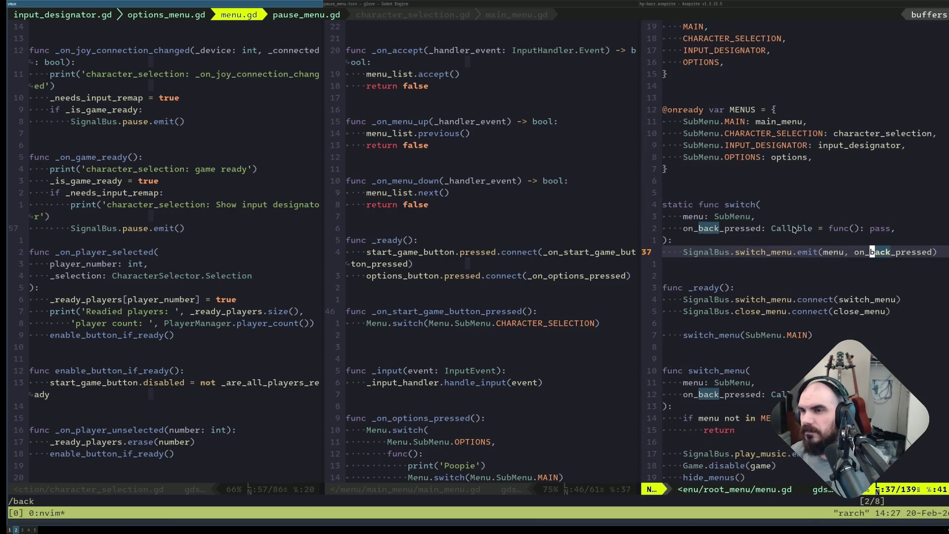
{"action": "key", "text": "n"}
{"action": "key", "text": "n"}
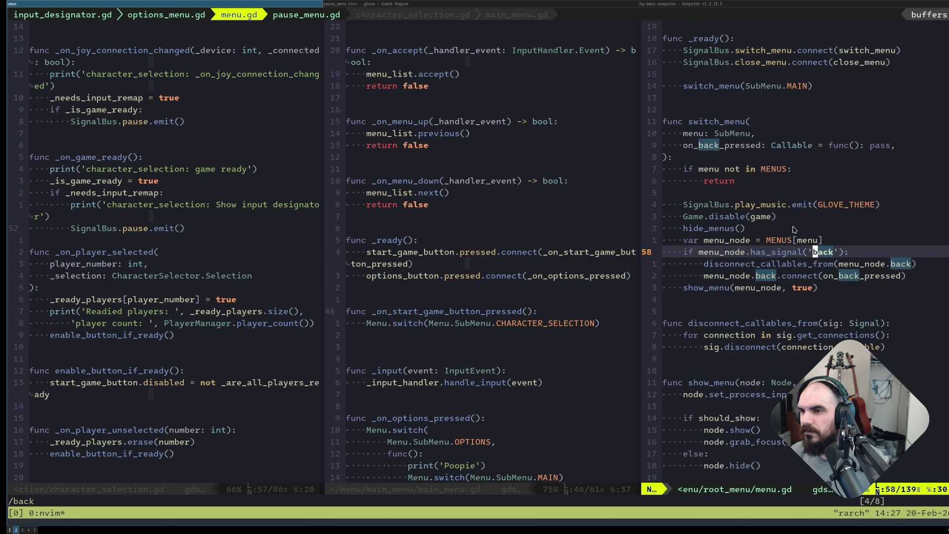
{"action": "key", "text": "n"}
{"action": "key", "text": "n"}
{"action": "key", "text": "n"}
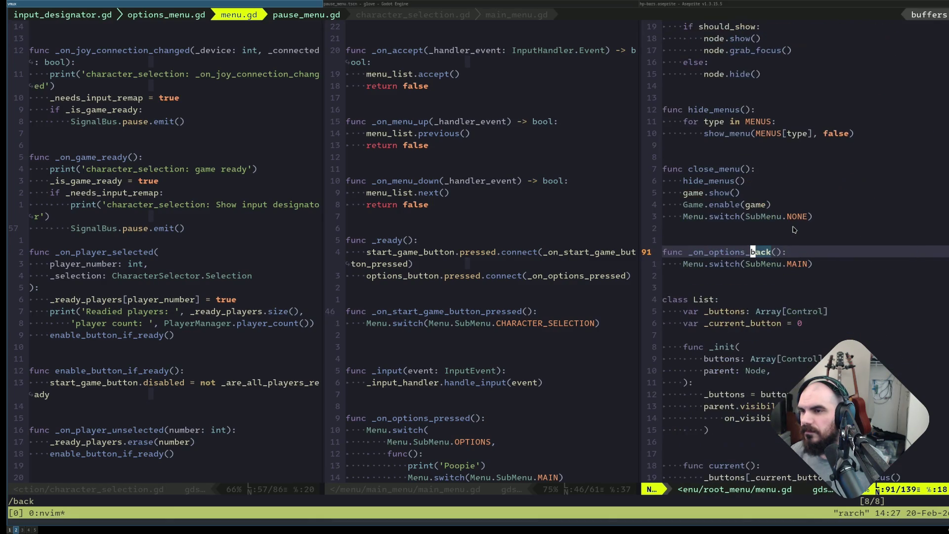
Follow menu_node in switch_menu to the back-signal connect line, then show character_selection.gd from the top.
{"action": "key", "text": "slash"}
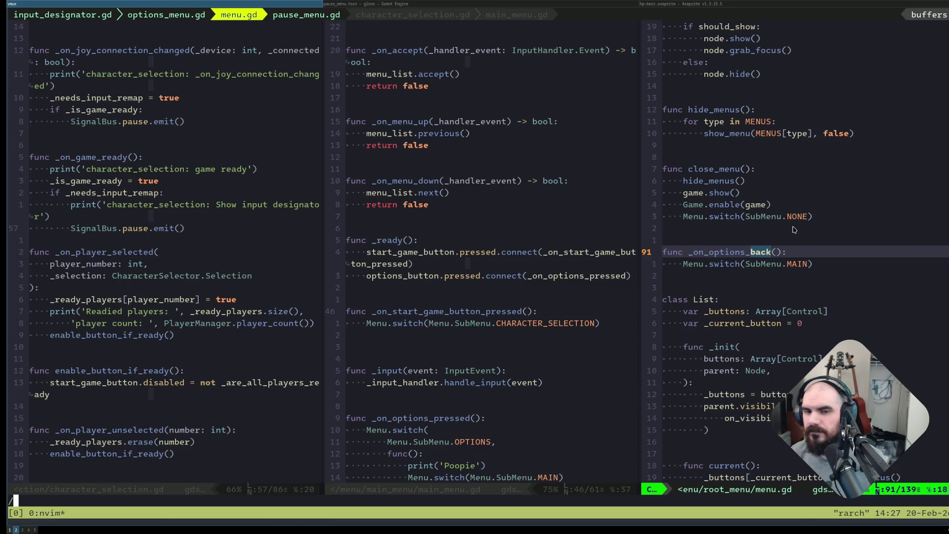
{"action": "type", "text": "menu_node"}
{"action": "key", "text": "Return"}
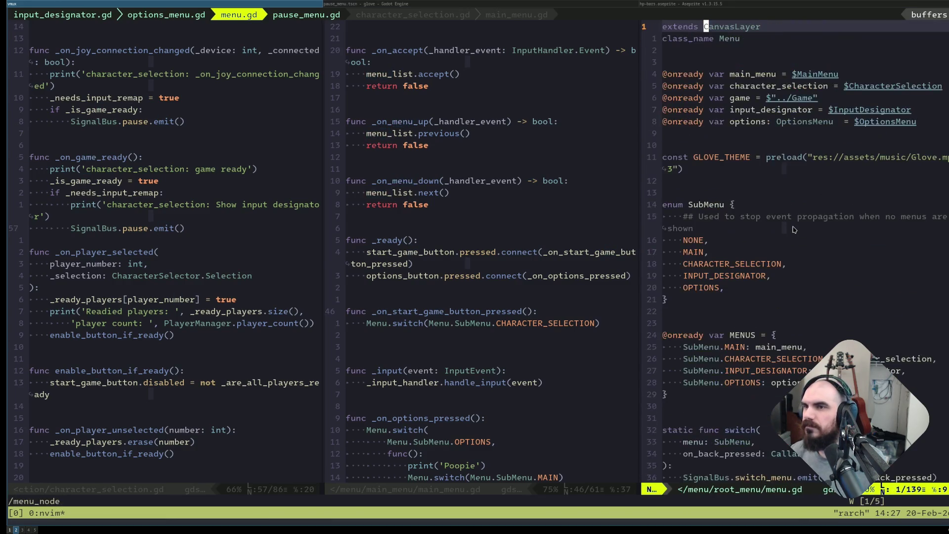
{"action": "key", "text": "n"}
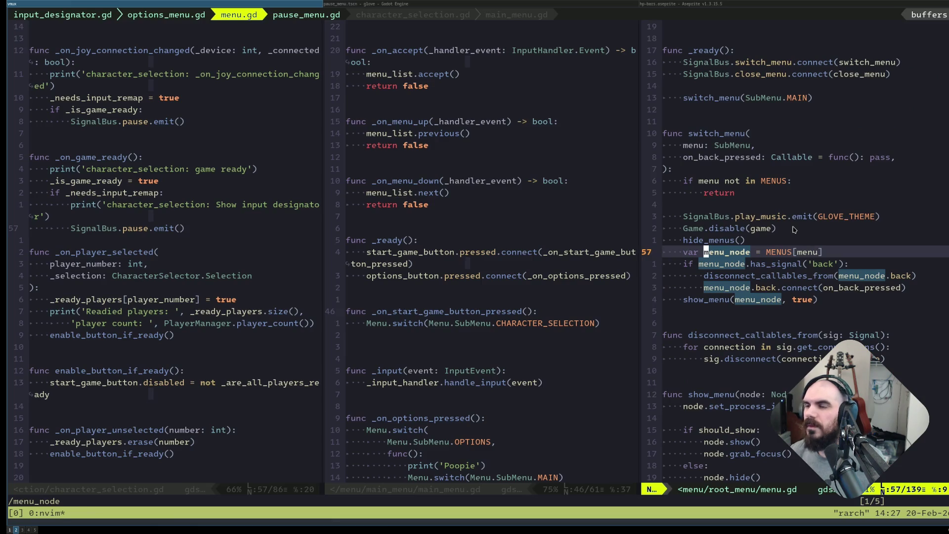
{"action": "key", "text": "n"}
{"action": "key", "text": "n"}
{"action": "key", "text": "n"}
{"action": "type", "text": ":noh"}
{"action": "key", "text": "Return"}
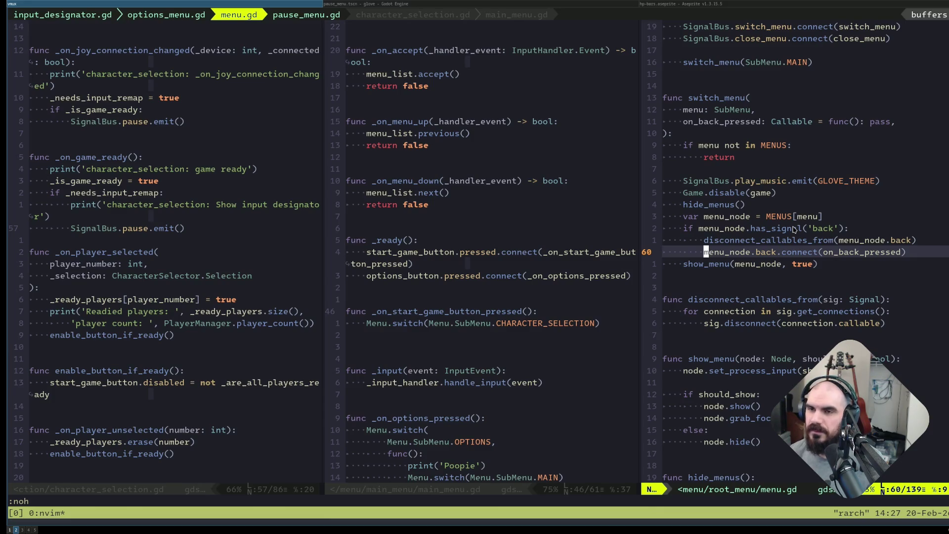
{"action": "key", "text": "ctrl+h"}
{"action": "key", "text": "ctrl+h"}
{"action": "key", "text": "g"}
{"action": "key", "text": "g"}
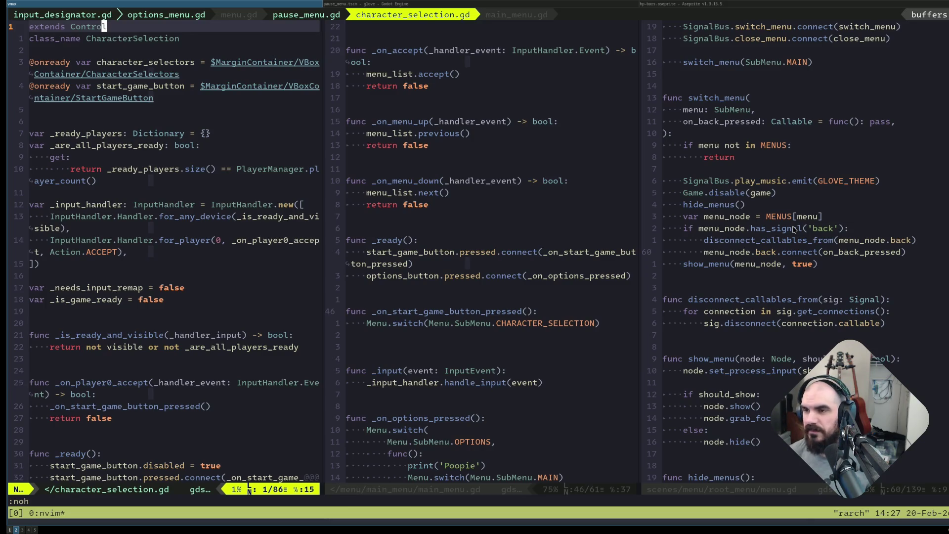
Add 'signal back' below class_name CharacterSelection and save character_selection.gd.
{"action": "key", "text": "j"}
{"action": "key", "text": "o"}
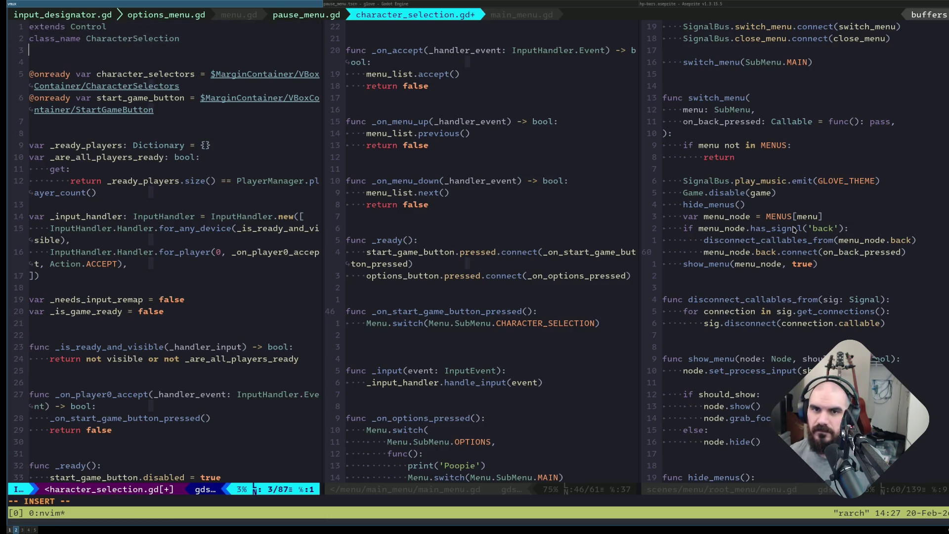
{"action": "key", "text": "Return"}
{"action": "key", "text": "Return"}
{"action": "type", "text": "Signal"}
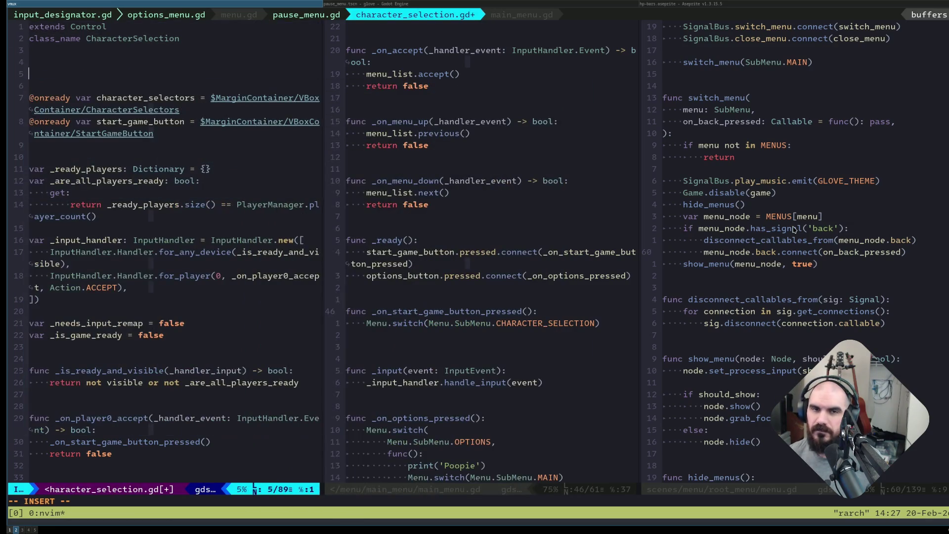
{"action": "key", "text": "BackSpace"}
{"action": "key", "text": "BackSpace"}
{"action": "key", "text": "BackSpace"}
{"action": "type", "text": "signal back"}
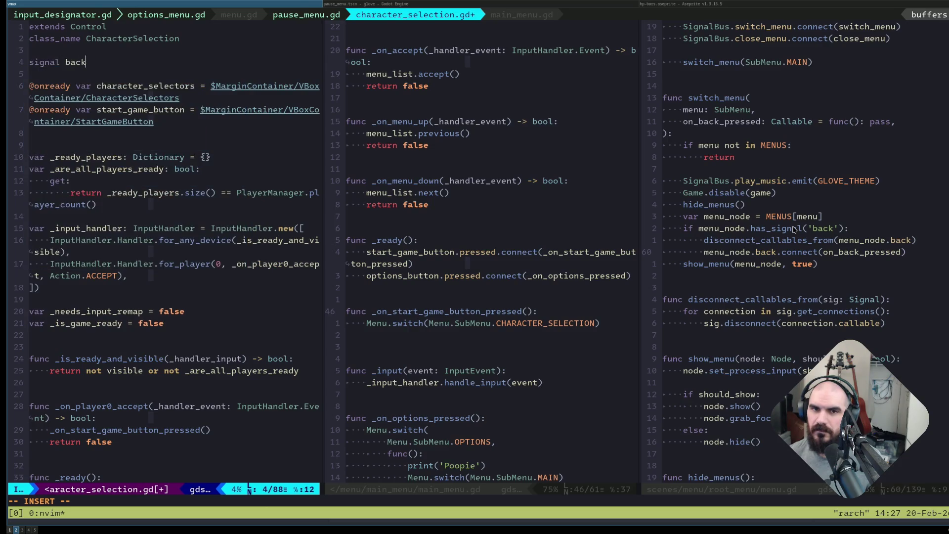
{"action": "key", "text": "Escape"}
{"action": "key", "text": "ctrl+s"}
Glance over menu.gd, then reach the end of main_menu.gd's CHARACTER_SELECTION switch call.
{"action": "key", "text": "ctrl+l"}
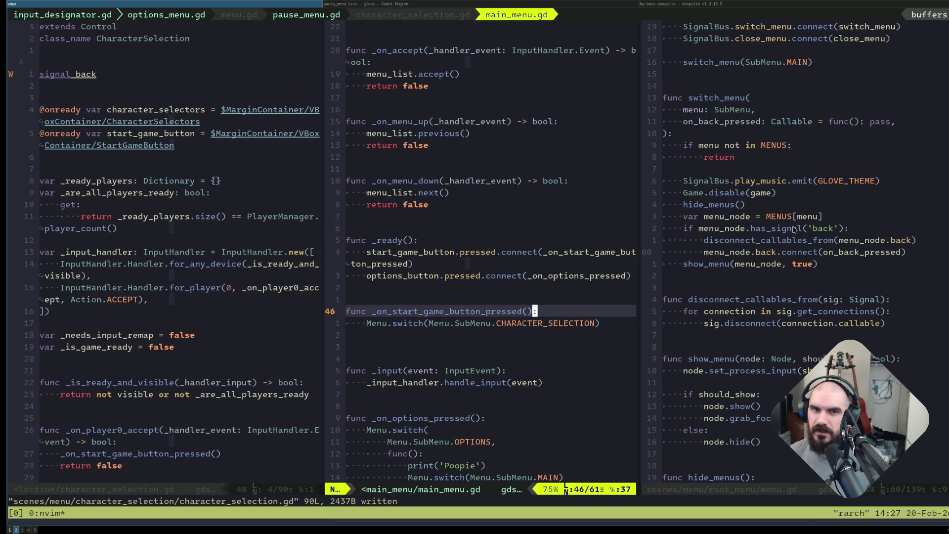
{"action": "key", "text": "ctrl+l"}
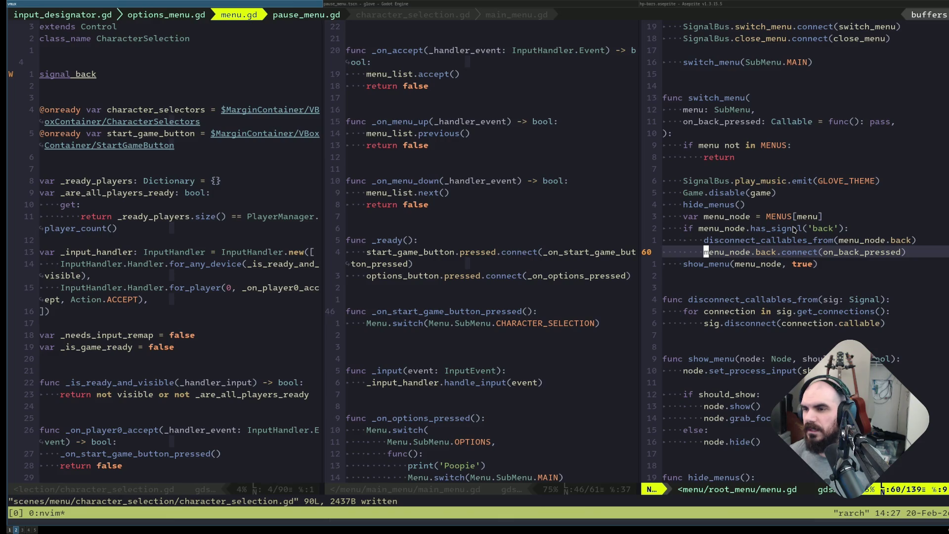
{"action": "key", "text": "j"}
{"action": "key", "text": "j"}
{"action": "key", "text": "j"}
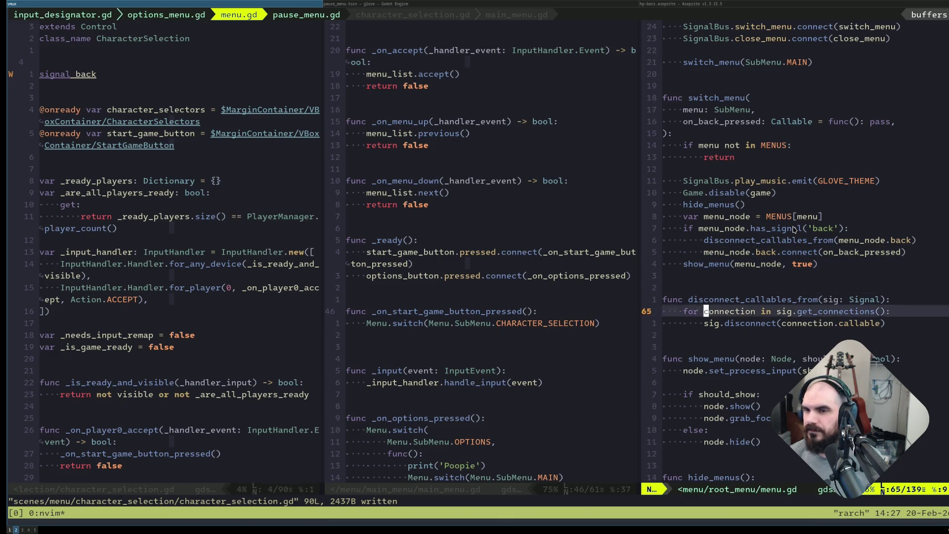
{"action": "key", "text": "ctrl+h"}
{"action": "key", "text": "j"}
{"action": "key", "text": "dollar"}
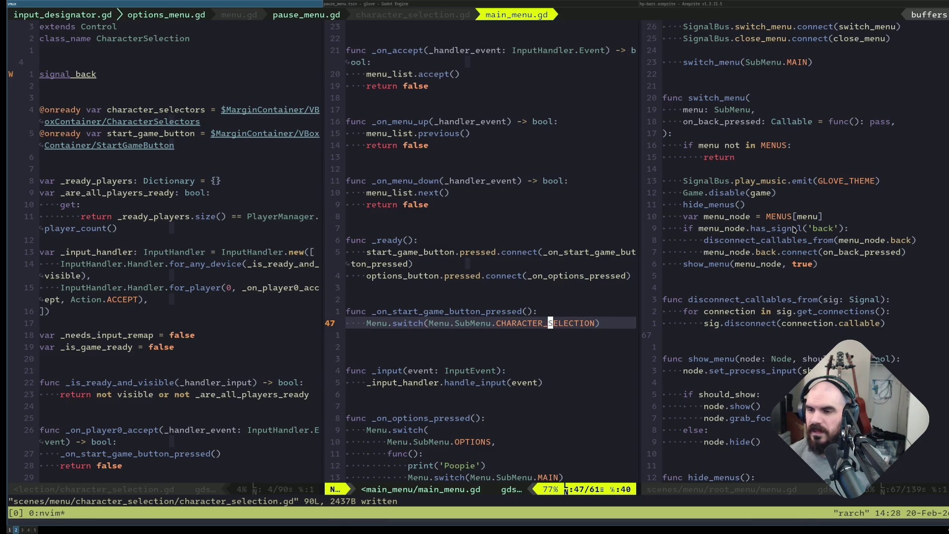
Split the switch call's arguments and start a func () callback, checking on_back in menu.gd.
{"action": "type", "text": "ha,"}
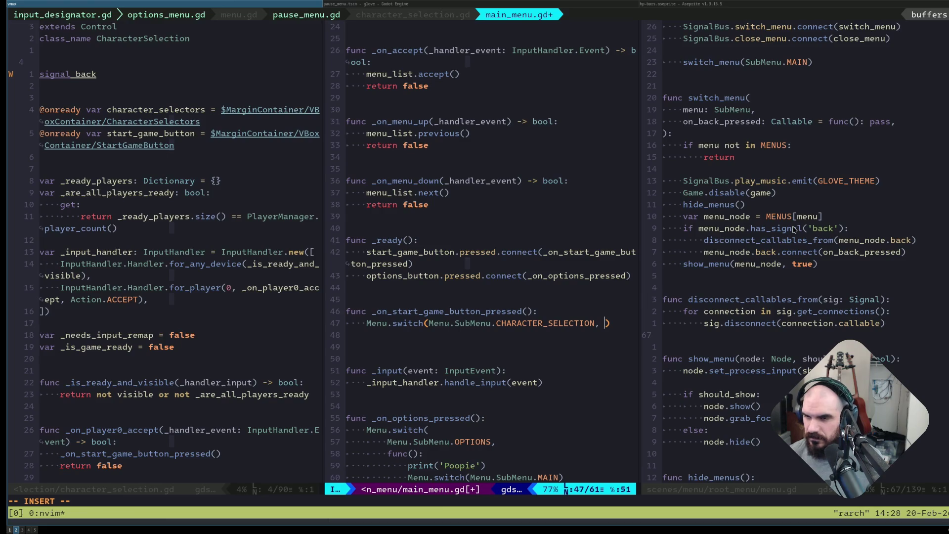
{"action": "key", "text": "BackSpace"}
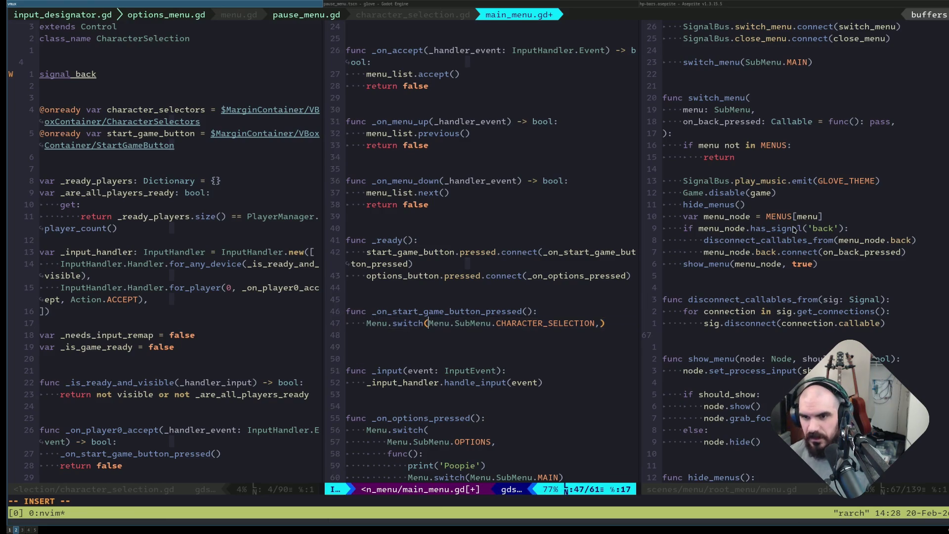
{"action": "key", "text": "Return"}
{"action": "key", "text": "Return"}
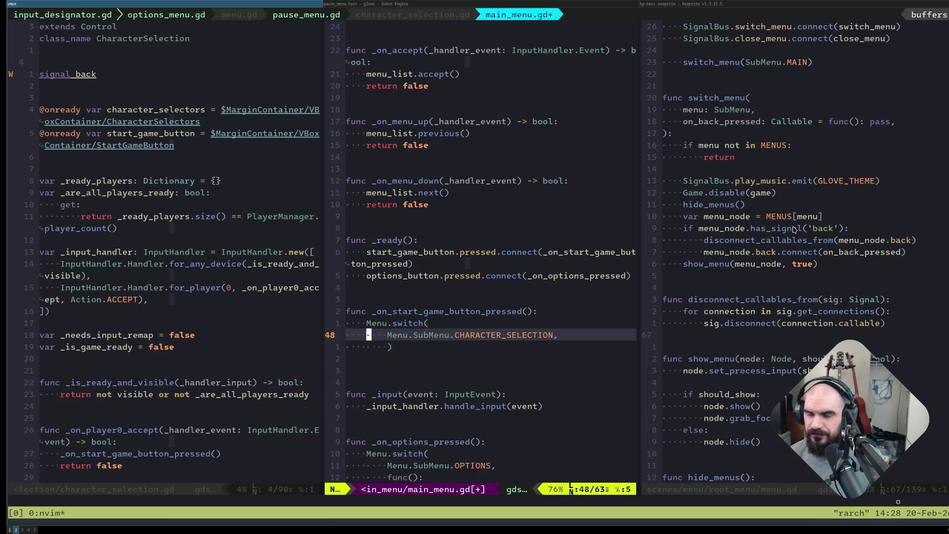
{"action": "type", "text": "func ("}
{"action": "key", "text": "Escape"}
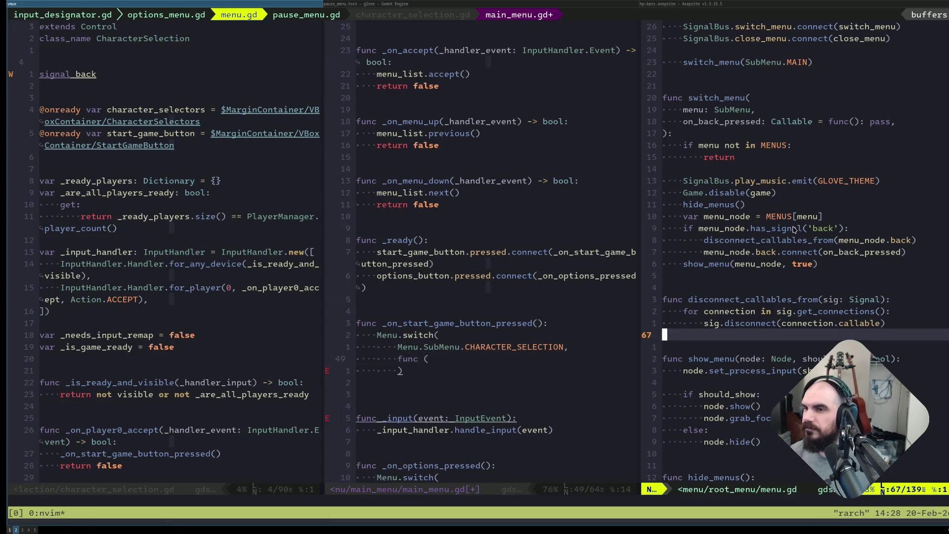
{"action": "key", "text": "ctrl+w"}
{"action": "type", "text": "l/on_back"}
{"action": "key", "text": "Return"}
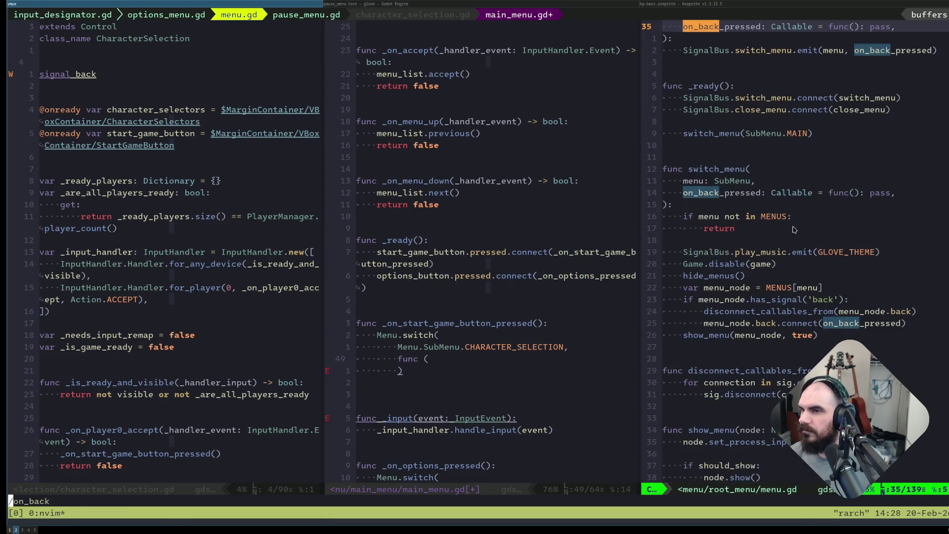
{"action": "key", "text": "ctrl+w"}
{"action": "key", "text": "h"}
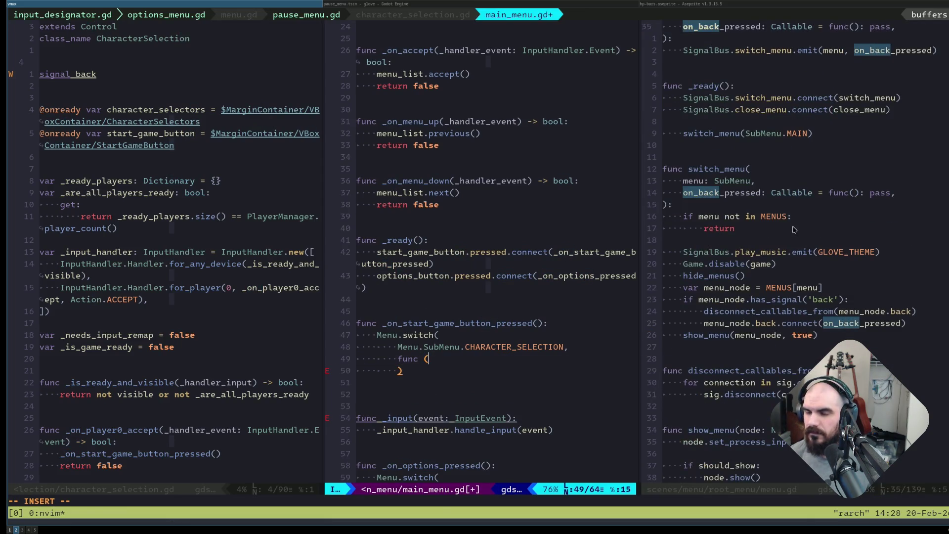
Write the callback body Menu.switch( and move CHARACTER_SELECTION into it.
{"action": "type", "text": "a):"}
{"action": "key", "text": "Return"}
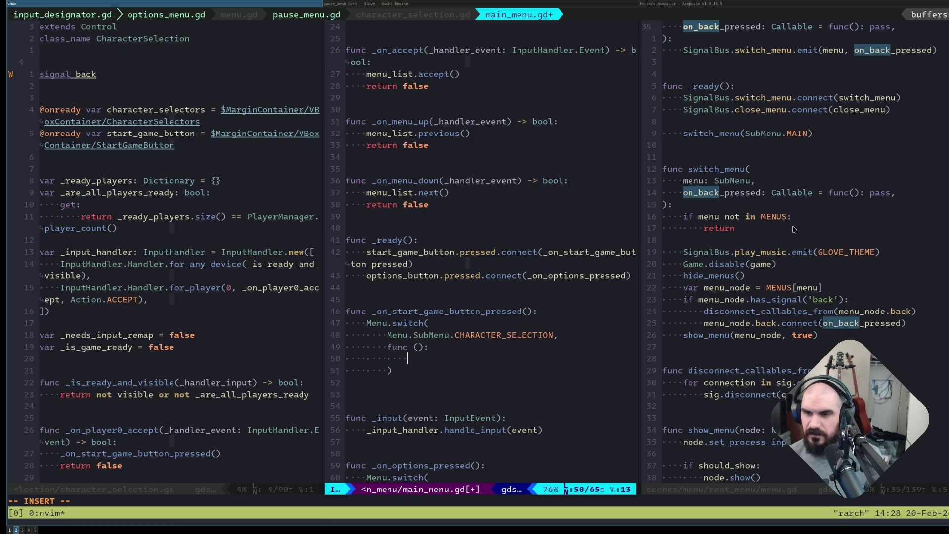
{"action": "type", "text": "Menu."}
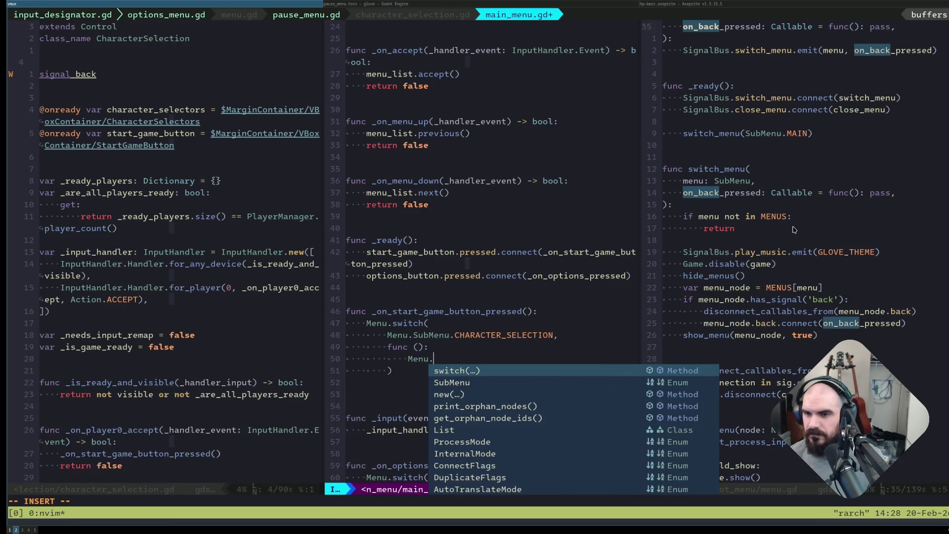
{"action": "type", "text": "switch("}
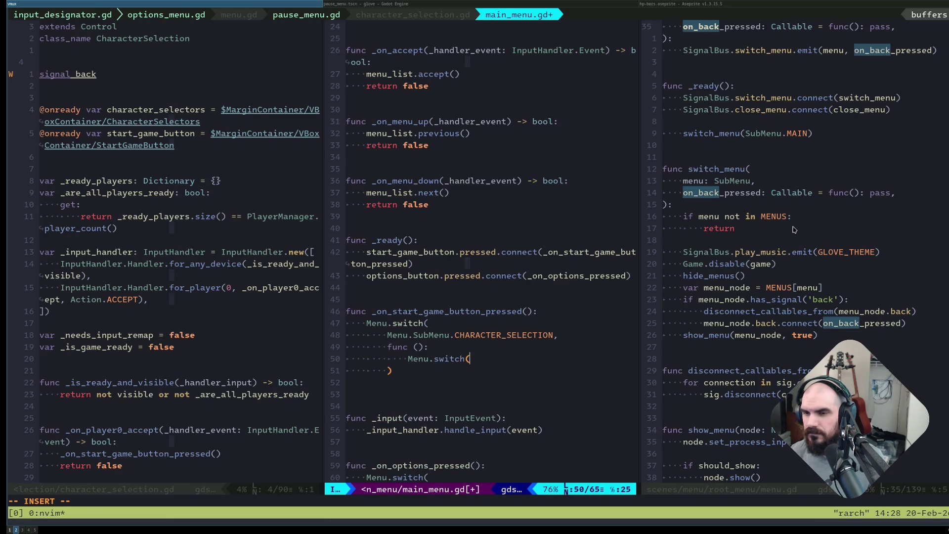
{"action": "key", "text": "Escape"}
{"action": "key", "text": "k"}
{"action": "key", "text": "k"}
{"action": "key", "text": "h"}
{"action": "key", "text": "h"}
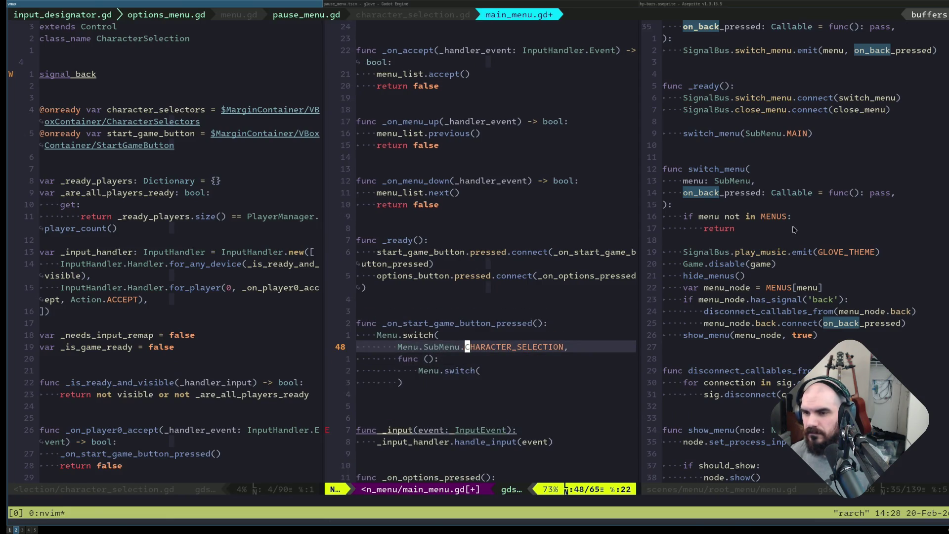
{"action": "key", "text": "d"}
{"action": "key", "text": "w"}
{"action": "key", "text": "j"}
{"action": "key", "text": "j"}
{"action": "key", "text": "p"}
Close the inner call, make the outer switch target INPUT_DESIGNATOR, and save main_menu.gd.
{"action": "type", "text": "a)"}
{"action": "key", "text": "Escape"}
{"action": "key", "text": "k"}
{"action": "key", "text": "k"}
{"action": "key", "text": "k"}
{"action": "type", "text": "AINPUT"}
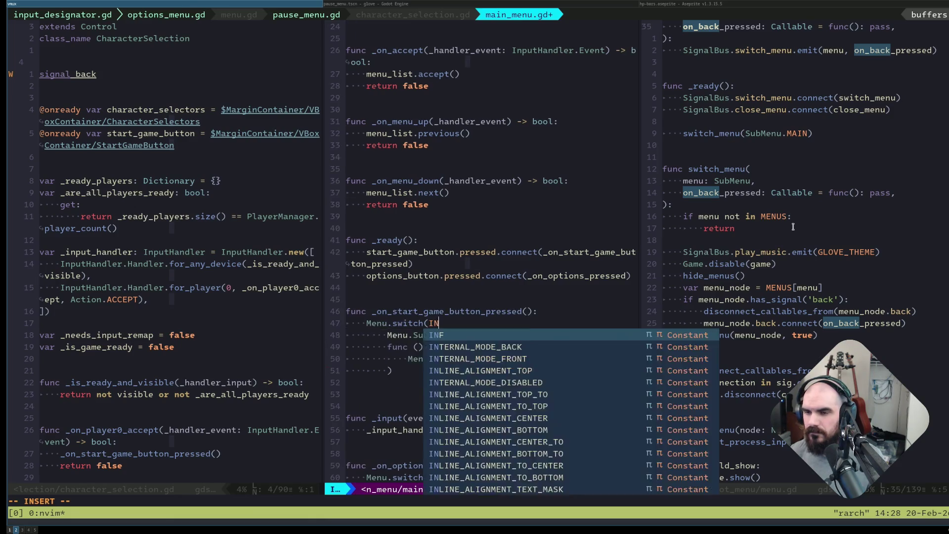
{"action": "type", "text": "_DESIGN"}
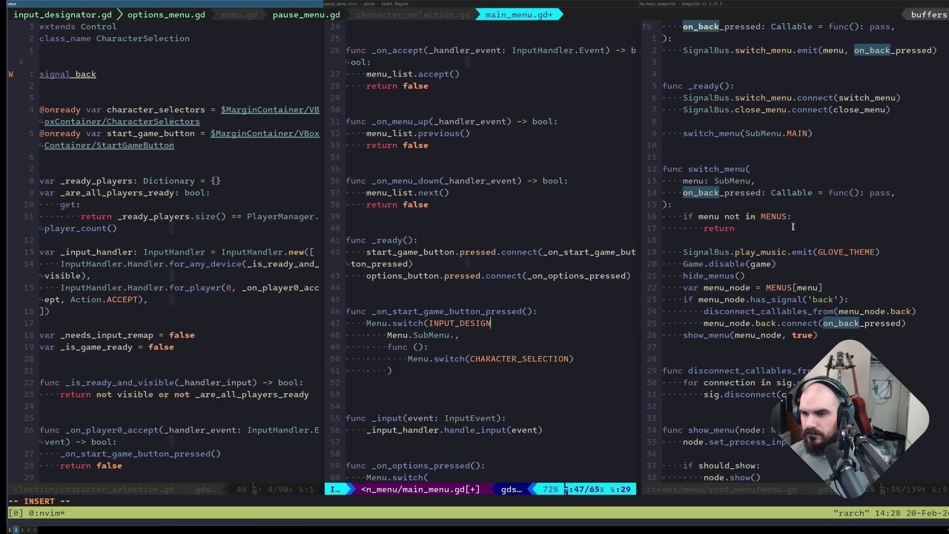
{"action": "type", "text": "ATOR)"}
{"action": "key", "text": "Down"}
{"action": "key", "text": "Escape"}
{"action": "key", "text": "ctrl+s"}
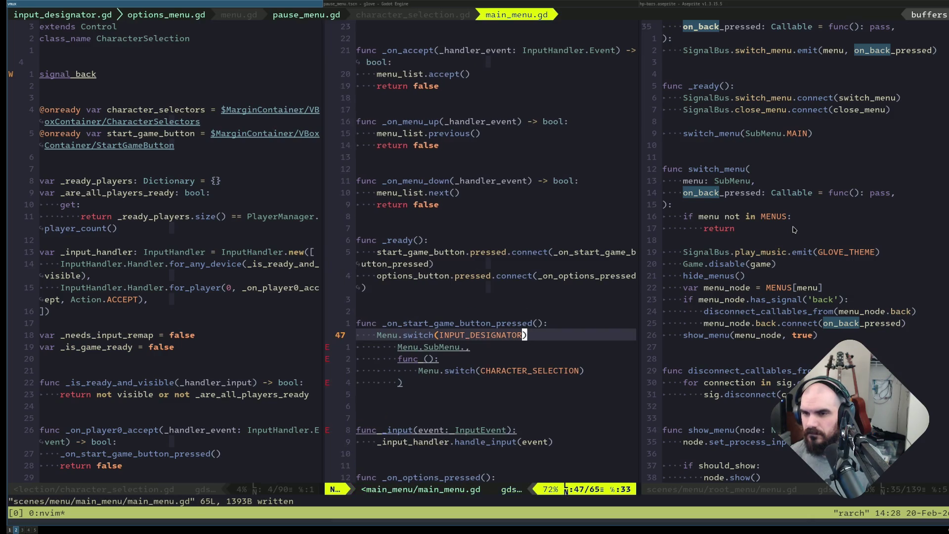
Move the leftover Menu.SubMenu. prefix onto INPUT_DESIGNATOR and add a trailing comma.
{"action": "key", "text": "j"}
{"action": "key", "text": "j"}
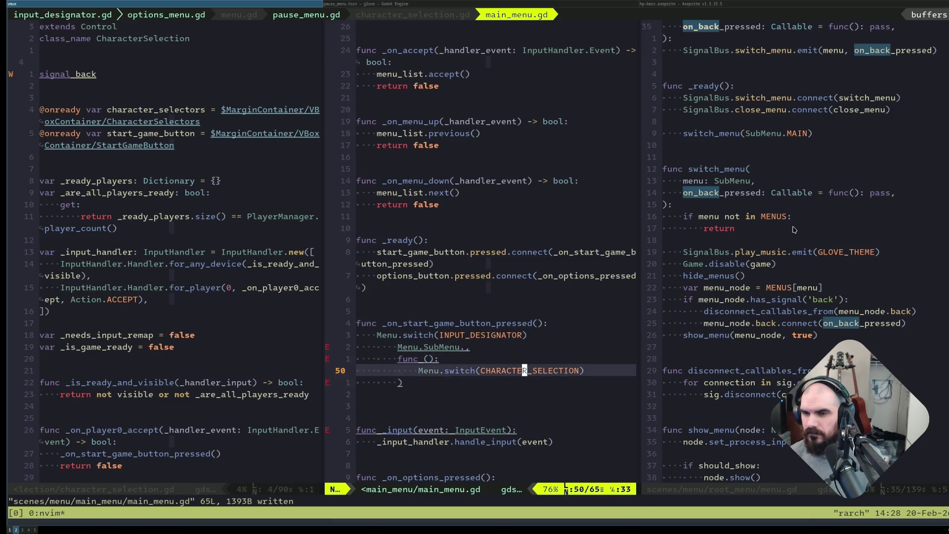
{"action": "key", "text": "k"}
{"action": "key", "text": "k"}
{"action": "key", "text": "j"}
{"action": "key", "text": "j"}
{"action": "key", "text": "k"}
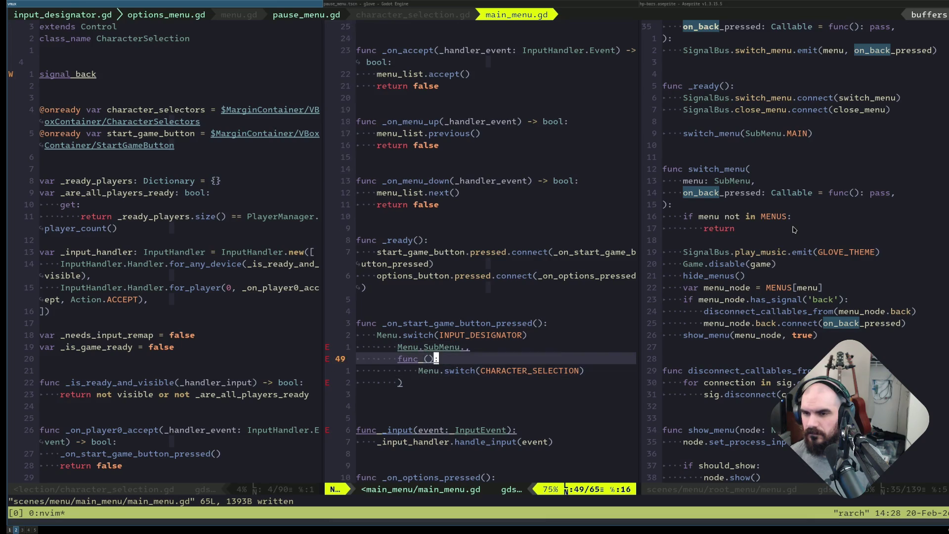
{"action": "key", "text": "k"}
{"action": "key", "text": "b"}
{"action": "key", "text": "b"}
{"action": "key", "text": "b"}
{"action": "key", "text": "b"}
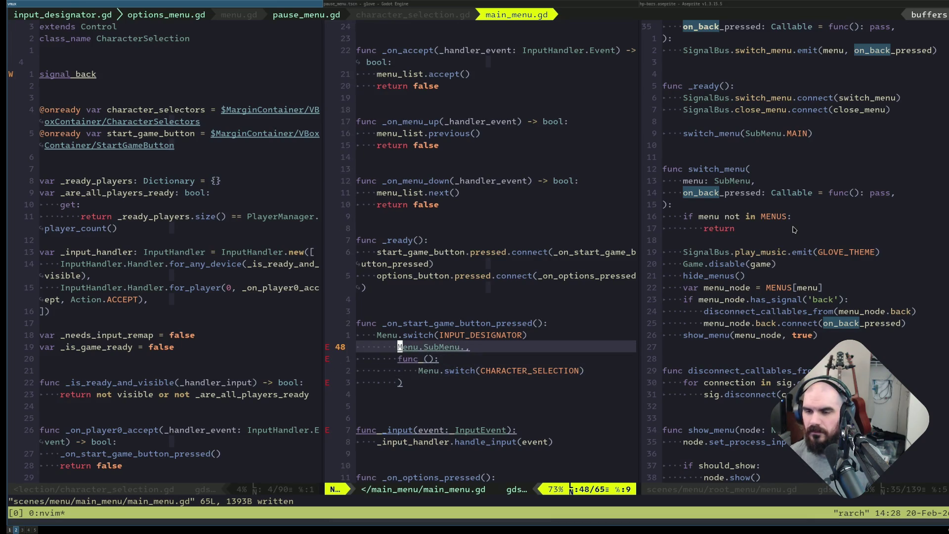
{"action": "key", "text": "d"}
{"action": "key", "text": "t"}
{"action": "key", "text": "comma"}
{"action": "key", "text": "k"}
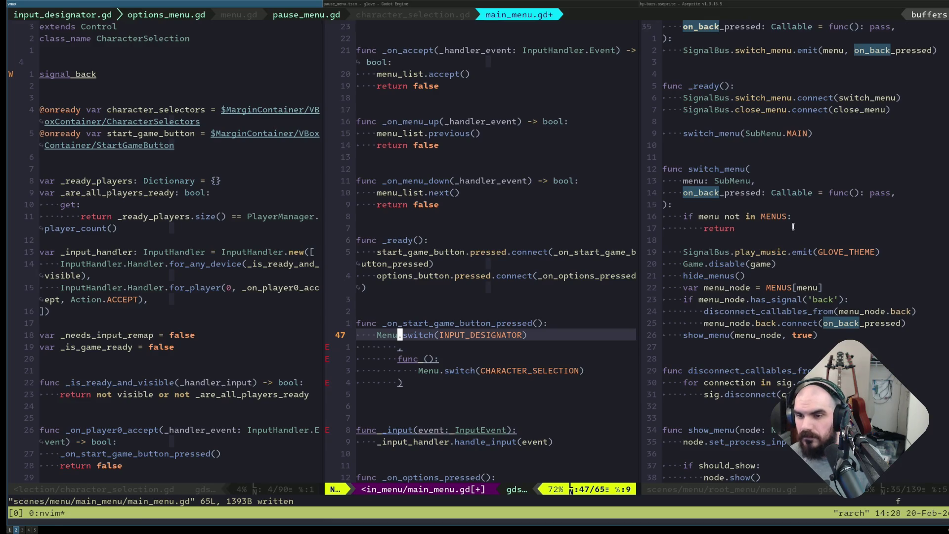
{"action": "key", "text": "f"}
{"action": "key", "text": "parenleft"}
{"action": "type", "text": "p"}
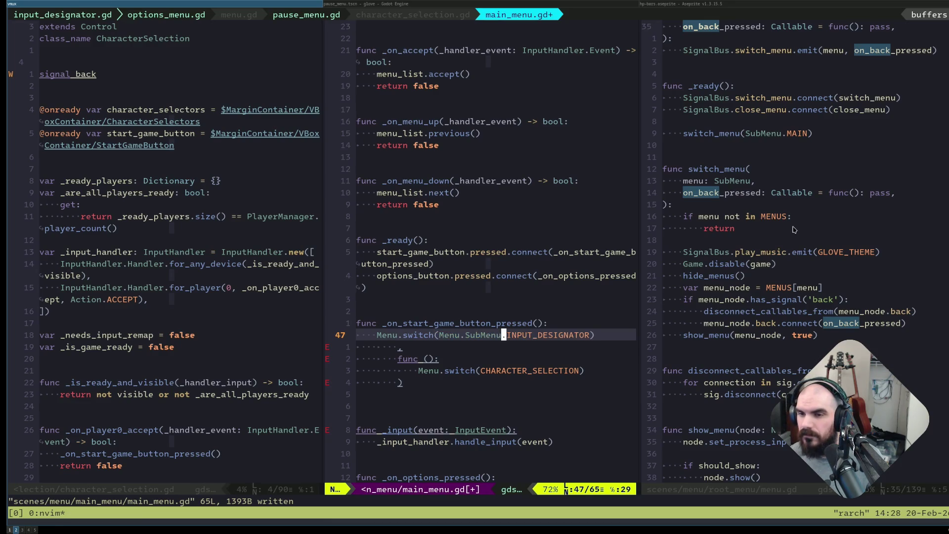
{"action": "type", "text": "A,"}
{"action": "key", "text": "Escape"}
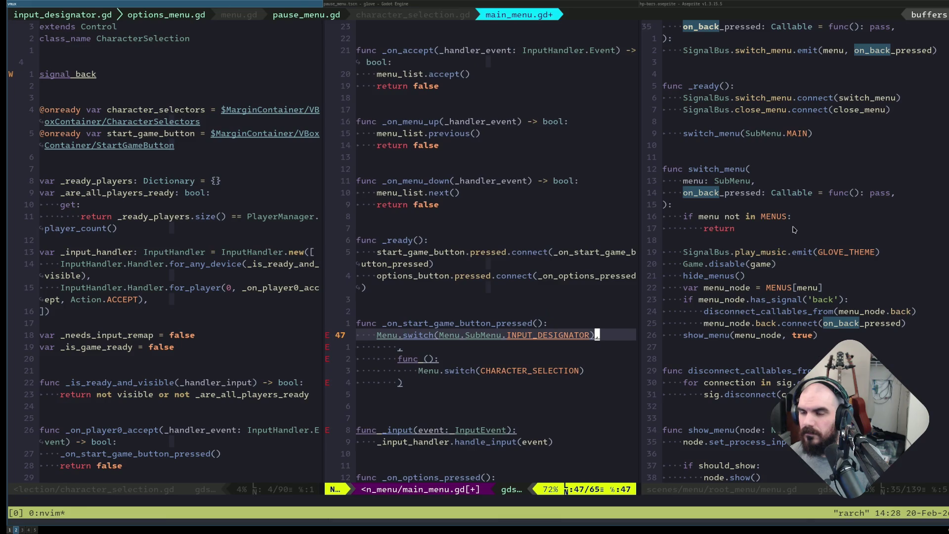
Prefix CHARACTER_SELECTION with Menu.SubMenu., drop the stray comma line, and put INPUT_DESIGNATOR on its own line.
{"action": "key", "text": "j"}
{"action": "key", "text": "j"}
{"action": "key", "text": "j"}
{"action": "key", "text": "F"}
{"action": "key", "text": "parenleft"}
{"action": "key", "text": "p"}
{"action": "key", "text": "k"}
{"action": "key", "text": "k"}
{"action": "key", "text": "d"}
{"action": "key", "text": "d"}
{"action": "key", "text": "k"}
{"action": "key", "text": "a"}
{"action": "key", "text": "Return"}
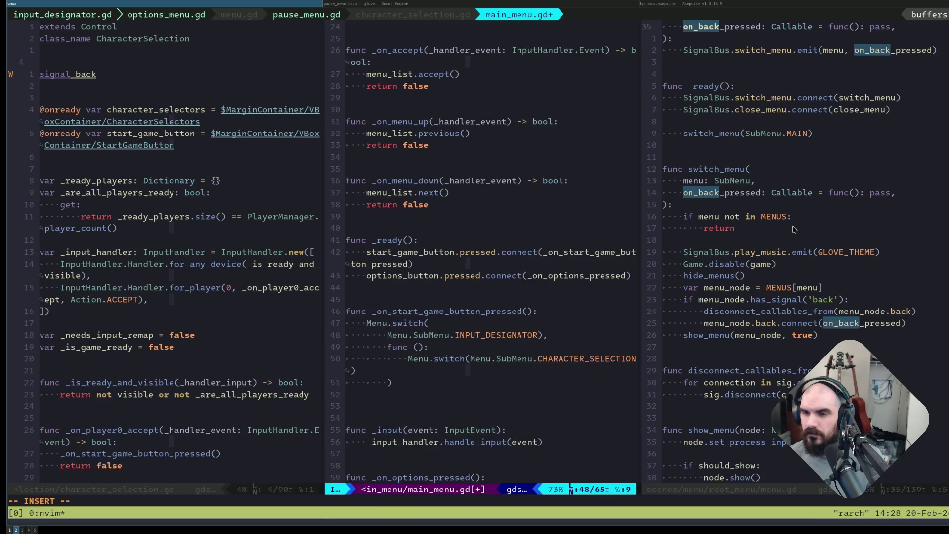
{"action": "key", "text": "Escape"}
{"action": "key", "text": "ctrl+s"}
Change the callback's func () to func() and save.
{"action": "key", "text": "k"}
{"action": "key", "text": "k"}
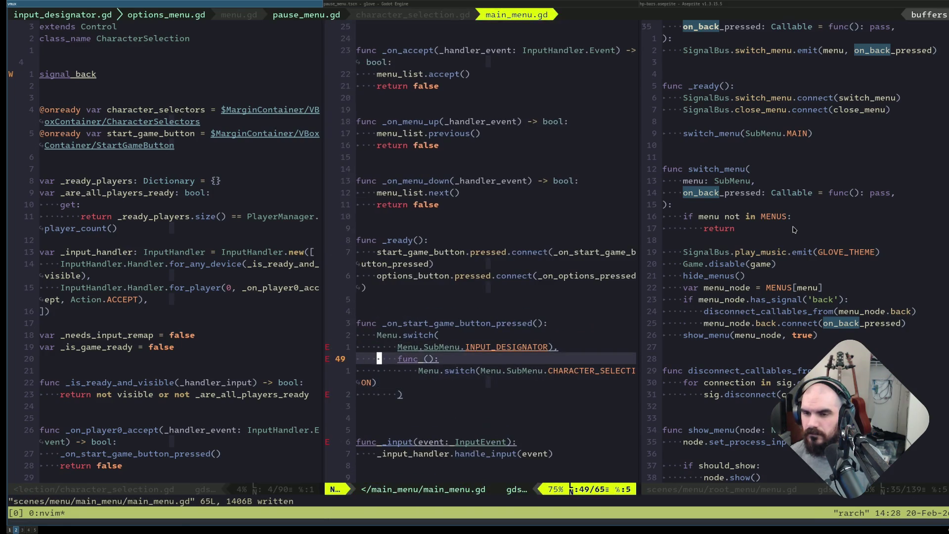
{"action": "key", "text": "w"}
{"action": "key", "text": "e"}
{"action": "key", "text": "l"}
{"action": "key", "text": "x"}
{"action": "key", "text": "ctrl+s"}
Remove the extra parenthesis after INPUT_DESIGNATOR flagged by the diagnostic, and save.
{"action": "key", "text": "k"}
{"action": "key", "text": "g"}
{"action": "key", "text": "l"}
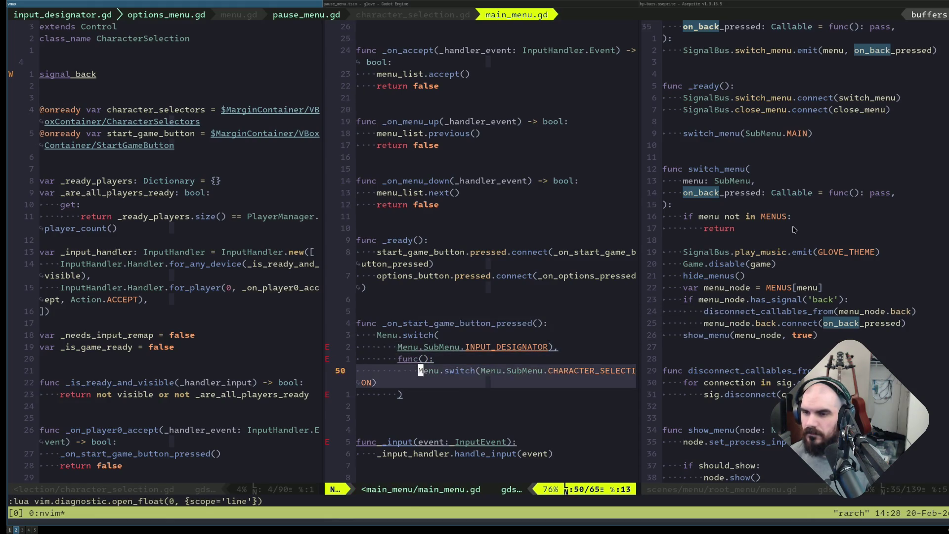
{"action": "key", "text": "f"}
{"action": "key", "text": "parenright"}
{"action": "key", "text": "x"}
{"action": "key", "text": "ctrl+s"}
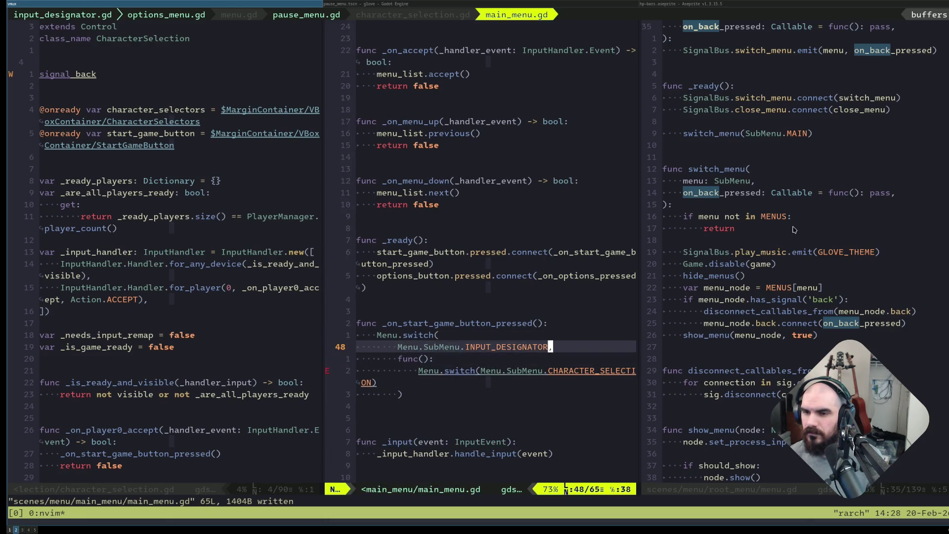
Read the indentation error reported on line 50.
{"action": "key", "text": "j"}
{"action": "key", "text": "j"}
{"action": "key", "text": "g"}
{"action": "key", "text": "l"}
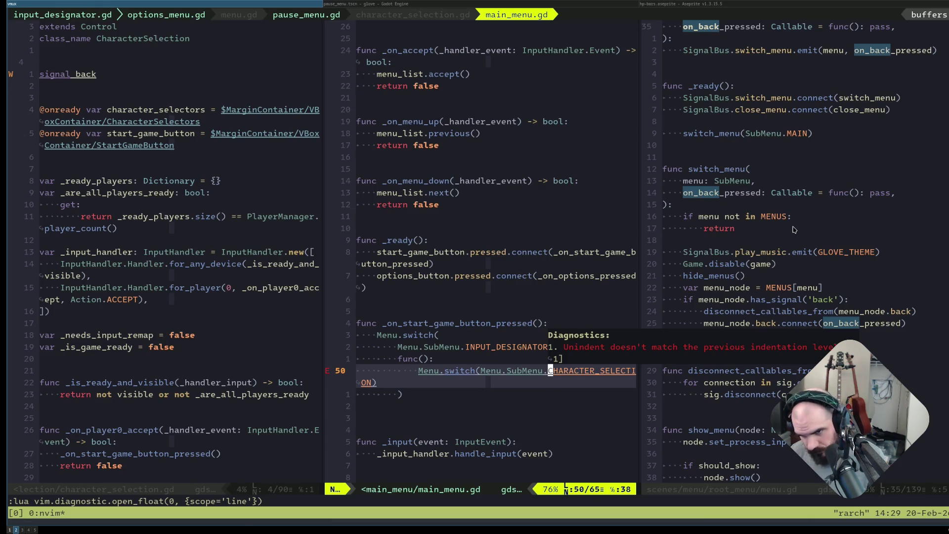
{"action": "key", "text": "Escape"}
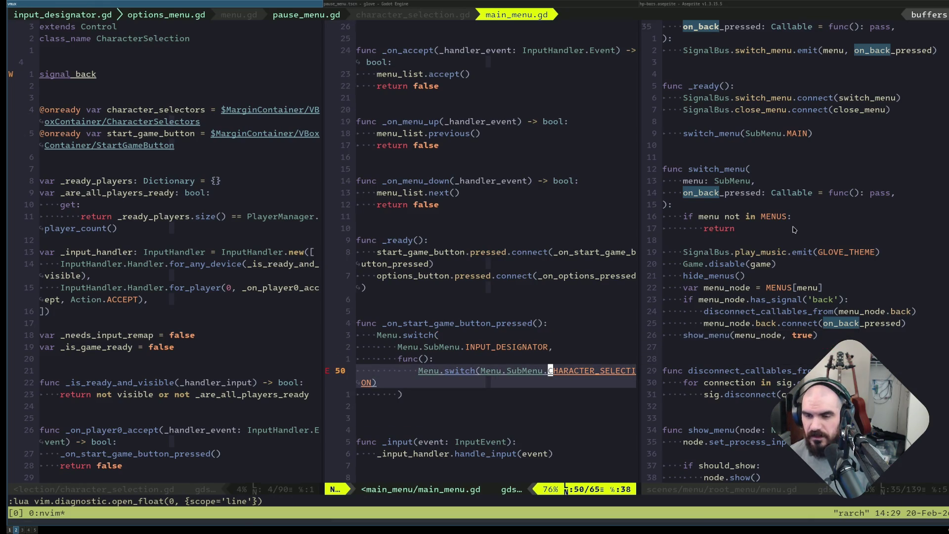
{"action": "key", "text": "k"}
{"action": "key", "text": "j"}
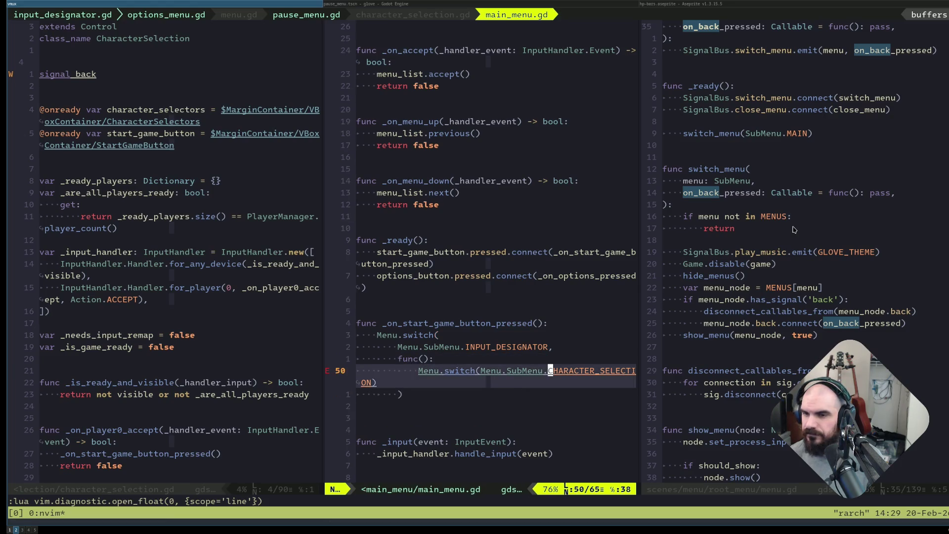
{"action": "key", "text": "g"}
{"action": "key", "text": "l"}
Close the character_selection.gd split with :q.
{"action": "key", "text": "ctrl+h"}
{"action": "key", "text": "space"}
{"action": "key", "text": "e"}
{"action": "key", "text": "space"}
{"action": "type", "text": "e"}
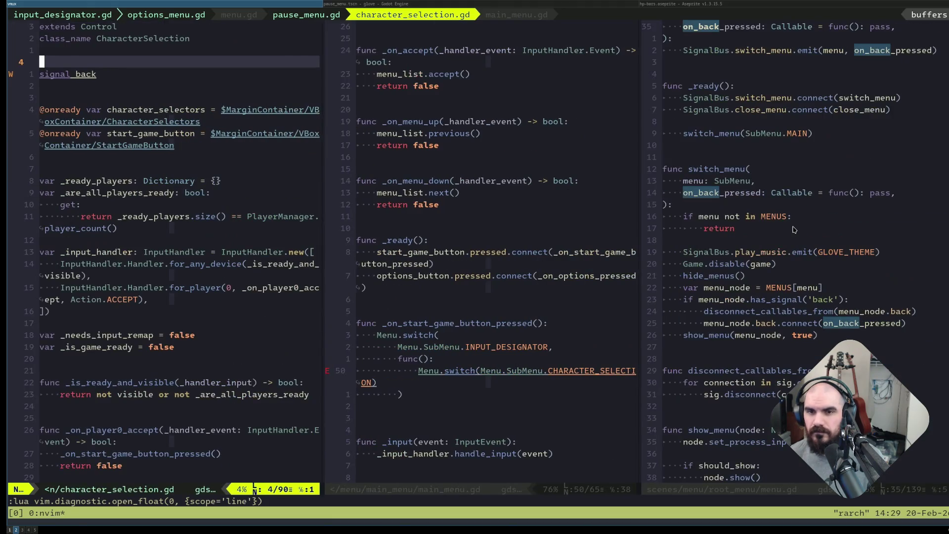
{"action": "type", "text": ":q"}
{"action": "key", "text": "Return"}
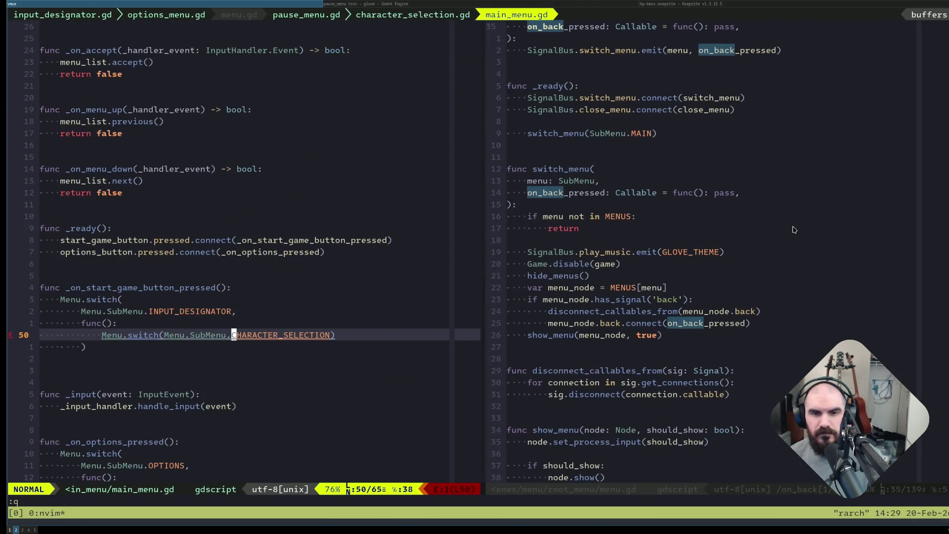
Save main_menu.gd so it reformats, and review the reworked start handler.
{"action": "type", "text": "j"}
{"action": "type", "text": ":w"}
{"action": "key", "text": "Return"}
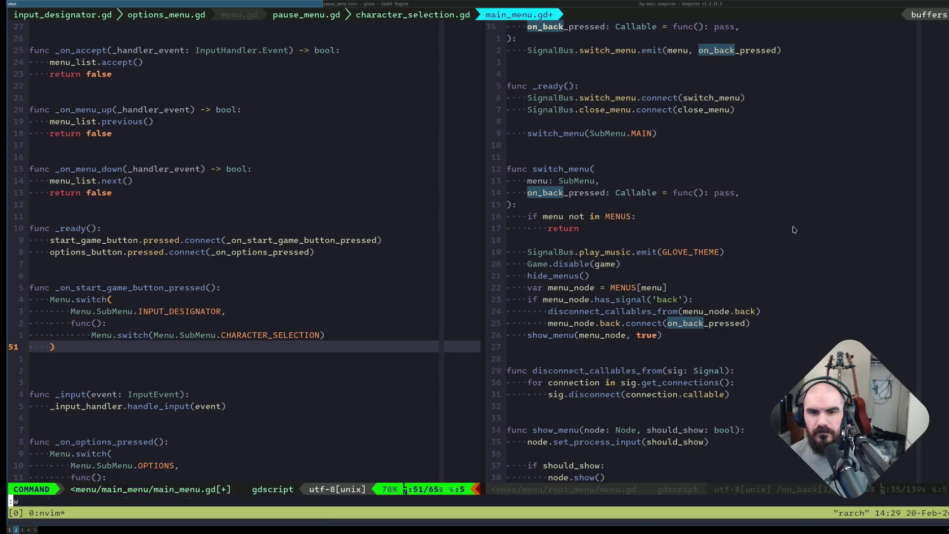
{"action": "key", "text": "k"}
{"action": "key", "text": "k"}
{"action": "key", "text": "k"}
{"action": "key", "text": "k"}
{"action": "key", "text": "k"}
{"action": "key", "text": "j"}
{"action": "key", "text": "j"}
{"action": "key", "text": "j"}
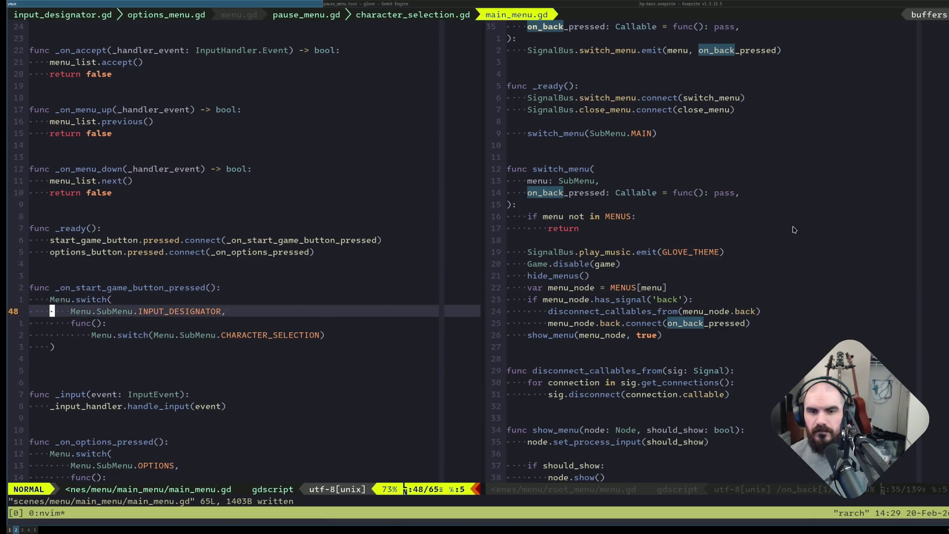
{"action": "key", "text": "j"}
{"action": "key", "text": "j"}
{"action": "key", "text": "j"}
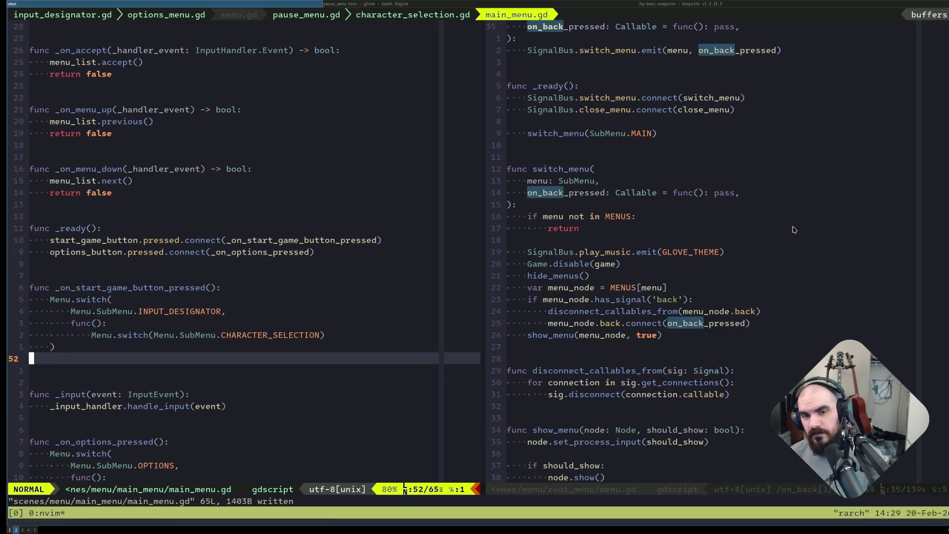
{"action": "key", "text": "alt+Tab"}
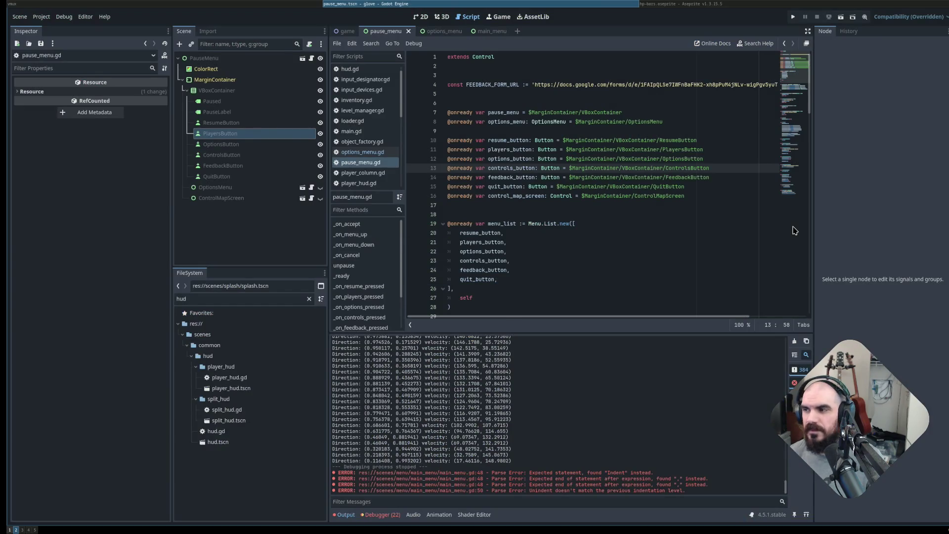
Run the game with F5, then search menu.gd for MAIN to reach switch_menu(SubMenu.MAIN).
{"action": "key", "text": "F5"}
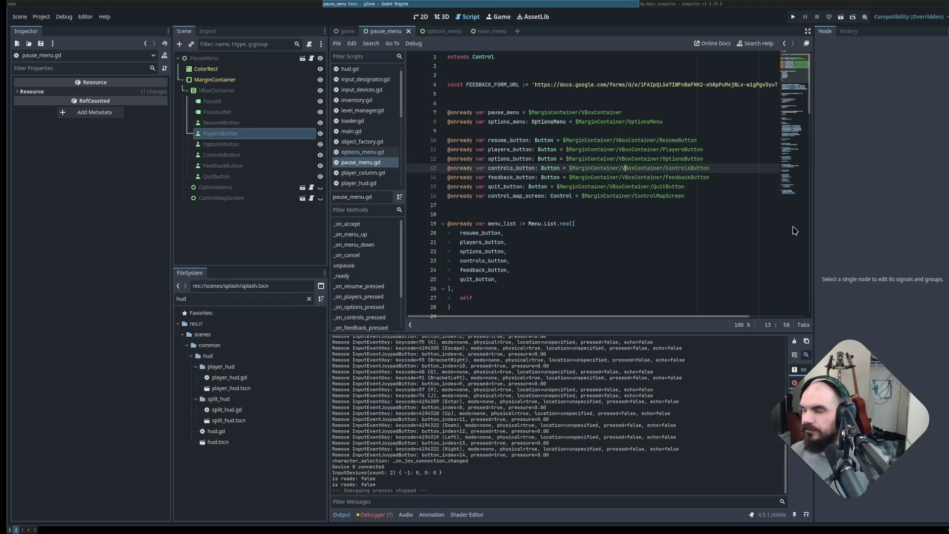
{"action": "key", "text": "alt+Tab"}
{"action": "key", "text": "ctrl+l"}
{"action": "type", "text": "/MAIN"}
{"action": "key", "text": "Return"}
{"action": "key", "text": "h"}
{"action": "key", "text": "h"}
{"action": "key", "text": "h"}
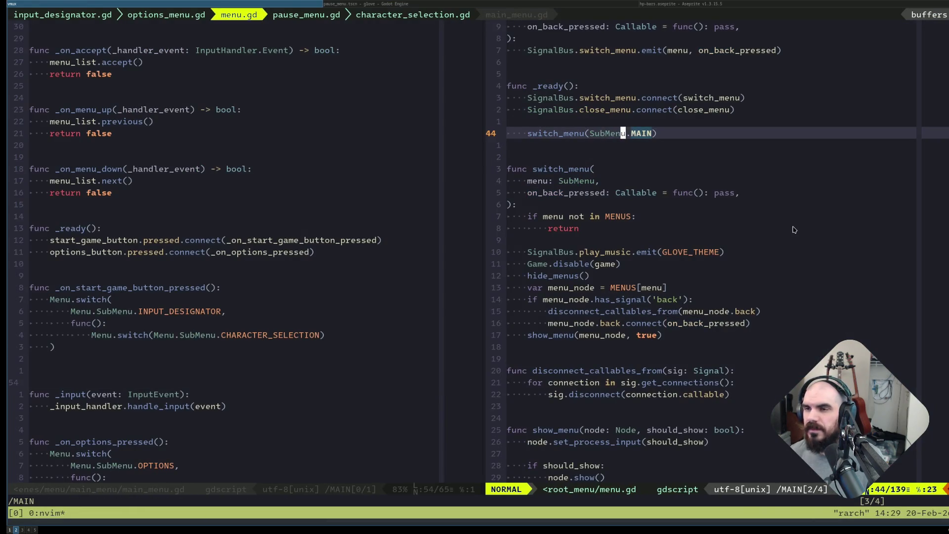
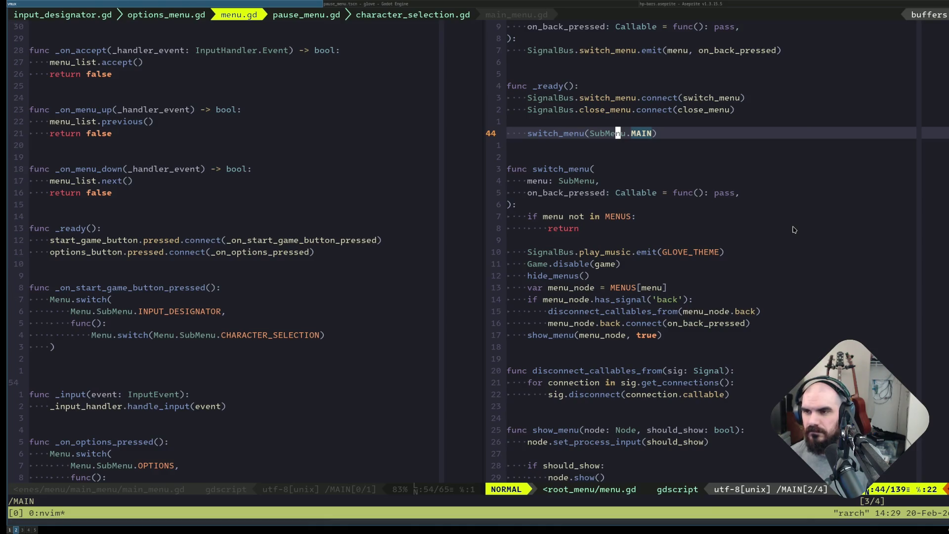
Check the remaining MAIN uses in menu.gd, then open input_designator.gd from the project file finder.
{"action": "key", "text": "n"}
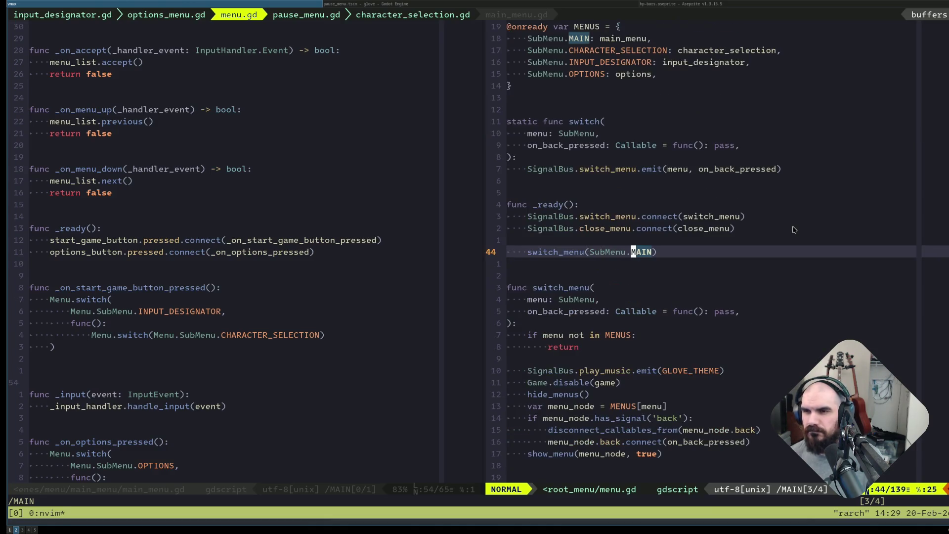
{"action": "key", "text": "n"}
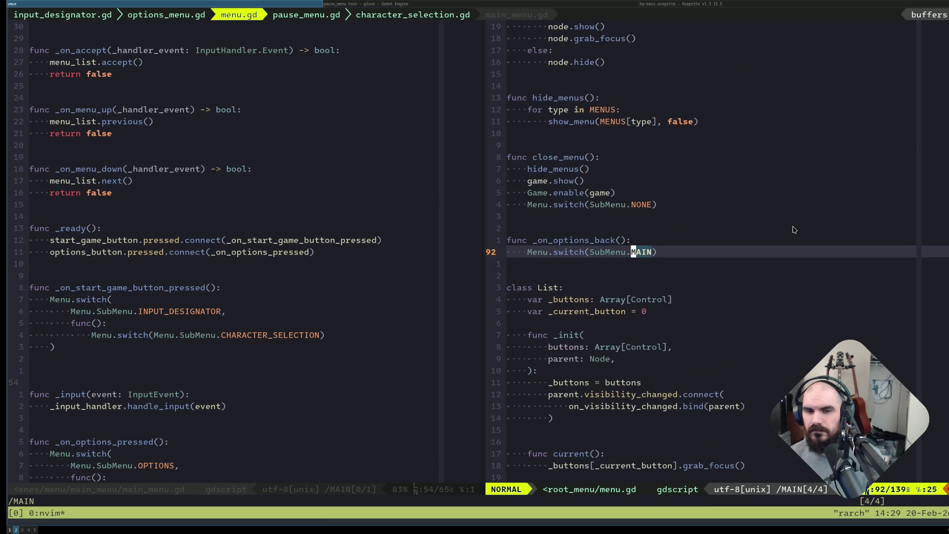
{"action": "key", "text": "ctrl+p"}
{"action": "type", "text": "finput_de"}
{"action": "key", "text": "BackSpace"}
{"action": "key", "text": "BackSpace"}
{"action": "key", "text": "BackSpace"}
{"action": "type", "text": "input_design"}
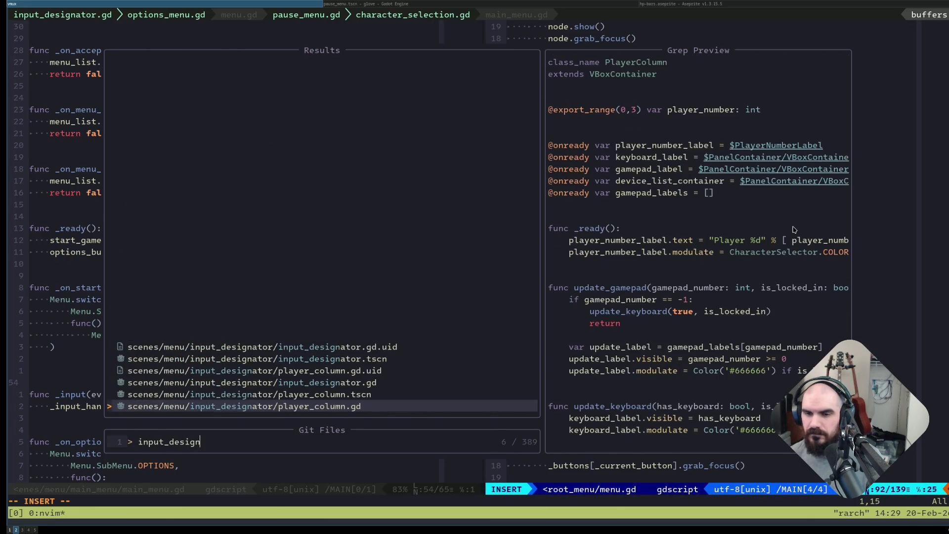
{"action": "type", "text": "at"}
{"action": "key", "text": "Up"}
{"action": "key", "text": "Up"}
{"action": "key", "text": "Up"}
{"action": "key", "text": "Down"}
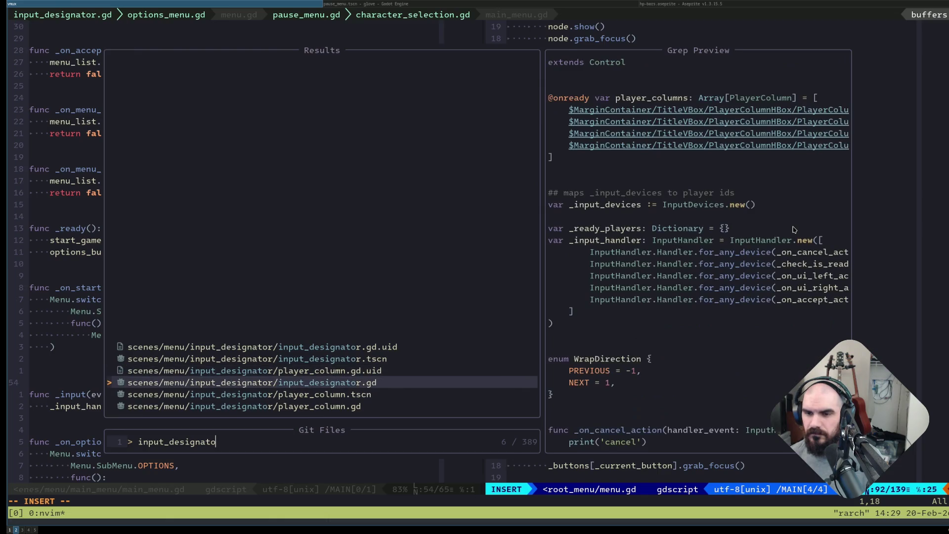
{"action": "key", "text": "Return"}
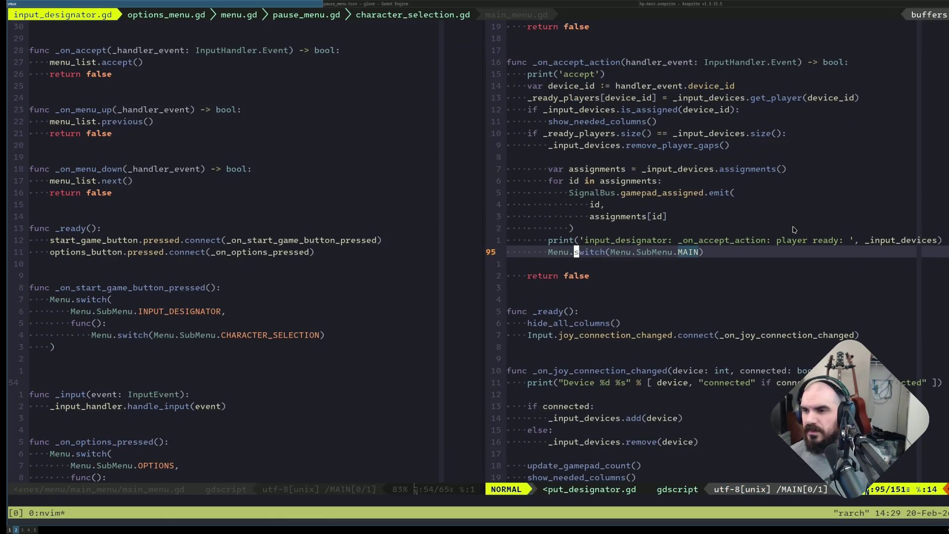
Replace the Menu.switch(Menu.SubMenu.MAIN) call with back.emit() and save.
{"action": "key", "text": "c"}
{"action": "key", "text": "c"}
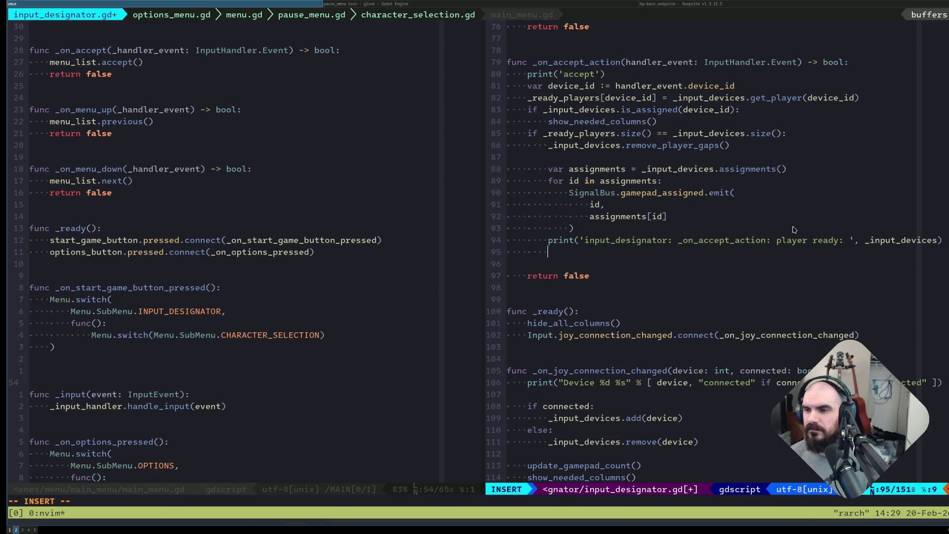
{"action": "type", "text": "back.emit()"}
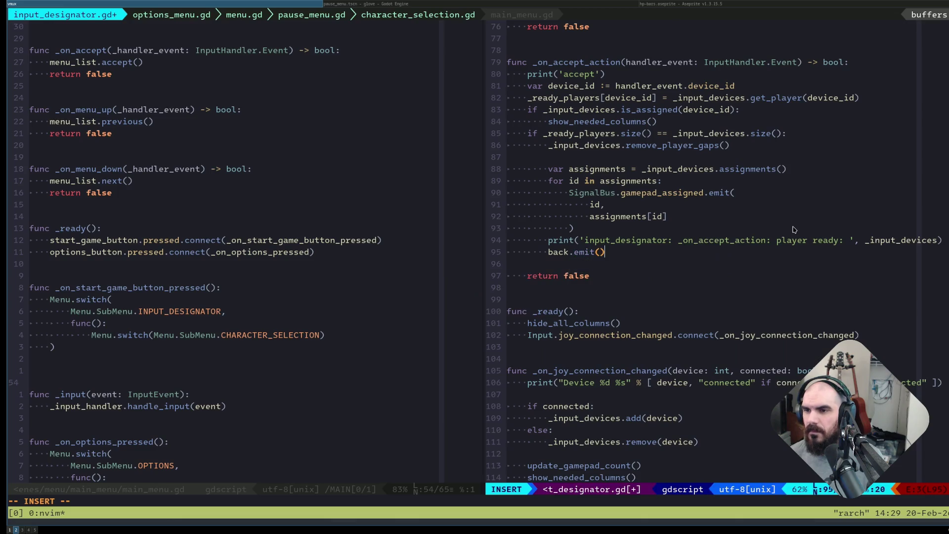
{"action": "key", "text": "Escape"}
{"action": "type", "text": ":w"}
{"action": "key", "text": "Return"}
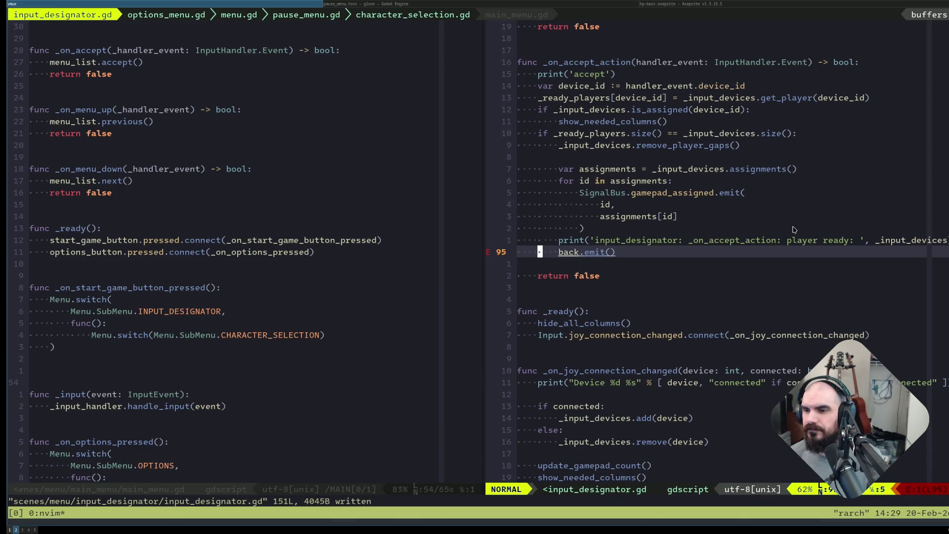
Declare 'signal back' above player_columns at the top of input_designator.gd and save.
{"action": "key", "text": "g"}
{"action": "key", "text": "g"}
{"action": "key", "text": "j"}
{"action": "key", "text": "j"}
{"action": "key", "text": "j"}
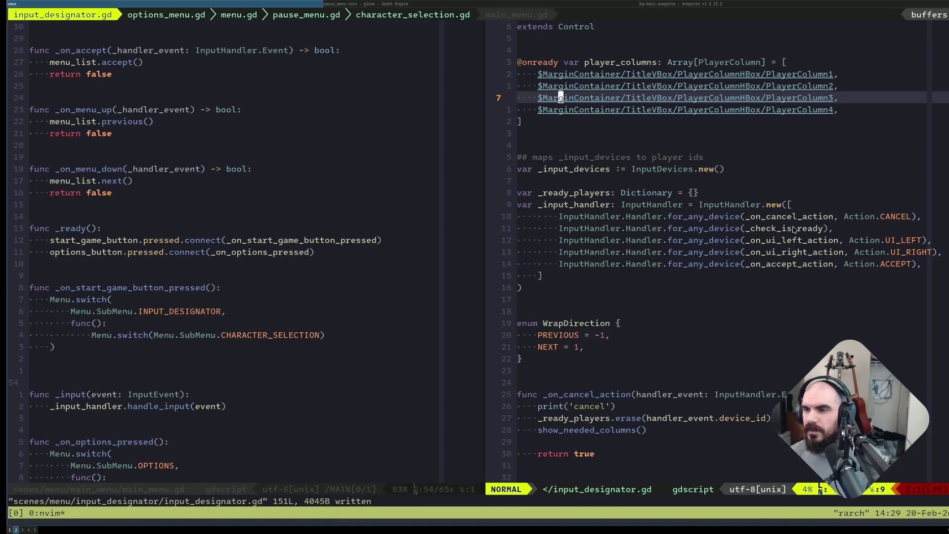
{"action": "key", "text": "k"}
{"action": "key", "text": "k"}
{"action": "key", "text": "k"}
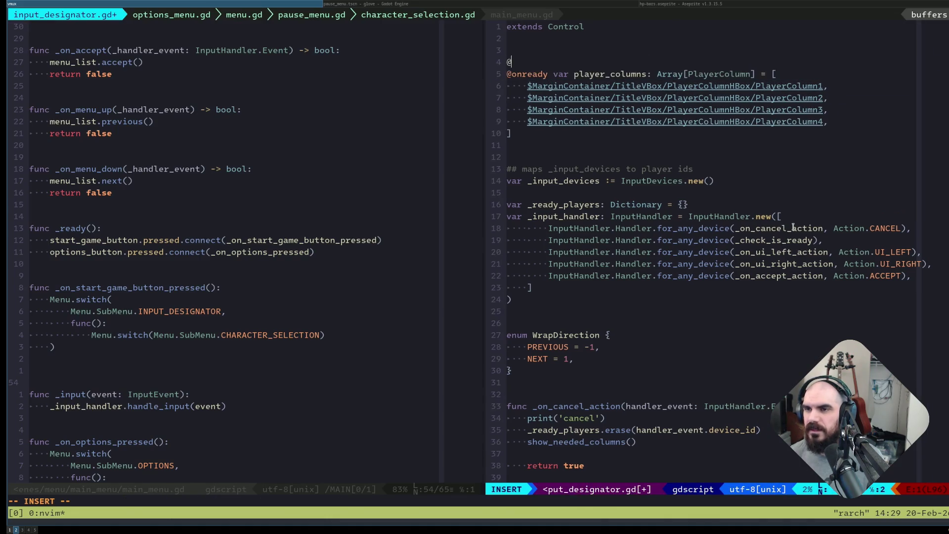
{"action": "type", "text": "signal back"}
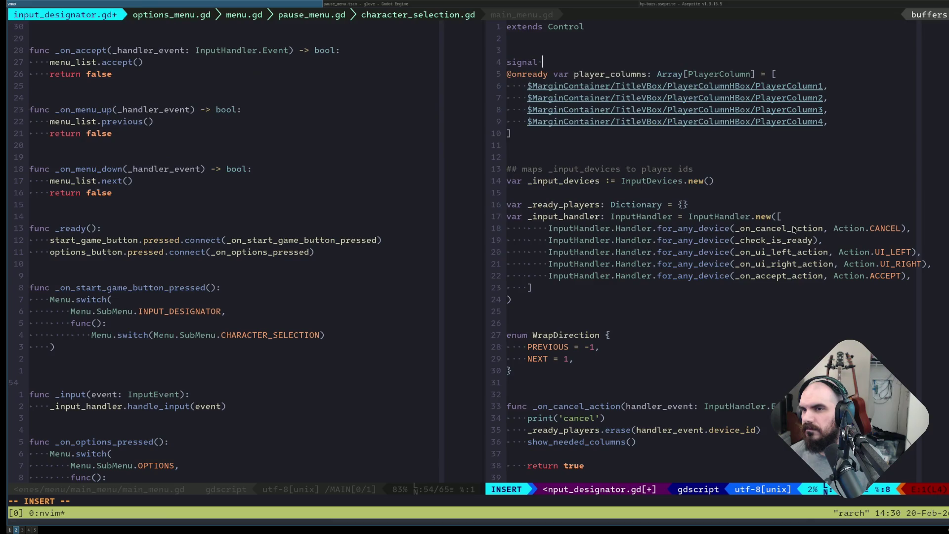
{"action": "key", "text": "Return"}
{"action": "key", "text": "Return"}
{"action": "key", "text": "Escape"}
{"action": "type", "text": ":w"}
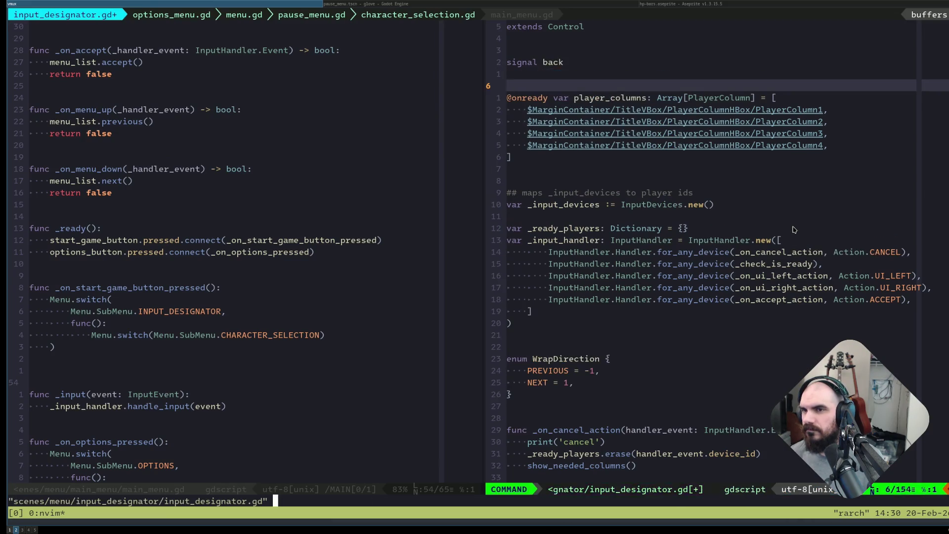
{"action": "key", "text": "Return"}
{"action": "key", "text": "j"}
Return to the back.emit() line, then move over to the main_menu.gd pane.
{"action": "key", "text": "ctrl+o"}
{"action": "key", "text": "j"}
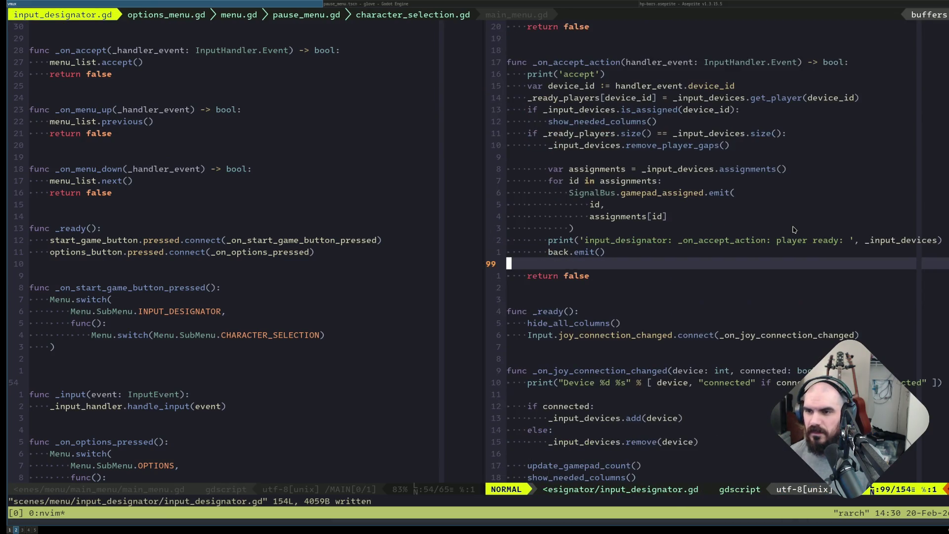
{"action": "key", "text": "ctrl+w"}
{"action": "type", "text": "h:w"}
{"action": "key", "text": "Return"}
Delete a blank line in main_menu.gd and save, then open pause_menu.gd's INPUT_DESIGNATOR match in a split.
{"action": "type", "text": "dd"}
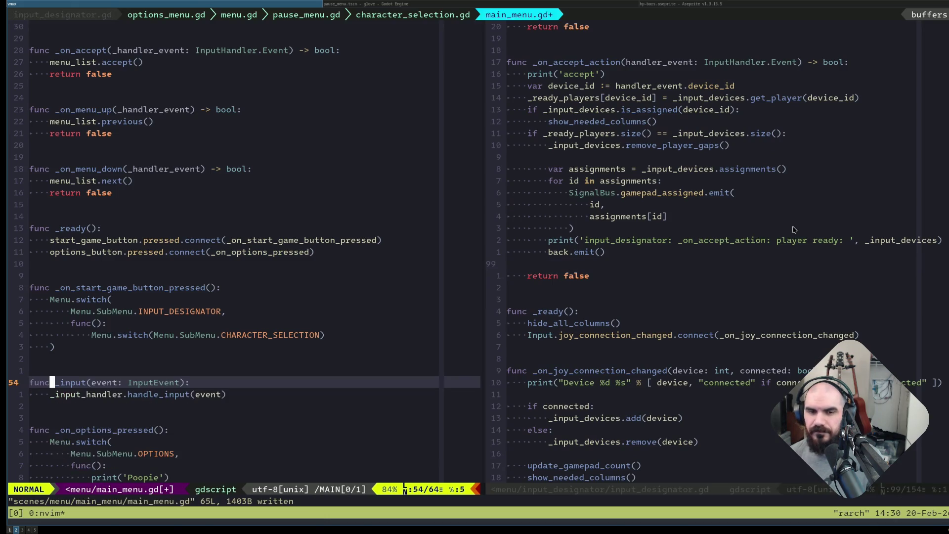
{"action": "type", "text": "kk:w"}
{"action": "key", "text": "Return"}
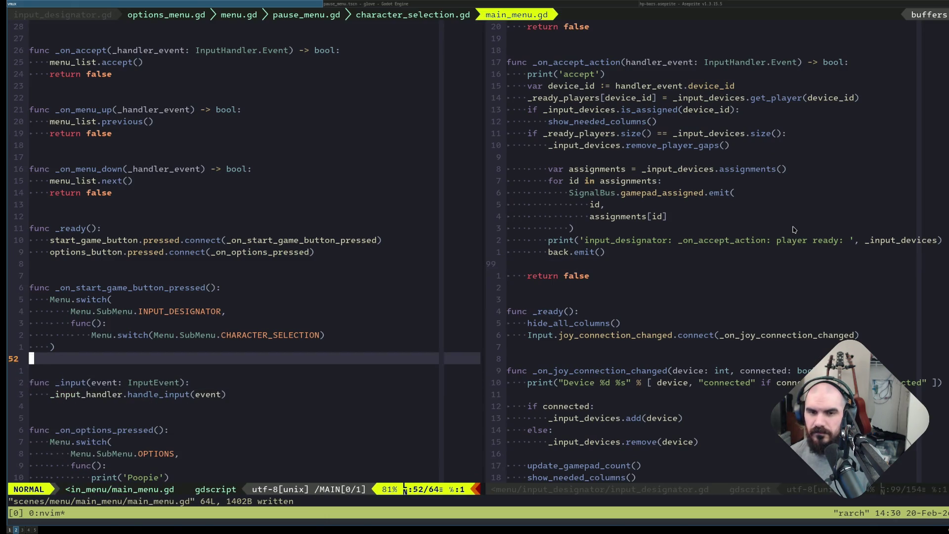
{"action": "key", "text": "k"}
{"action": "key", "text": "k"}
{"action": "key", "text": "k"}
{"action": "key", "text": "w"}
{"action": "key", "text": "w"}
{"action": "key", "text": "w"}
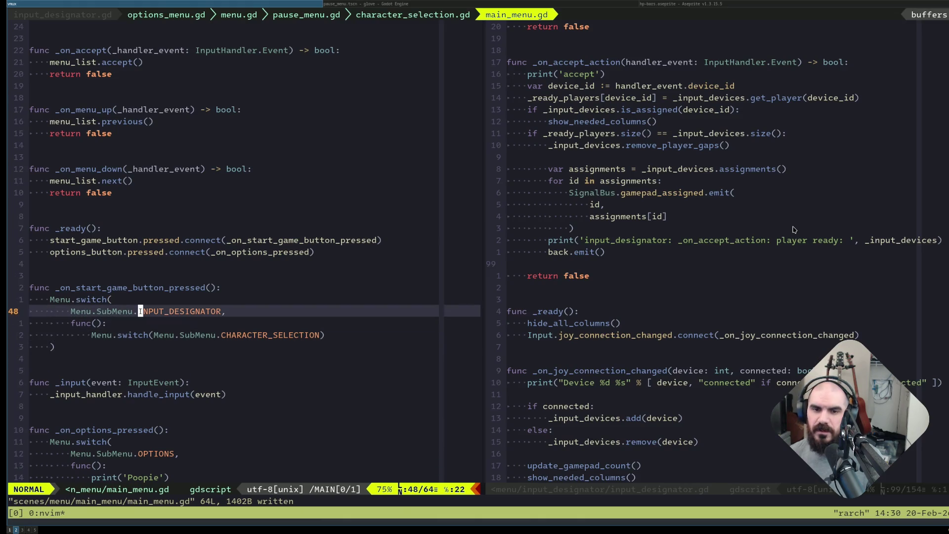
{"action": "key", "text": "space"}
{"action": "key", "text": "f"}
{"action": "key", "text": "w"}
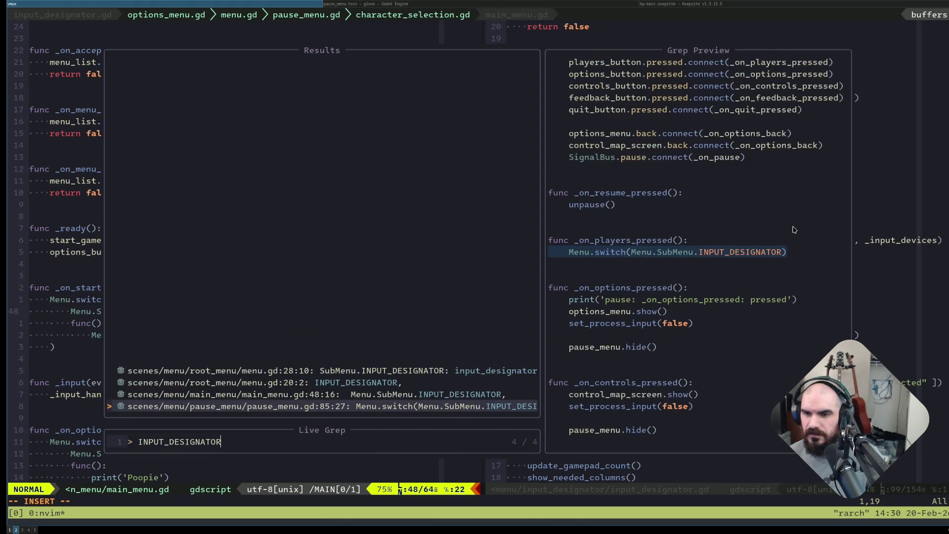
{"action": "key", "text": "Up"}
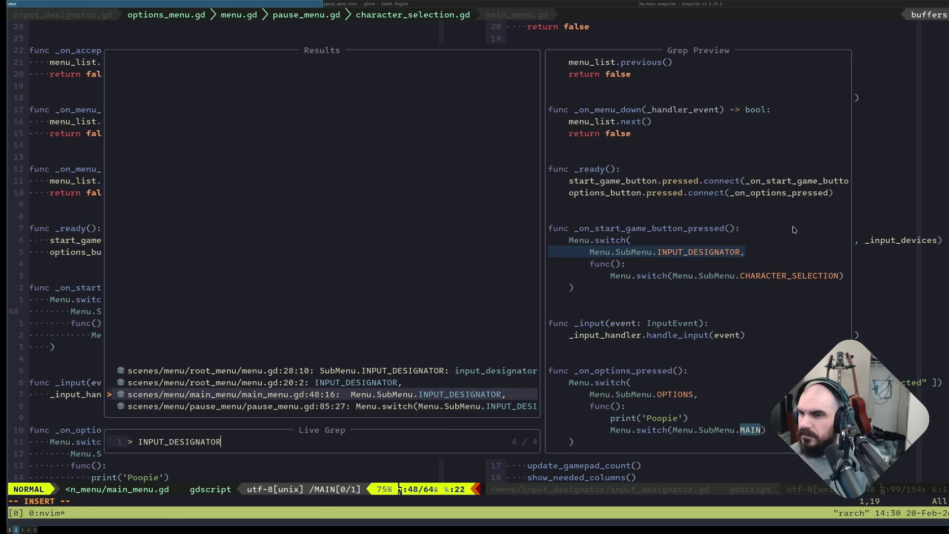
{"action": "key", "text": "Down"}
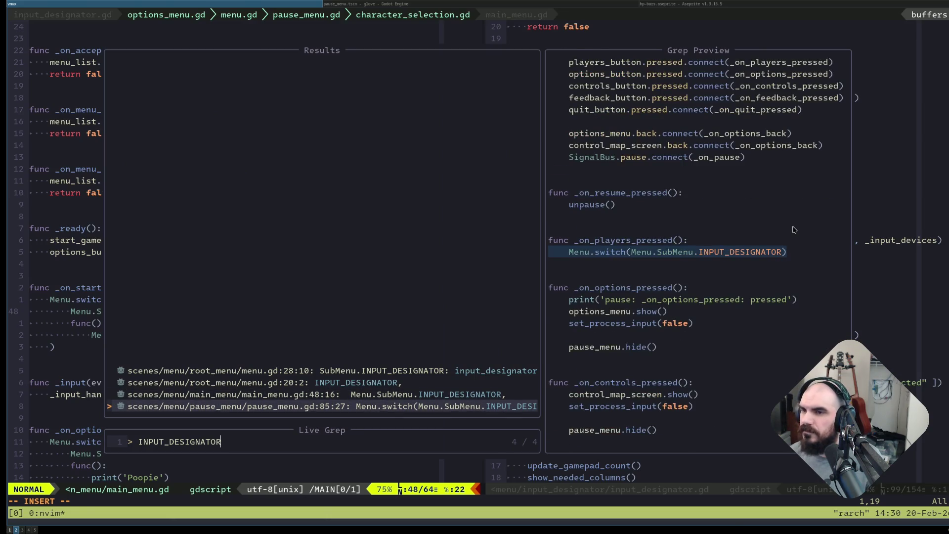
{"action": "key", "text": "ctrl+v"}
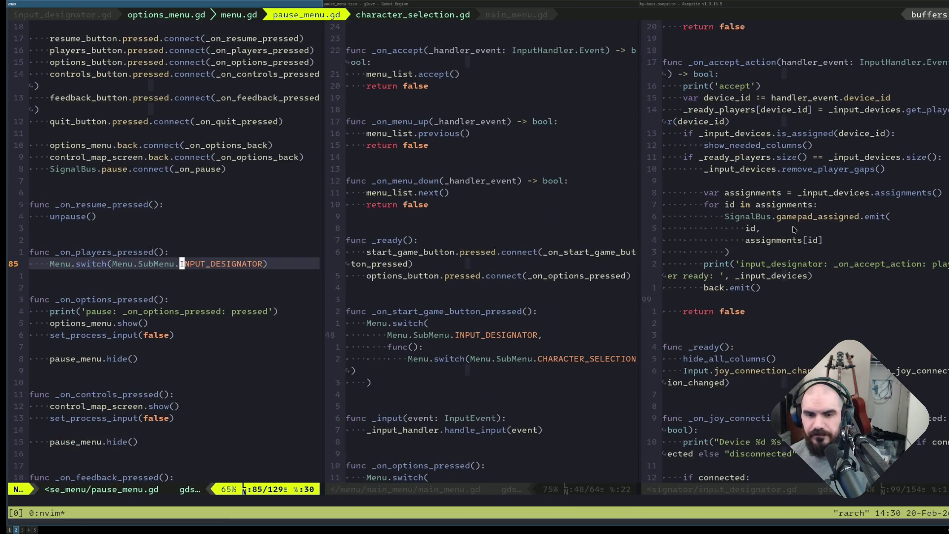
Split the Menu.switch call over lines, adding a comma after INPUT_DESIGNATOR and a func(): callback.
{"action": "key", "text": "h"}
{"action": "key", "text": "h"}
{"action": "key", "text": "h"}
{"action": "key", "text": "i"}
{"action": "key", "text": "Return"}
{"action": "key", "text": "Escape"}
{"action": "key", "text": "f"}
{"action": "key", "text": "parenright"}
{"action": "type", "text": "i,"}
{"action": "key", "text": "Return"}
{"action": "key", "text": "Escape"}
{"action": "type", "text": "O"}
{"action": "type", "text": "func"}
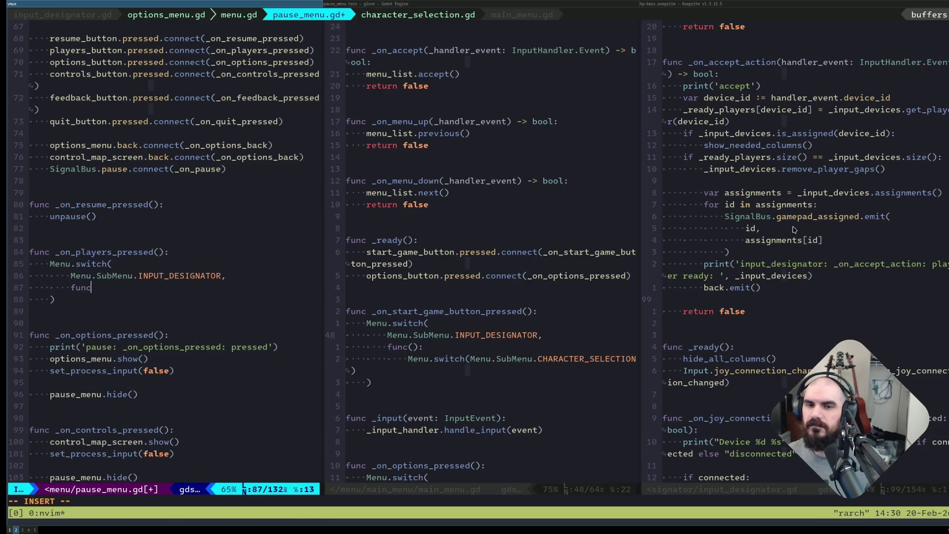
{"action": "type", "text": "():"}
{"action": "key", "text": "Return"}
Try PAUSE_MENU switch and Signal lines in the callback body, then erase them.
{"action": "type", "text": "Menu.switch(SubMenu.P"}
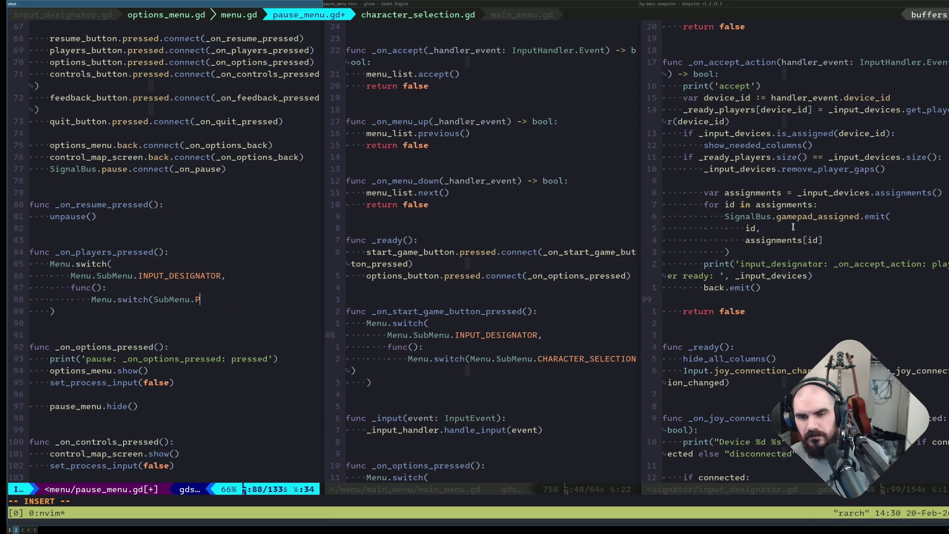
{"action": "type", "text": "AUSE_MENU"}
{"action": "key", "text": "BackSpace"}
{"action": "key", "text": "BackSpace"}
{"action": "key", "text": "BackSpace"}
{"action": "key", "text": "Tab"}
{"action": "key", "text": "Tab"}
{"action": "type", "text": "Signal"}
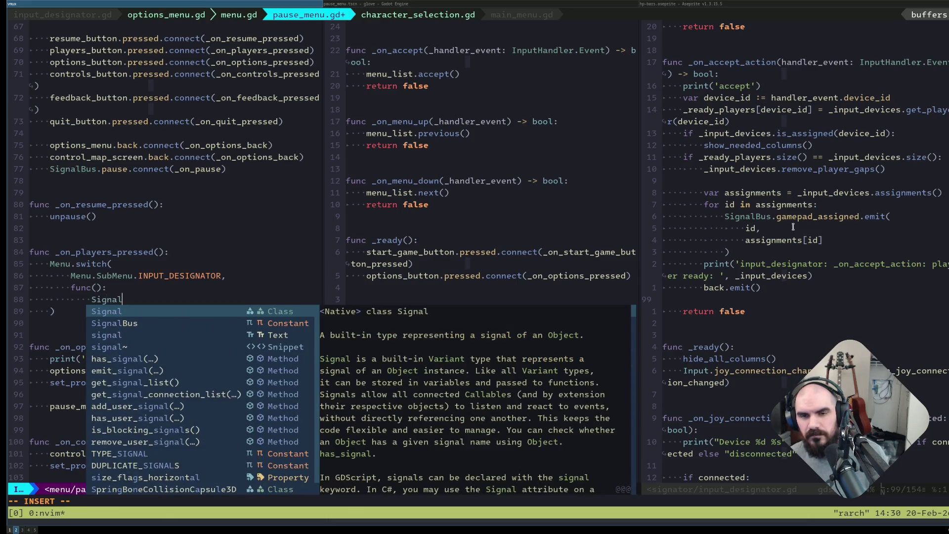
{"action": "key", "text": "BackSpace"}
{"action": "key", "text": "BackSpace"}
{"action": "key", "text": "BackSpace"}
{"action": "key", "text": "Escape"}
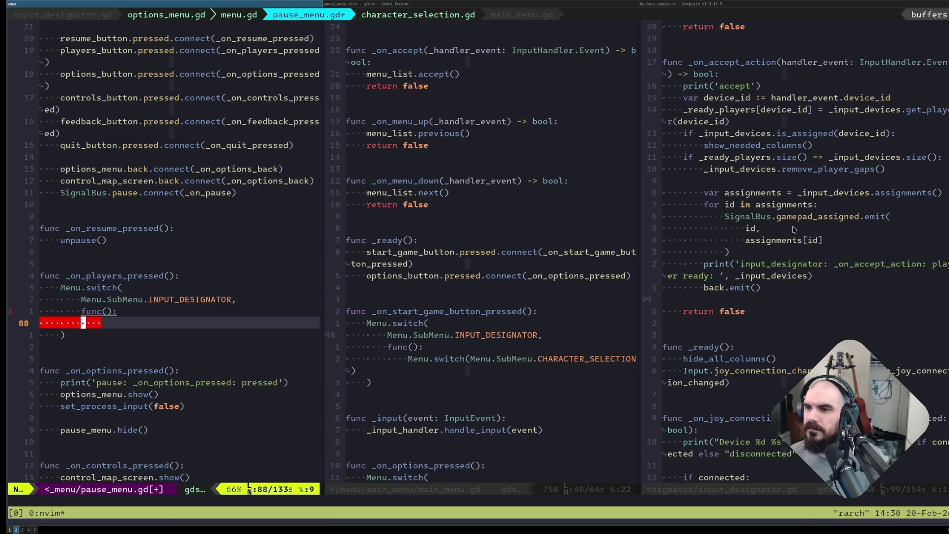
Search main_menu.gd for MAIN, then for NONE.
{"action": "key", "text": "ctrl+w"}
{"action": "key", "text": "l"}
{"action": "key", "text": "ctrl+w"}
{"action": "key", "text": "l"}
{"action": "key", "text": "ctrl+w"}
{"action": "key", "text": "h"}
{"action": "key", "text": "slash"}
{"action": "type", "text": "MAIN"}
{"action": "key", "text": "Return"}
{"action": "key", "text": "c"}
{"action": "key", "text": "w"}
{"action": "key", "text": "Escape"}
{"action": "type", "text": "u/NONE"}
{"action": "key", "text": "Return"}
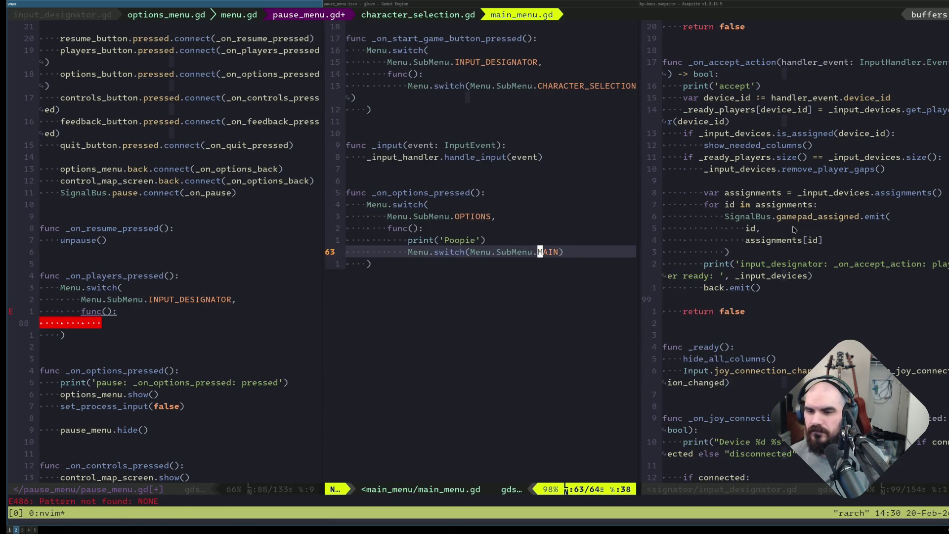
Open menu.gd from the project file finder in the main_menu.gd pane.
{"action": "key", "text": "ctrl+w"}
{"action": "key", "text": "l"}
{"action": "key", "text": "ctrl+w"}
{"action": "key", "text": "h"}
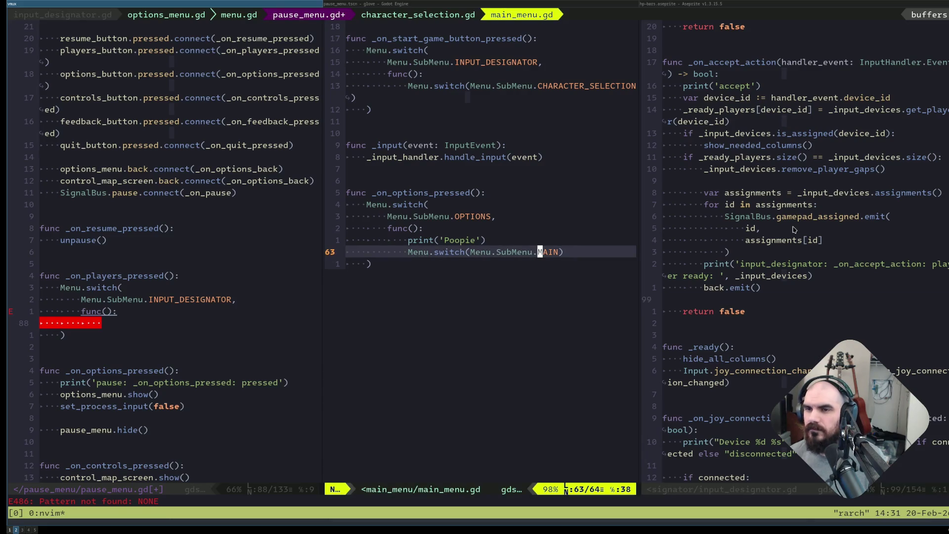
{"action": "key", "text": "ctrl+p"}
{"action": "type", "text": "menu.gd"}
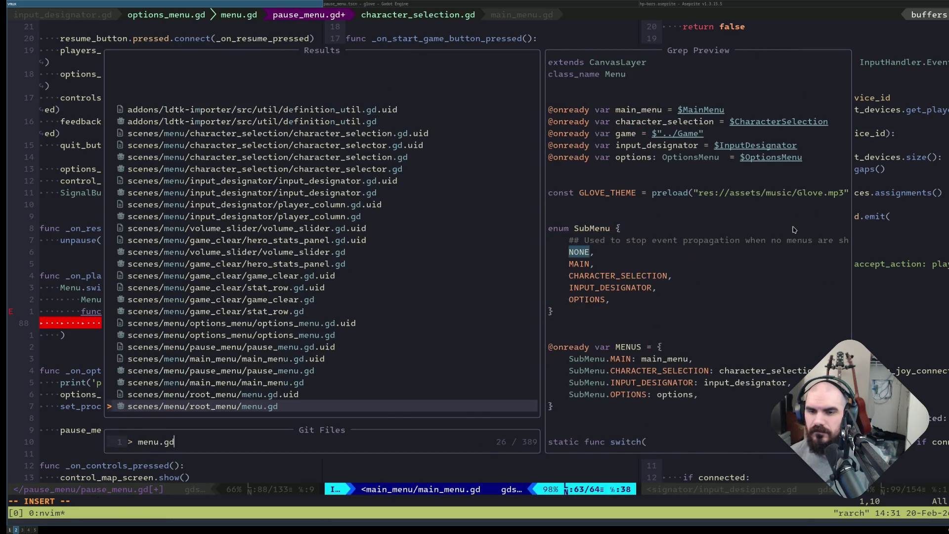
{"action": "key", "text": "Return"}
Search menu.gd for whole-word NONE, visiting the SubMenu enum entry and its close_menu use.
{"action": "key", "text": "slash"}
{"action": "key", "text": "Up"}
{"action": "key", "text": "Return"}
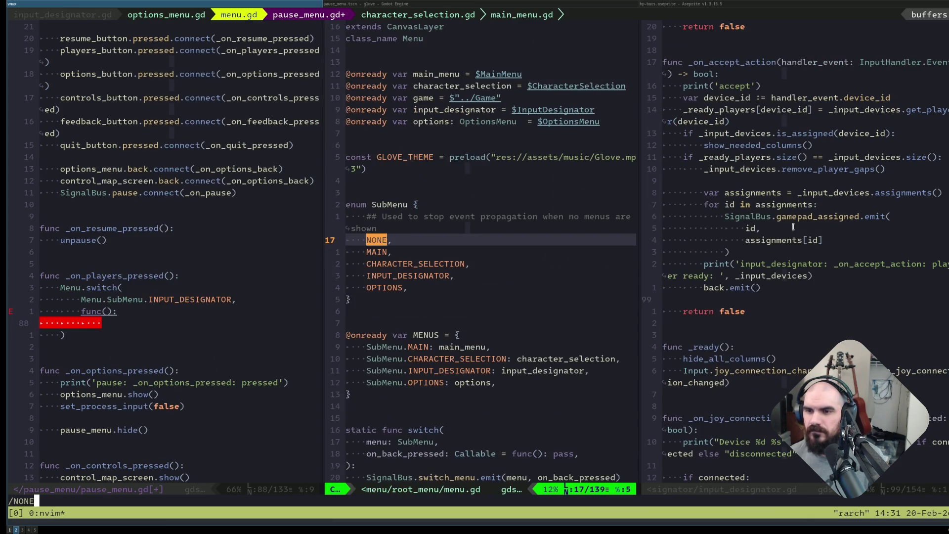
{"action": "key", "text": "n"}
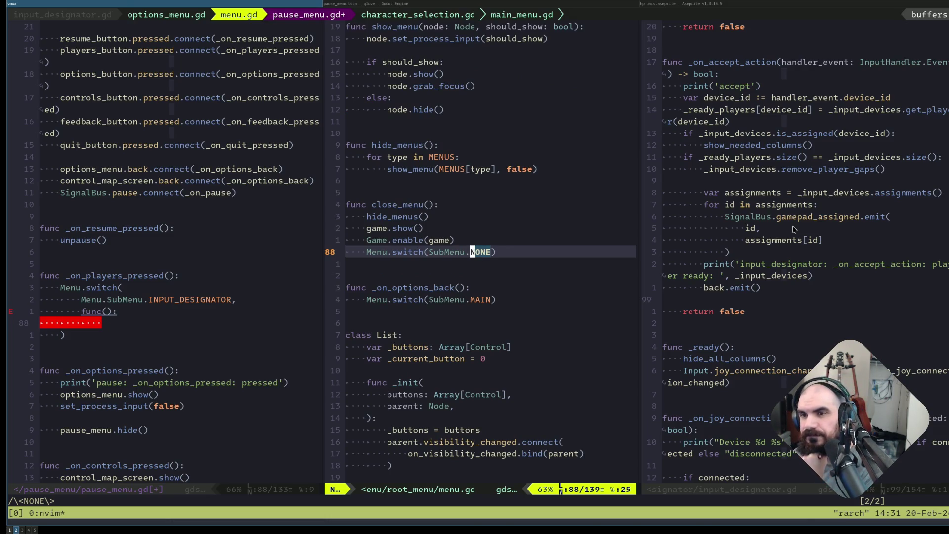
{"action": "key", "text": "n"}
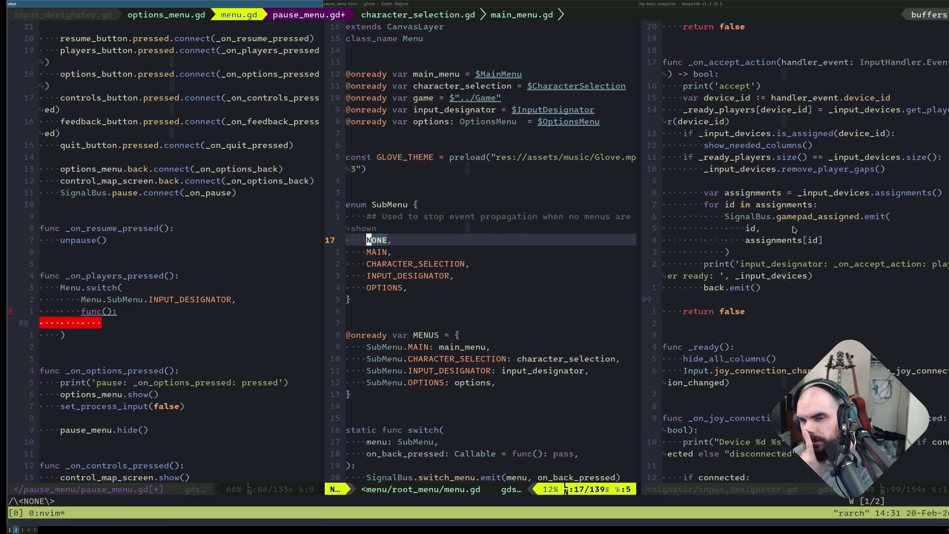
{"action": "key", "text": "j"}
{"action": "key", "text": "j"}
{"action": "key", "text": "j"}
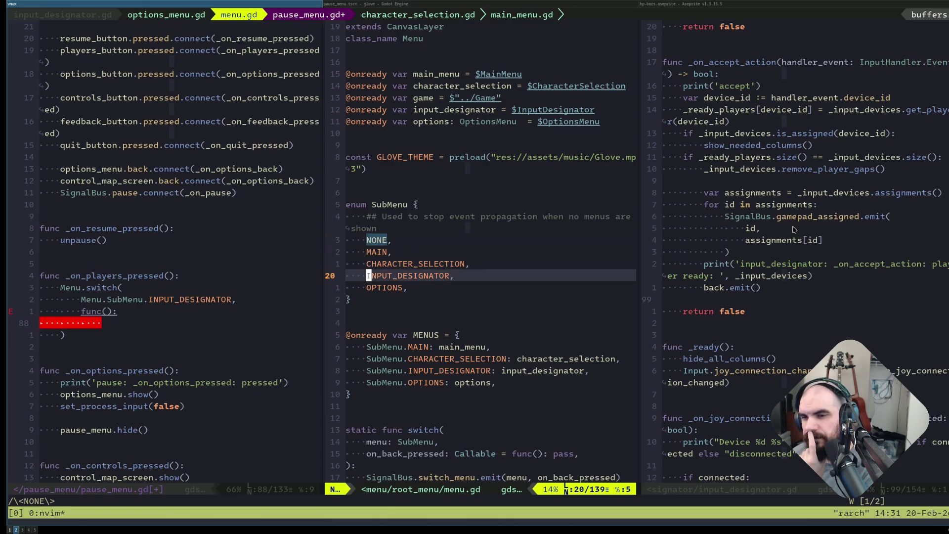
{"action": "key", "text": "n"}
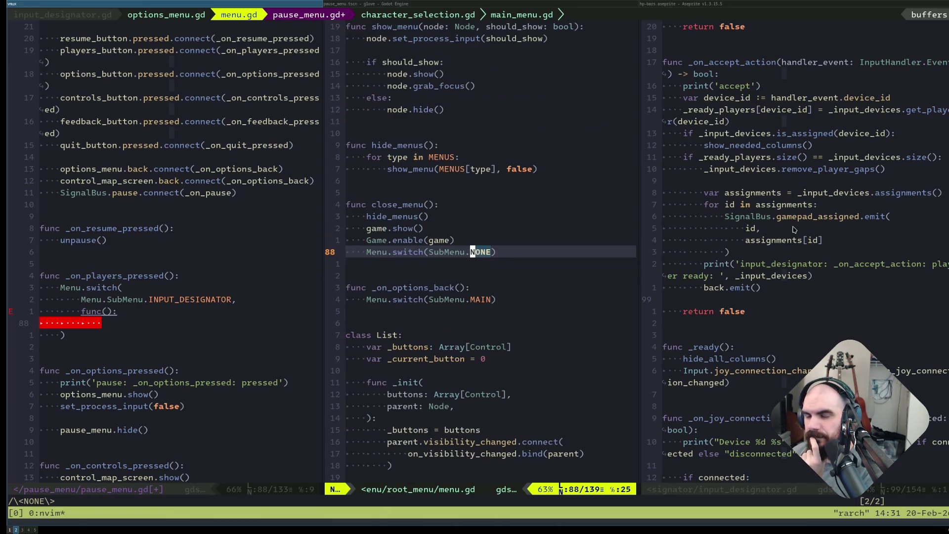